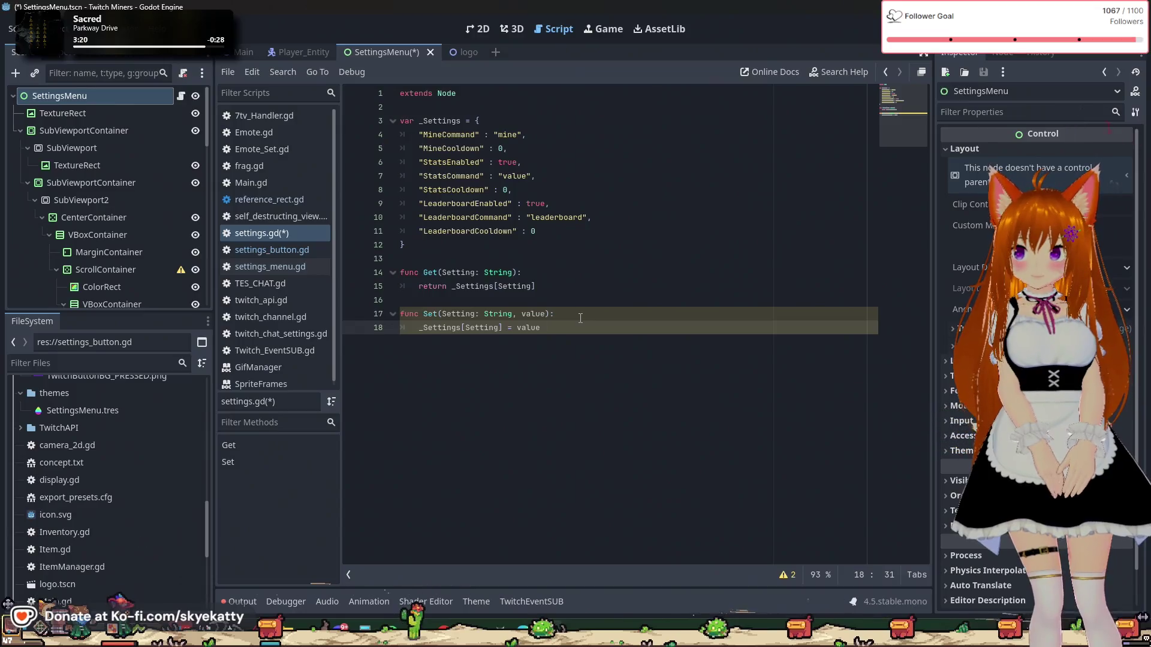
Step: Tidy the lines around the Set function and save settings.gd
key("Right")
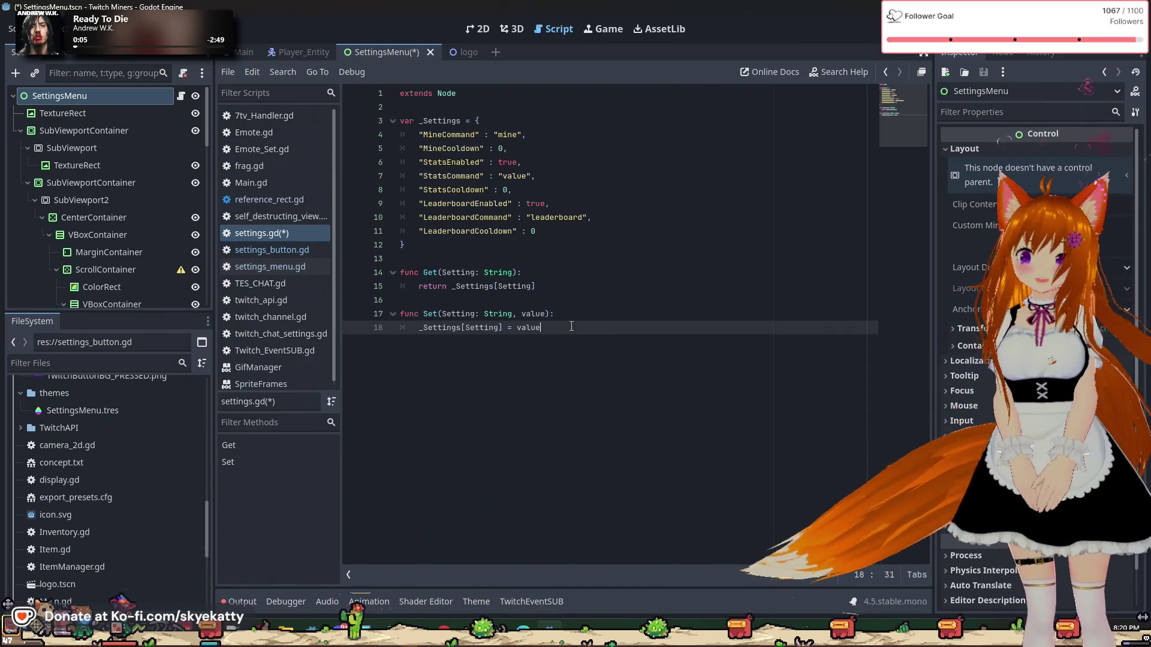
key("Return")
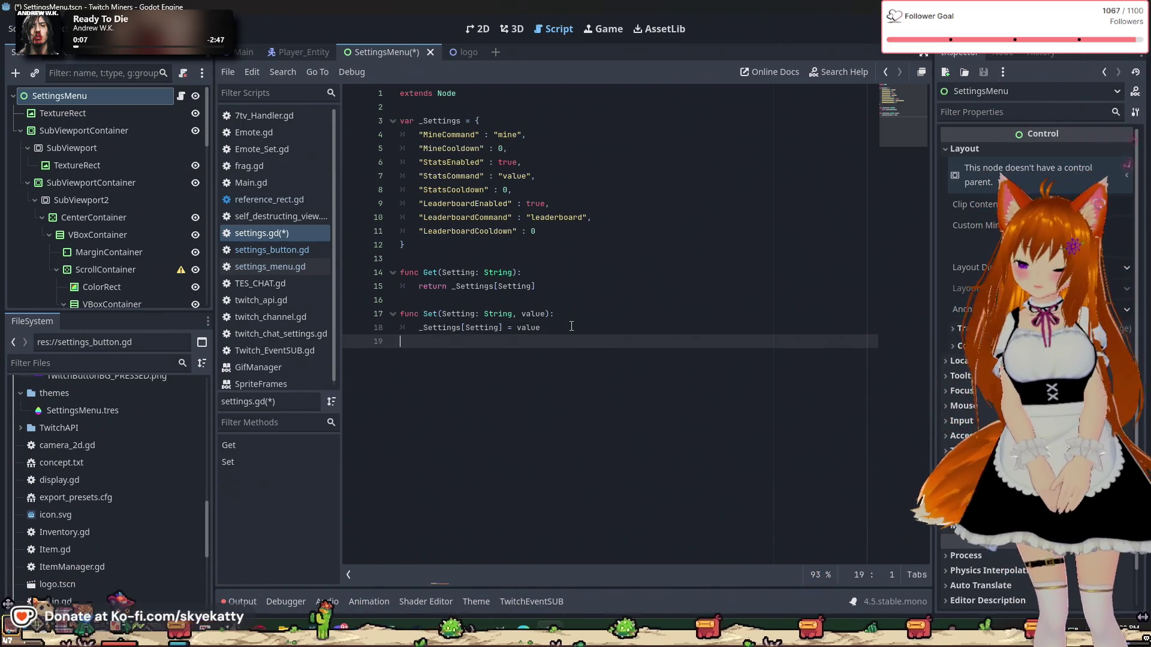
key("BackSpace")
key("BackSpace")
left_click(571, 311)
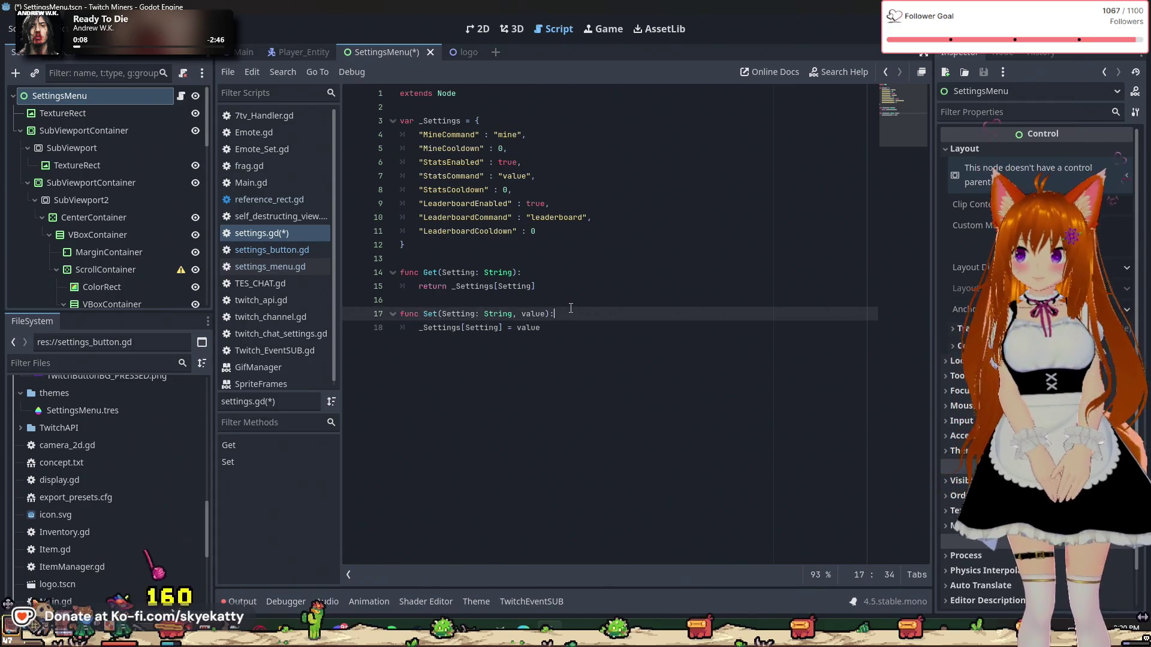
key("Up")
key("Up")
key("Up")
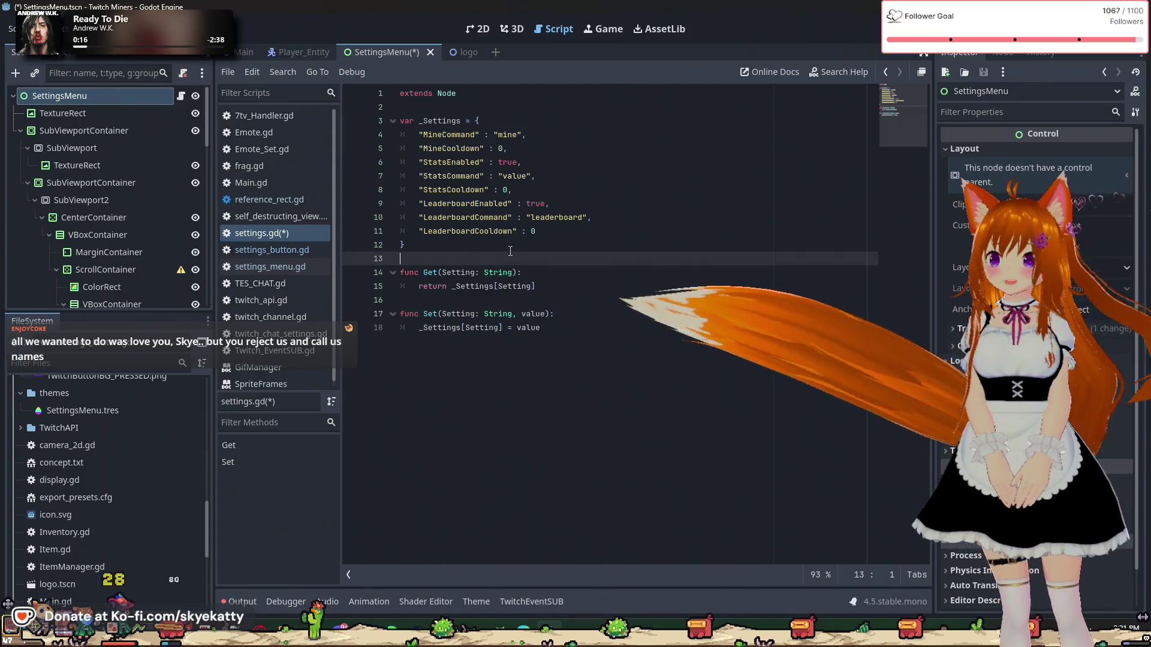
left_click(614, 339)
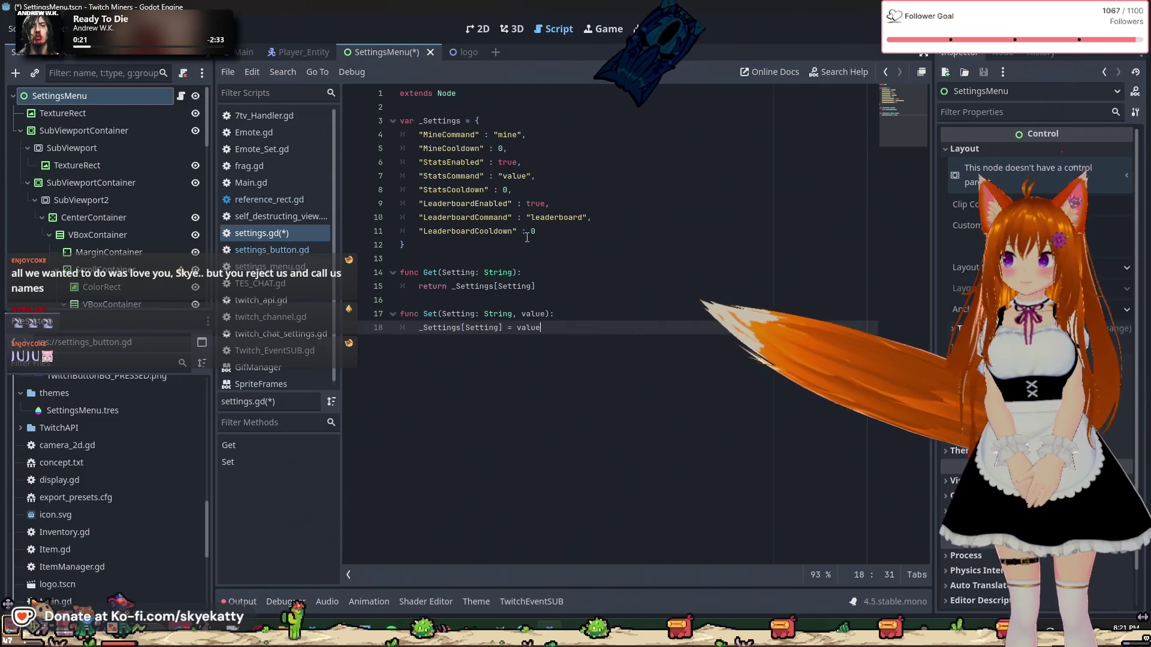
left_click(276, 216)
left_click(282, 234)
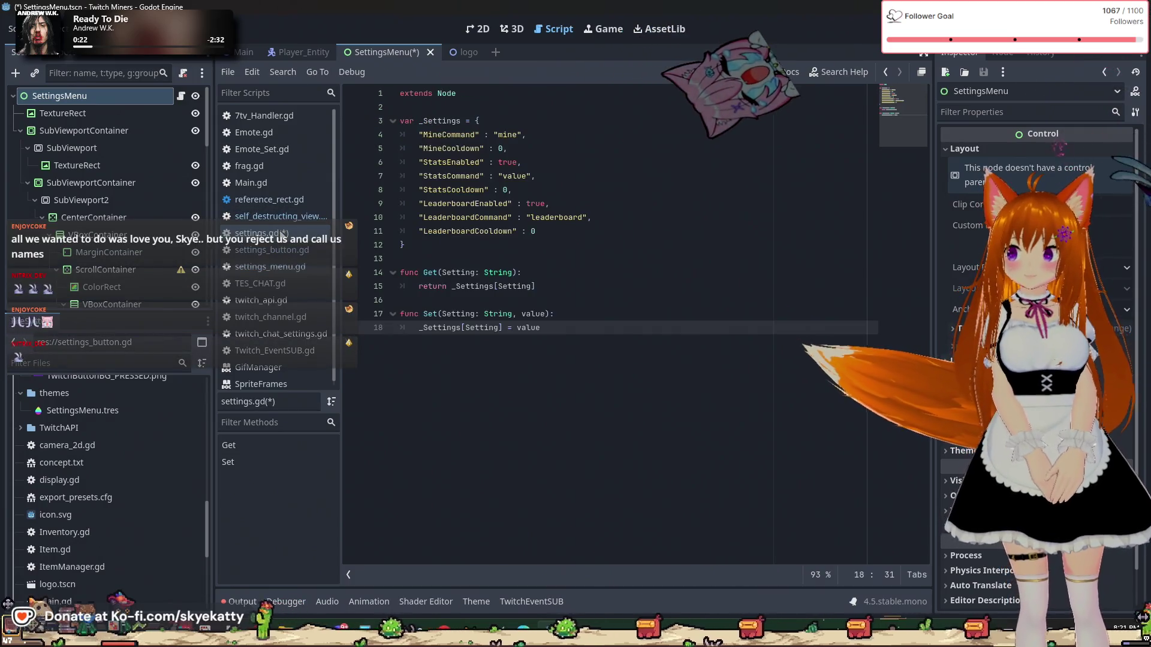
key("ctrl+s")
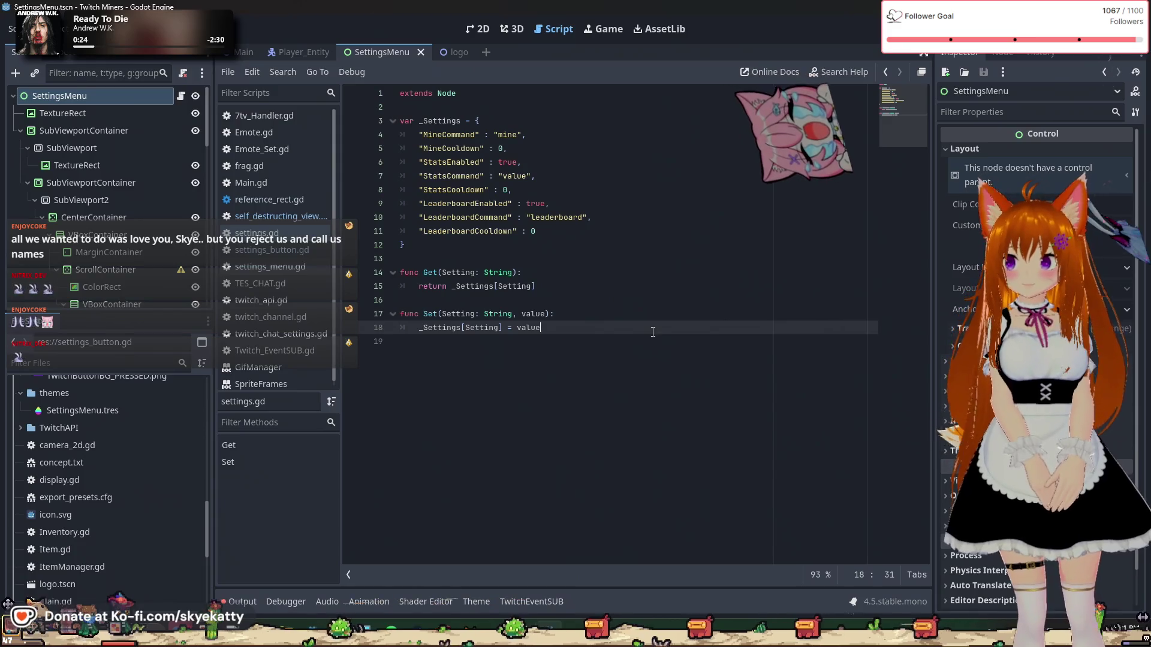
Step: Delete the trailing empty line and insert a blank line above the Get function
left_click(637, 258)
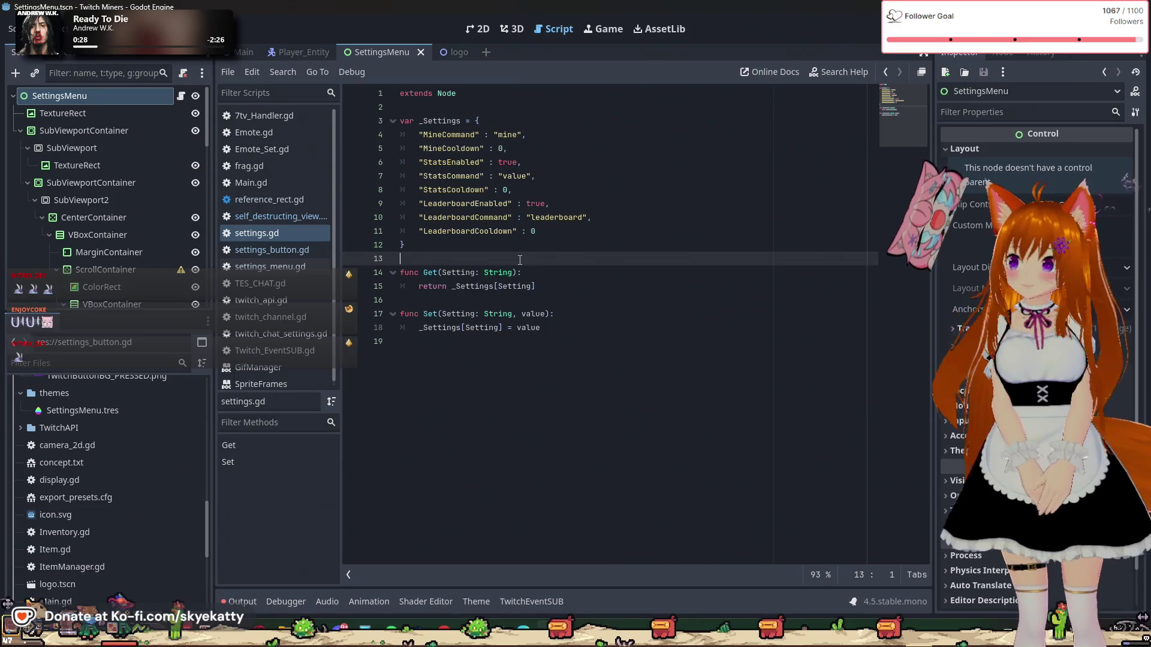
left_click(543, 328)
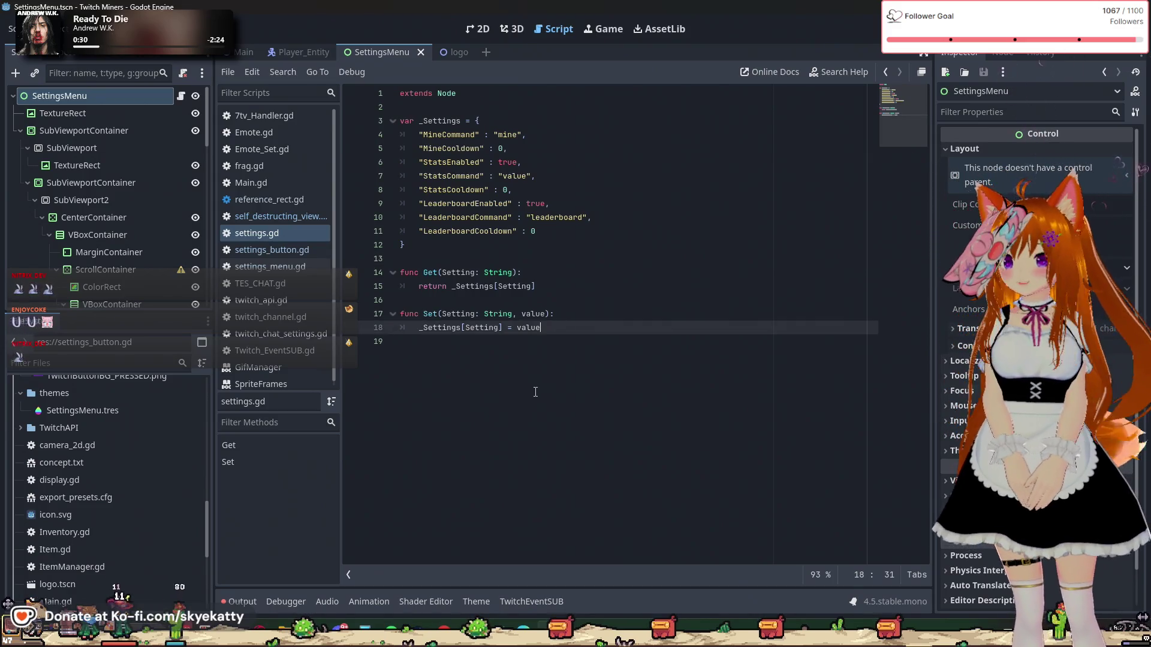
key("Down")
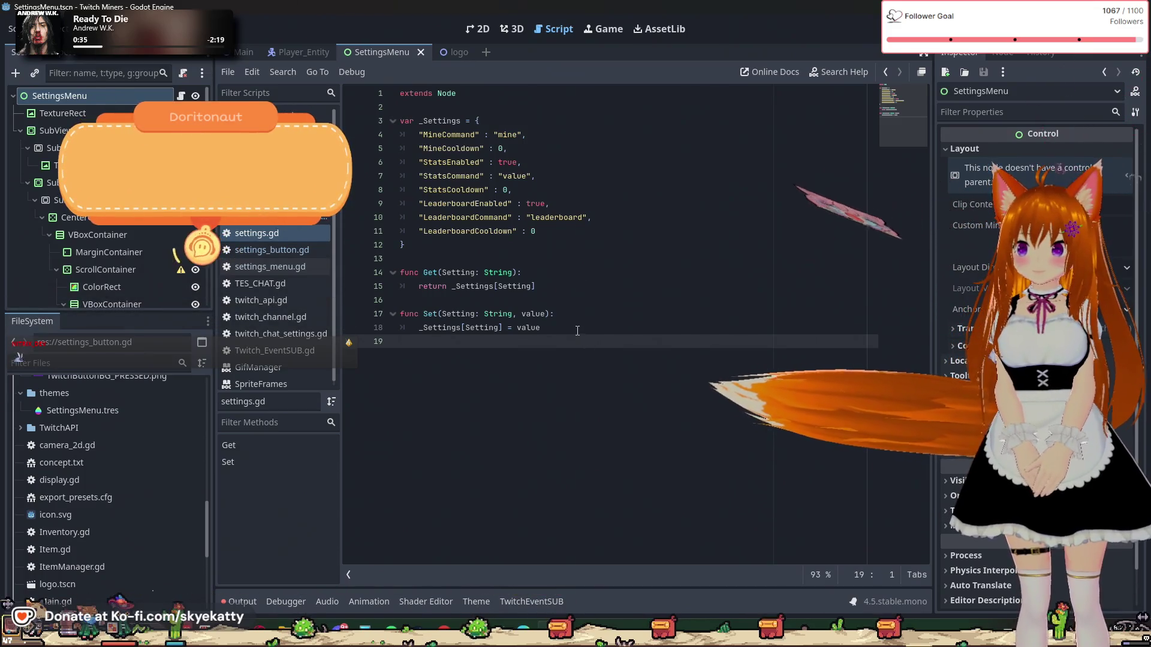
key("BackSpace")
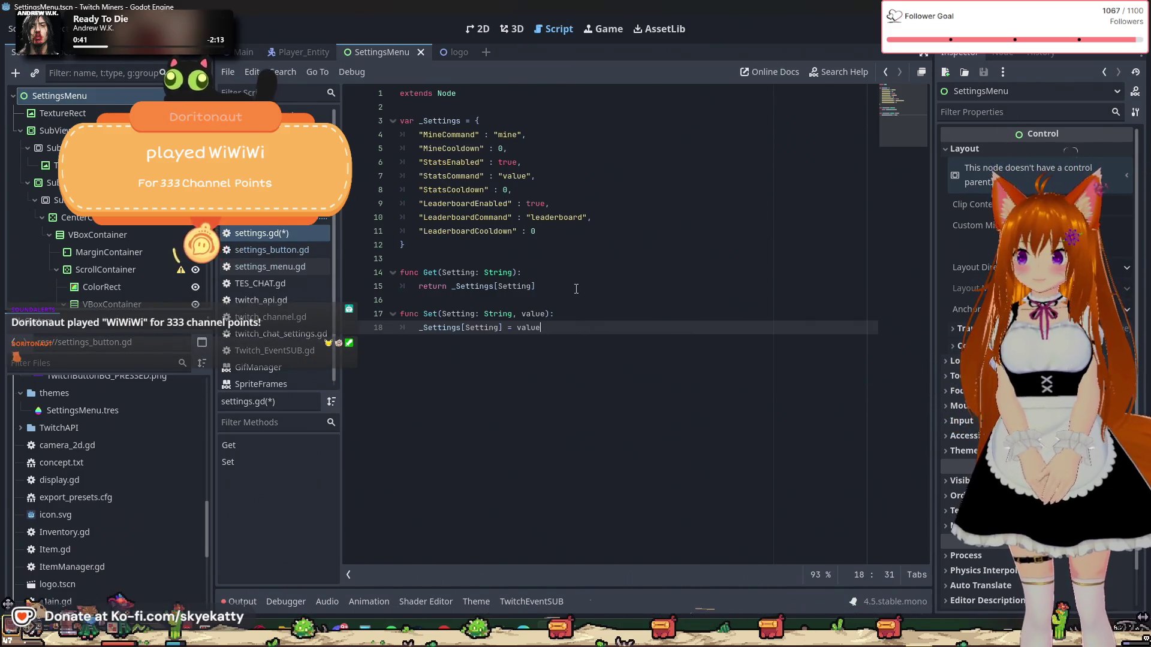
left_click(516, 258)
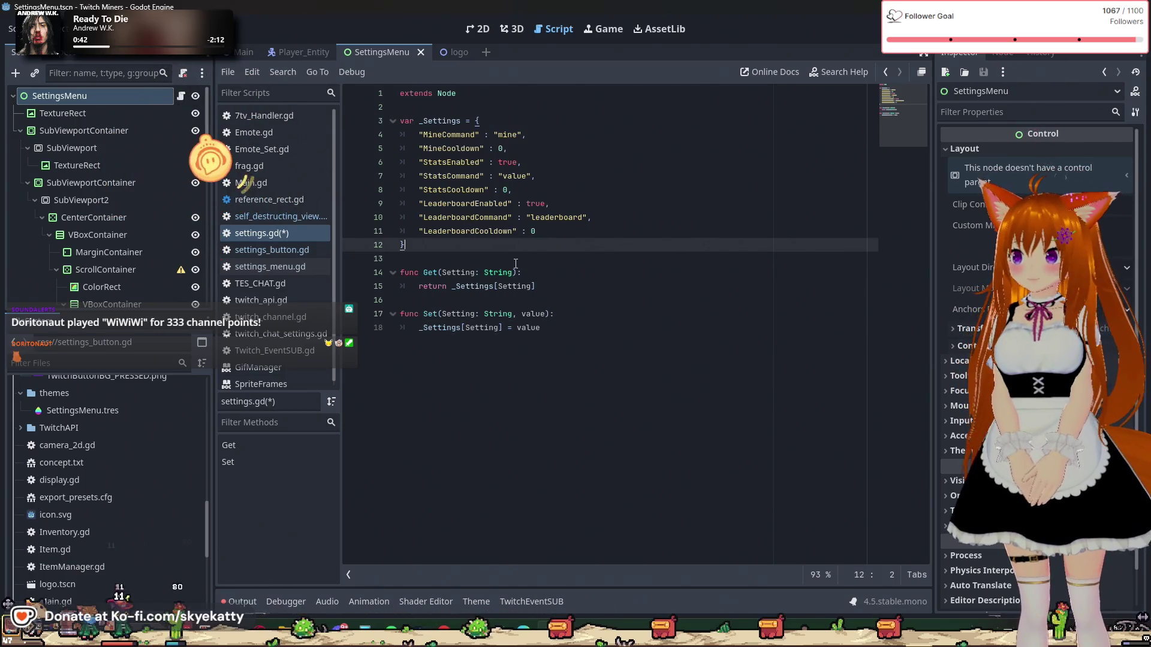
key("Return")
type("func")
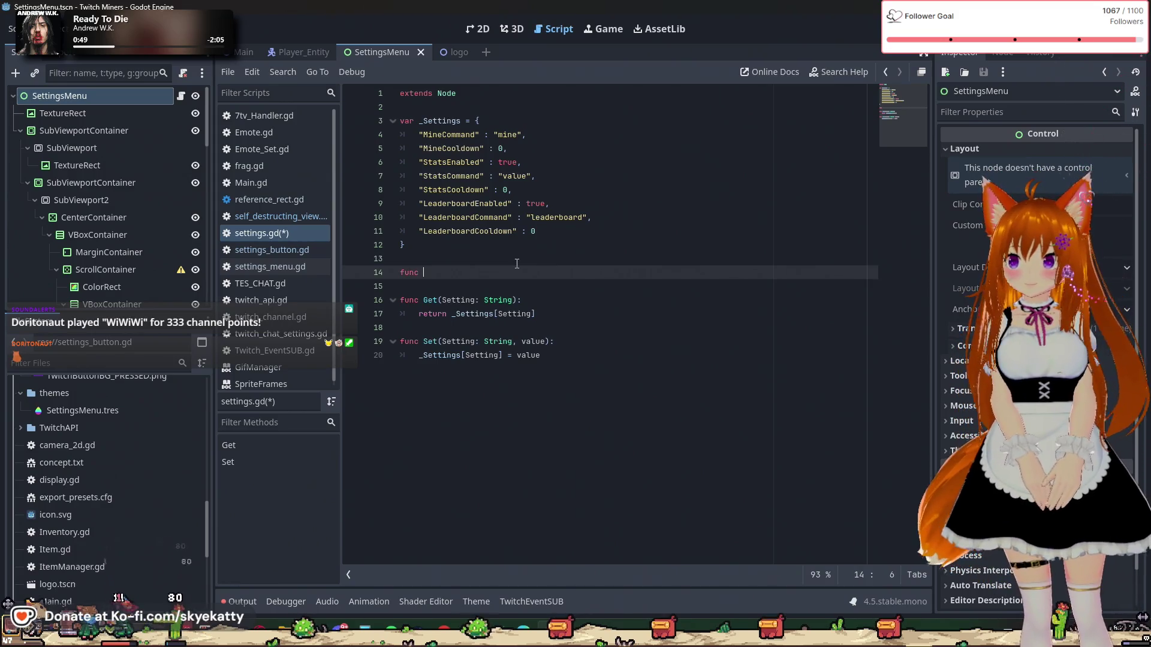
Step: Start func save(): with var json = JSON.stringify(_Settings, " ") as its first line
type("save")
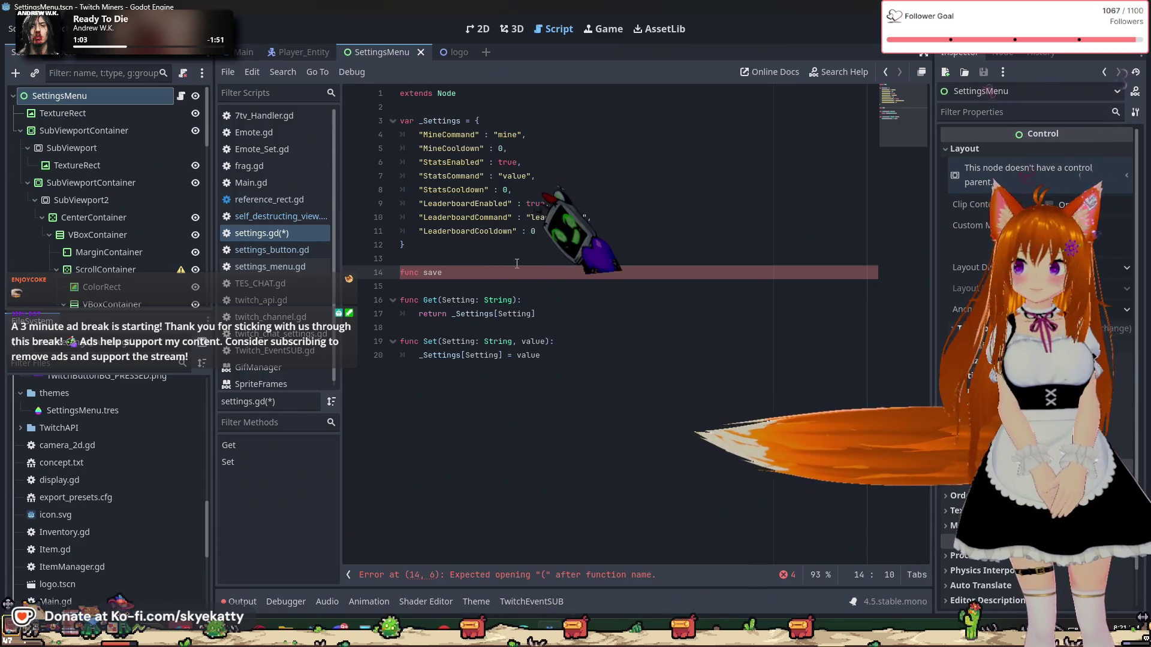
type("():")
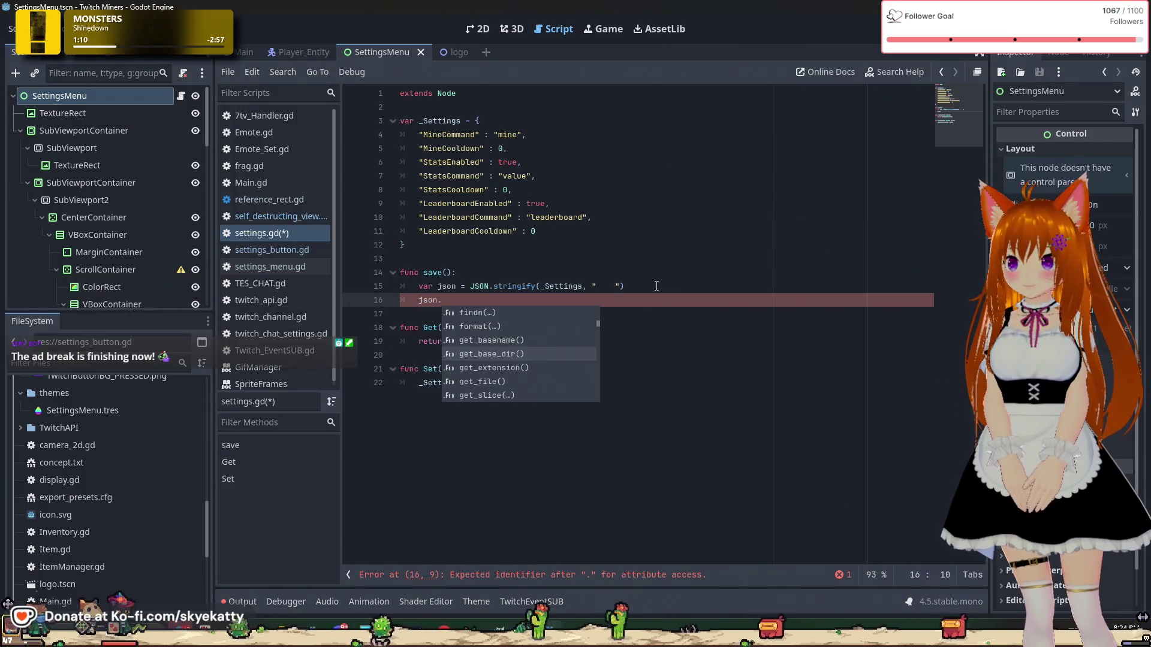
key("Down")
key("Down")
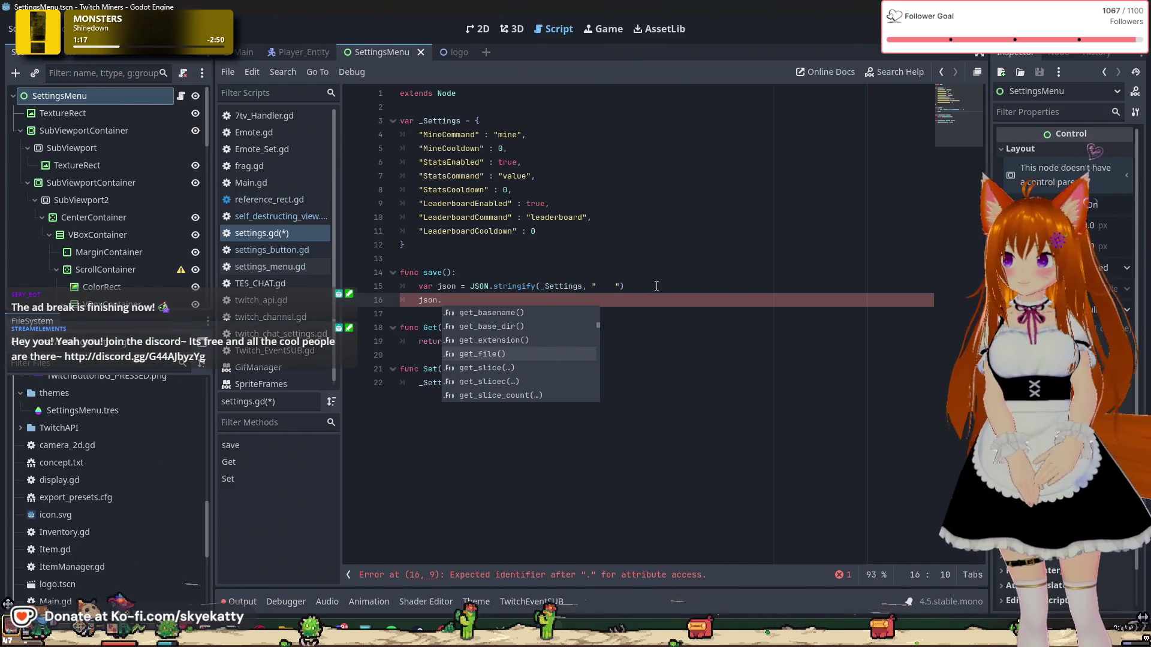
key("Escape")
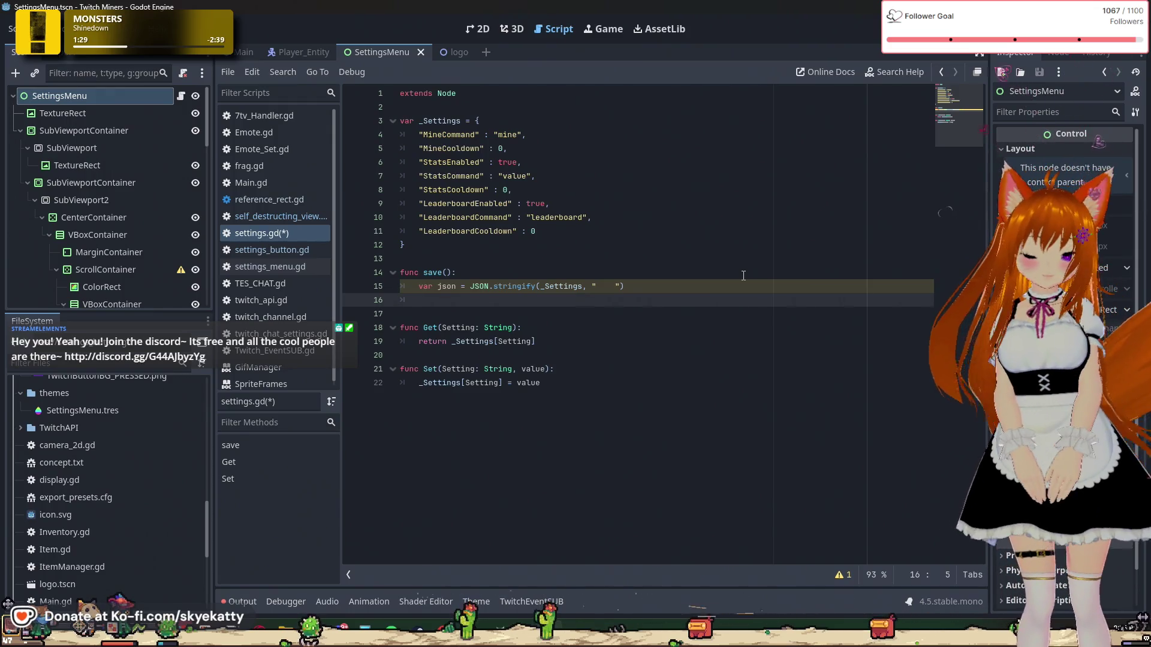
left_click(689, 315)
left_click(698, 287)
left_click(685, 300)
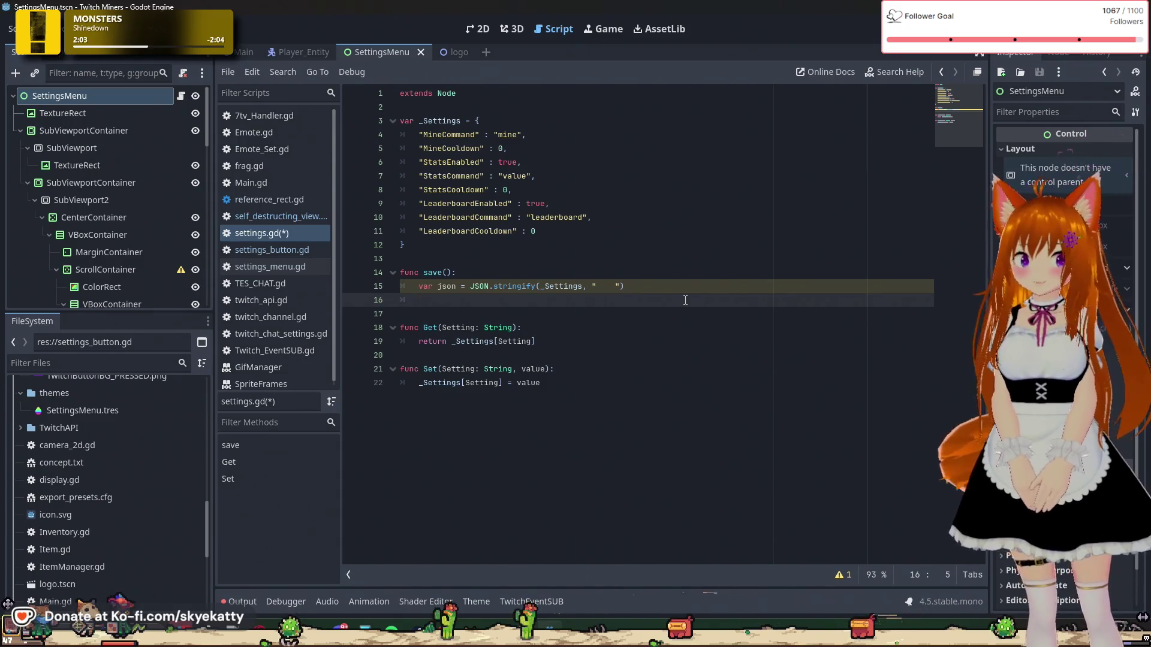
key("ctrl+space")
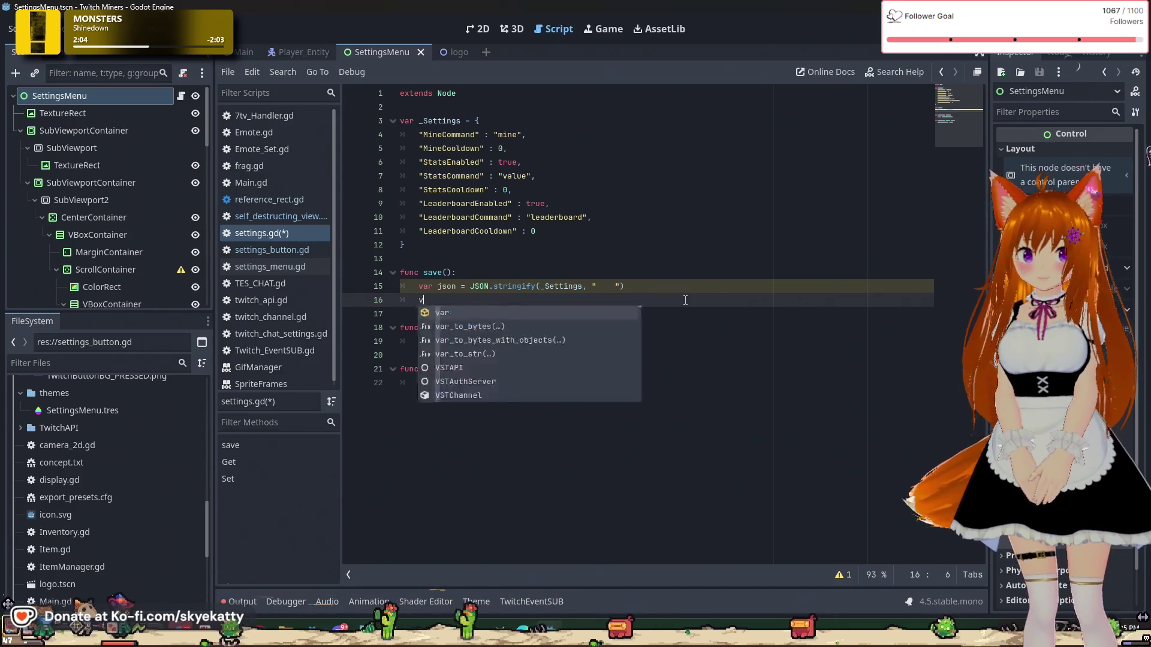
key("Escape")
key("ctrl+space")
key("Escape")
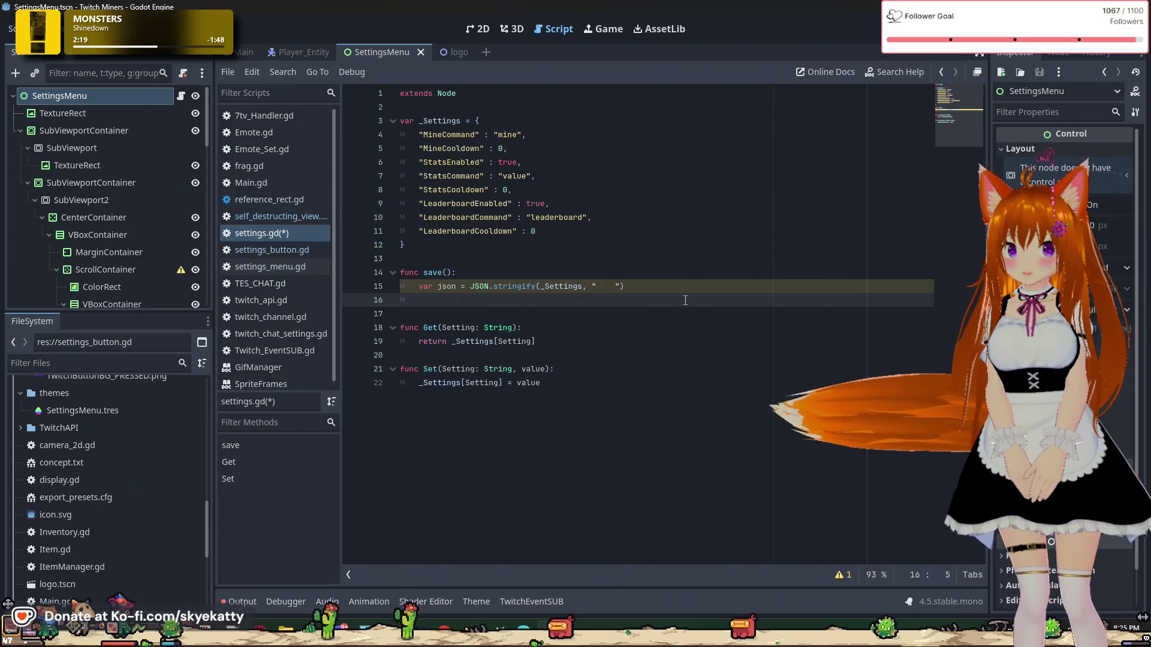
type("v")
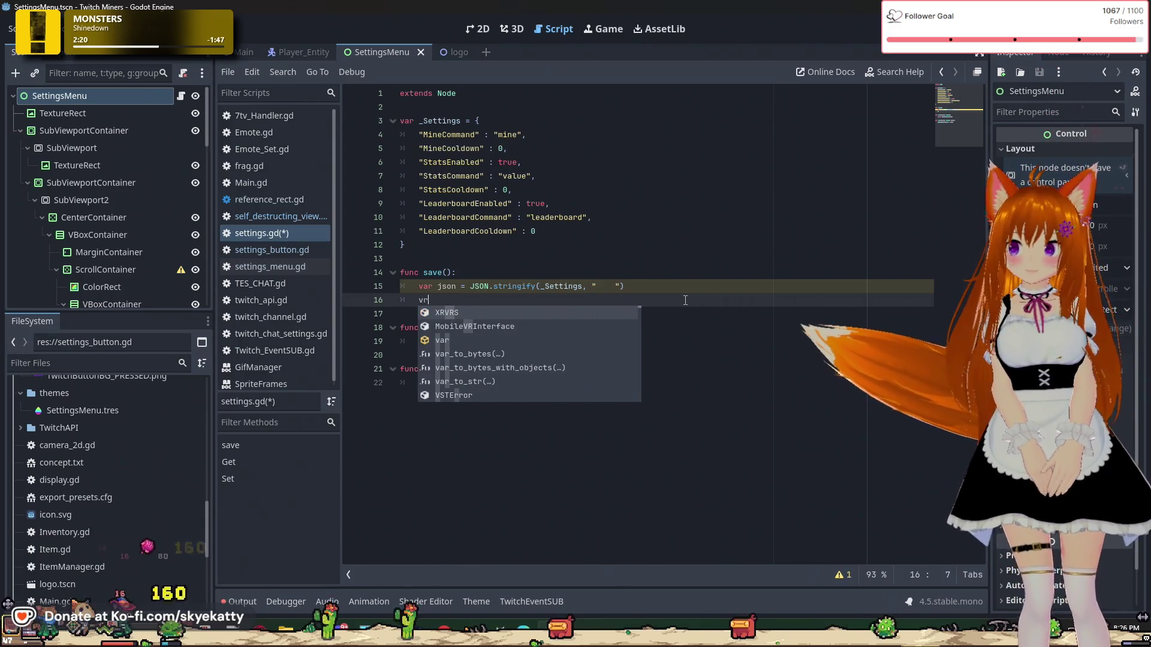
key("BackSpace")
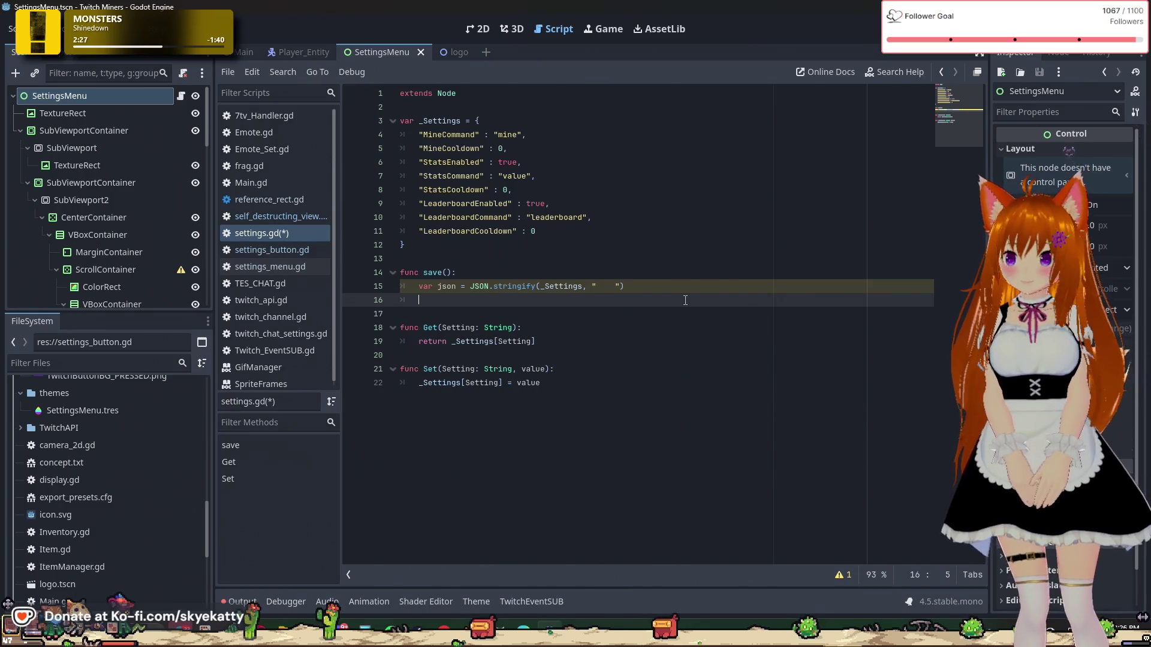
type("vav")
key("BackSpace")
key("BackSpace")
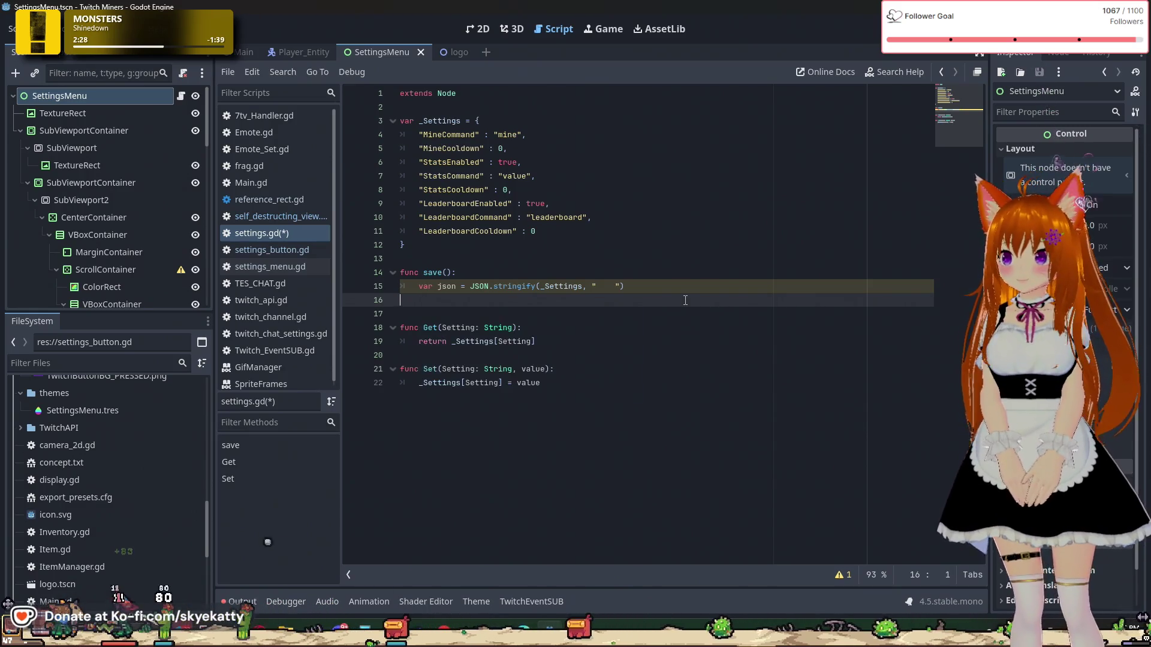
key("Tab")
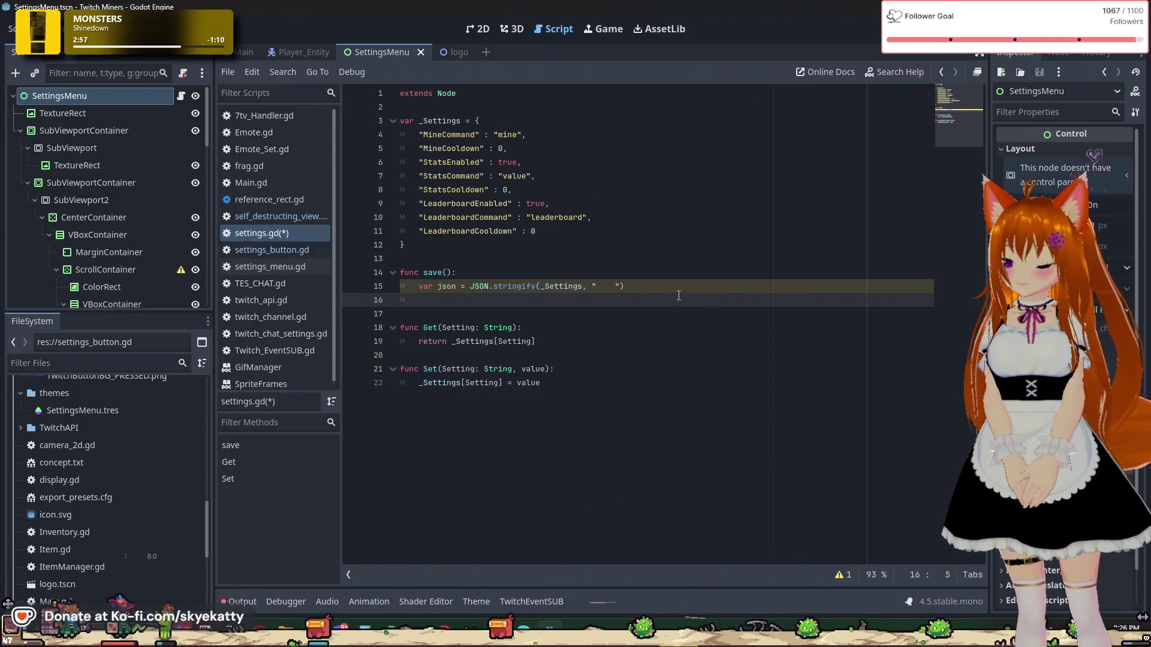
Step: Add a var file = FileAccess.open() line to save()
key("Return")
type("var file")
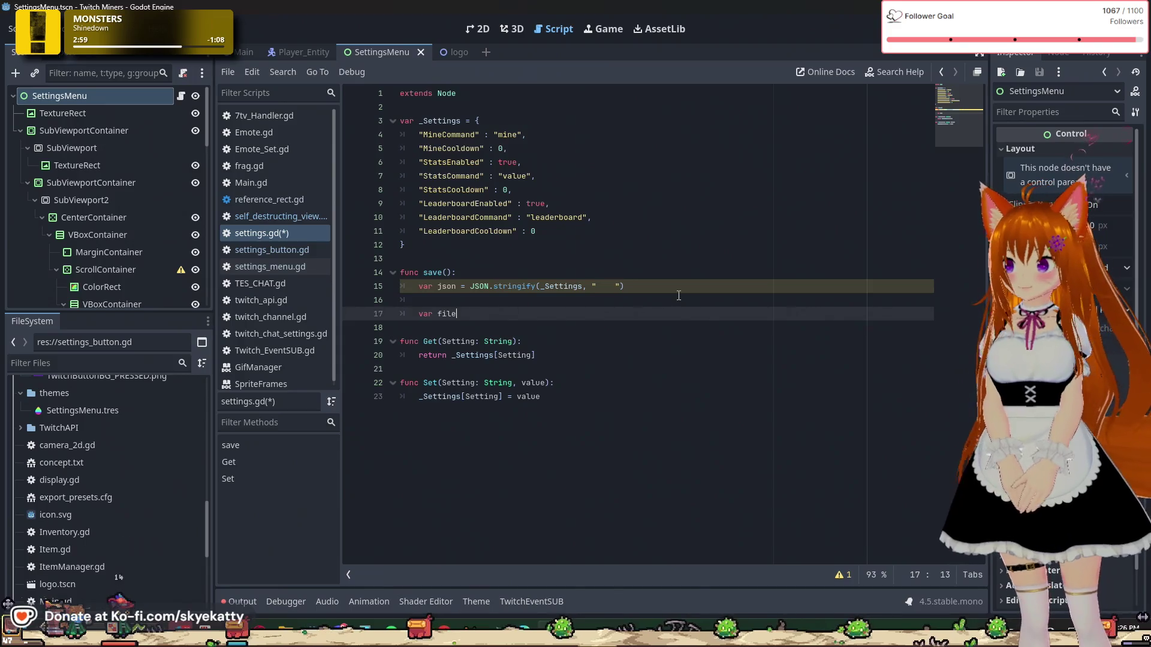
type(" = FileAccess")
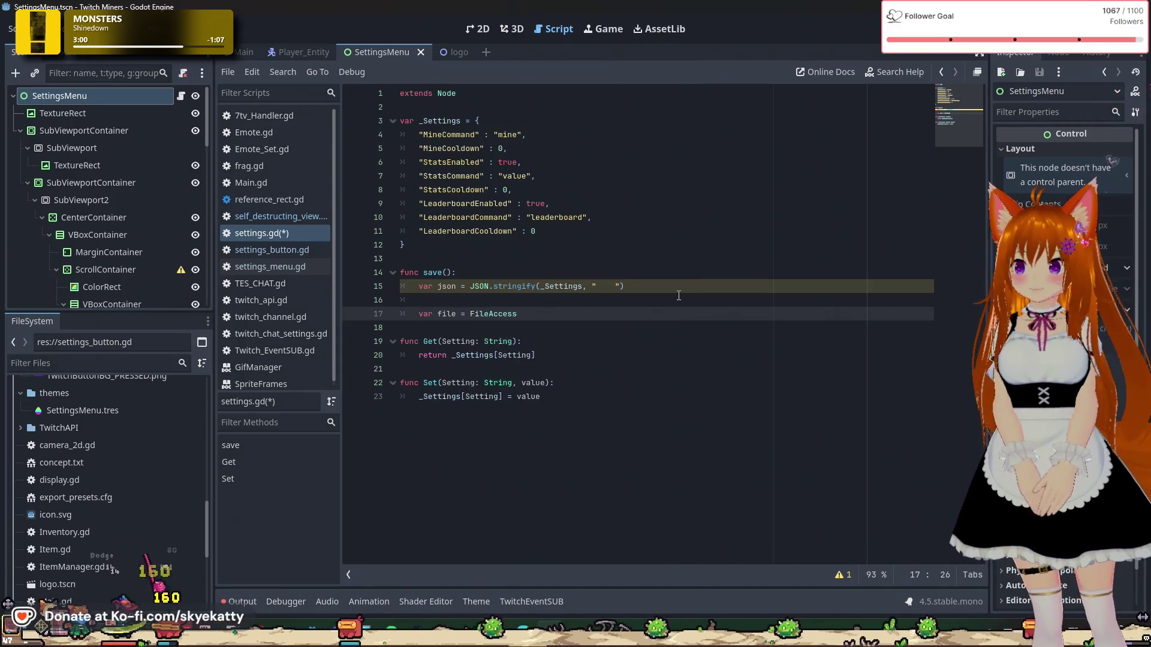
type(".open(")
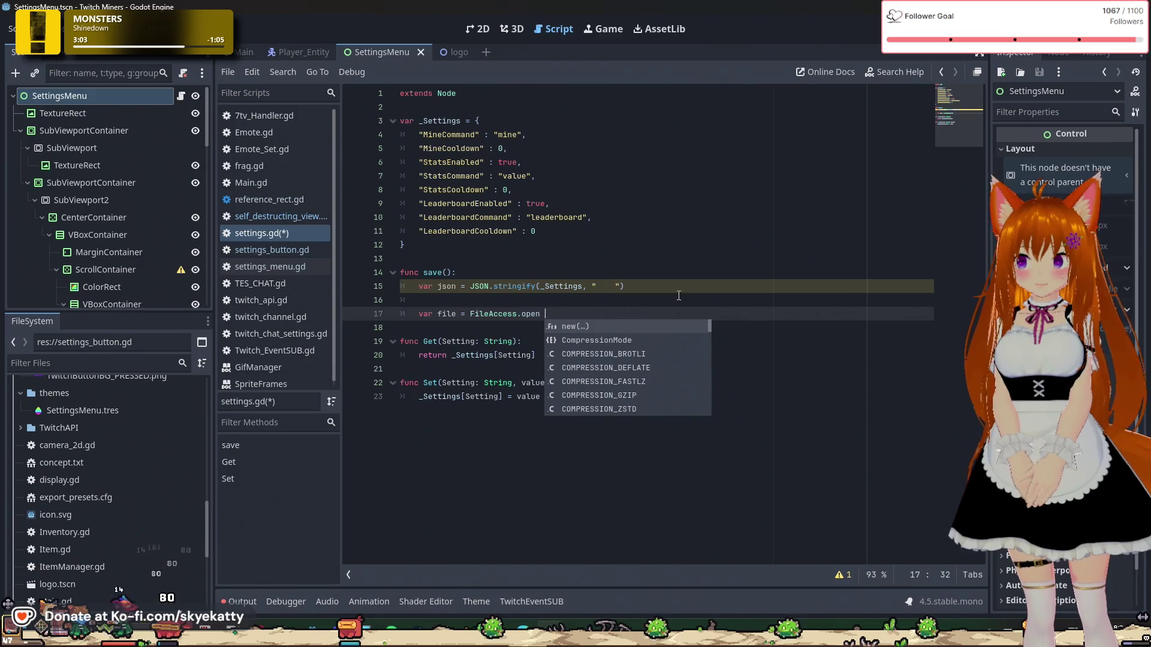
key("Escape")
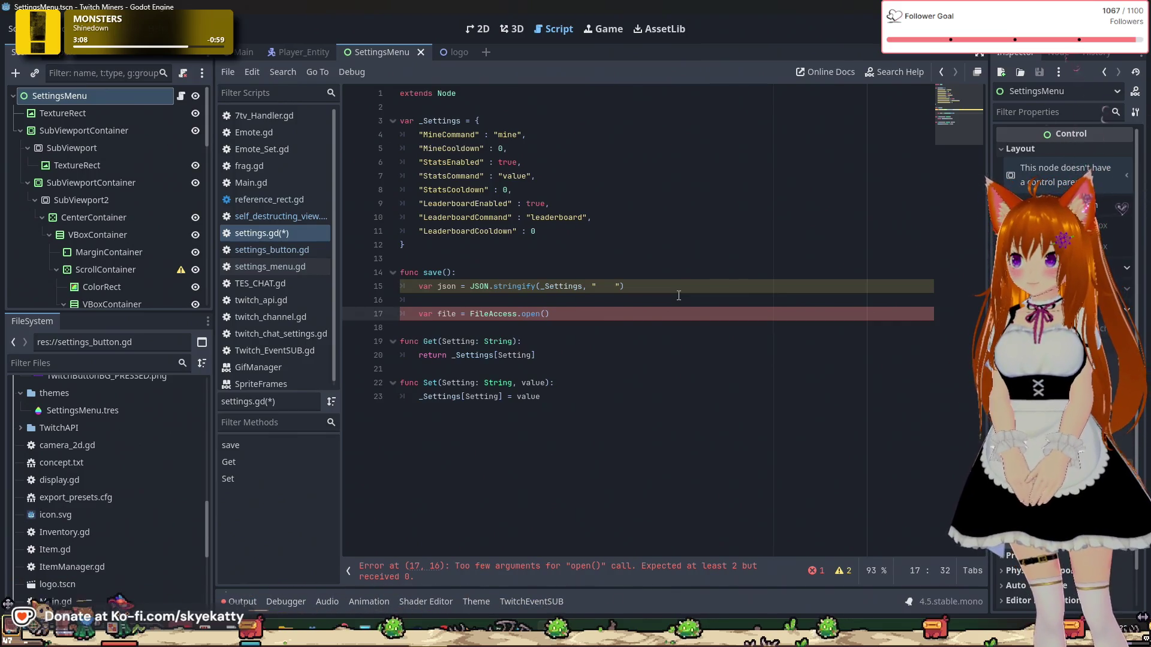
Step: Correct the open() path argument to "res://settings.json"
type("user")
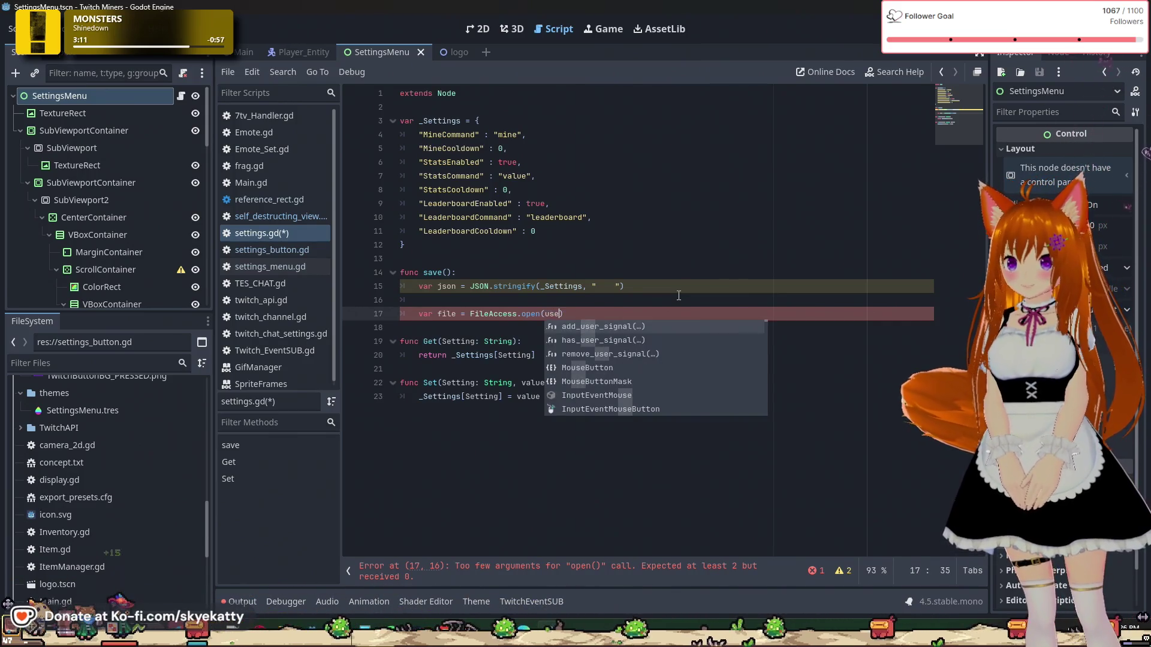
type("::")
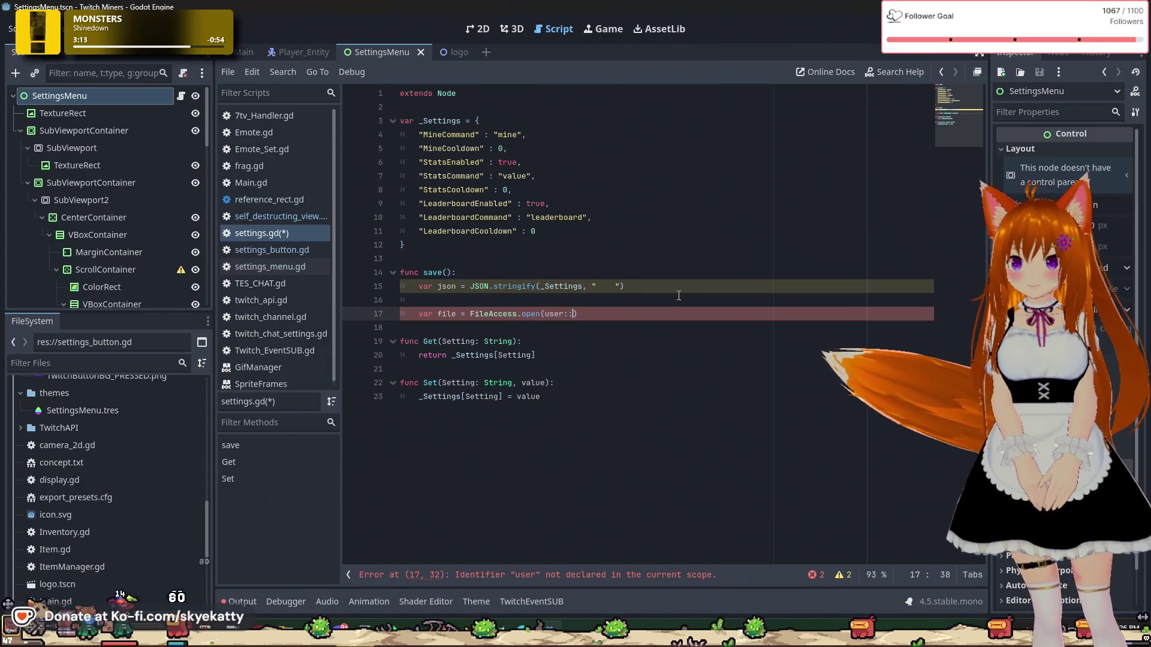
key("BackSpace")
key("BackSpace")
key("BackSpace")
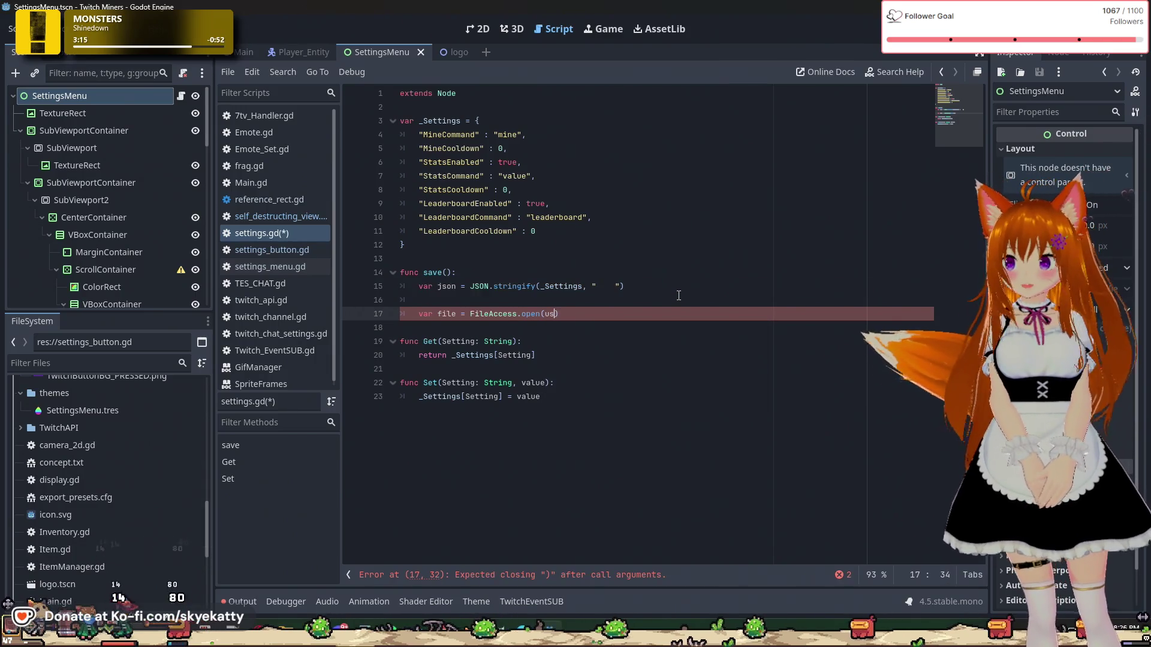
type("\"")
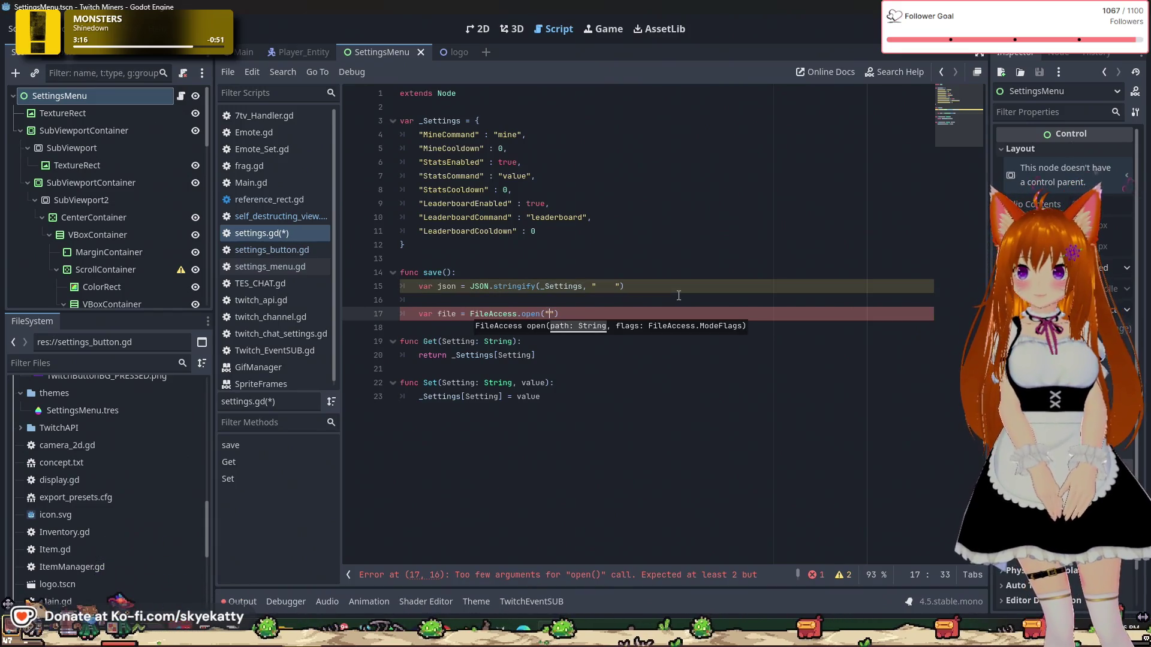
type("user")
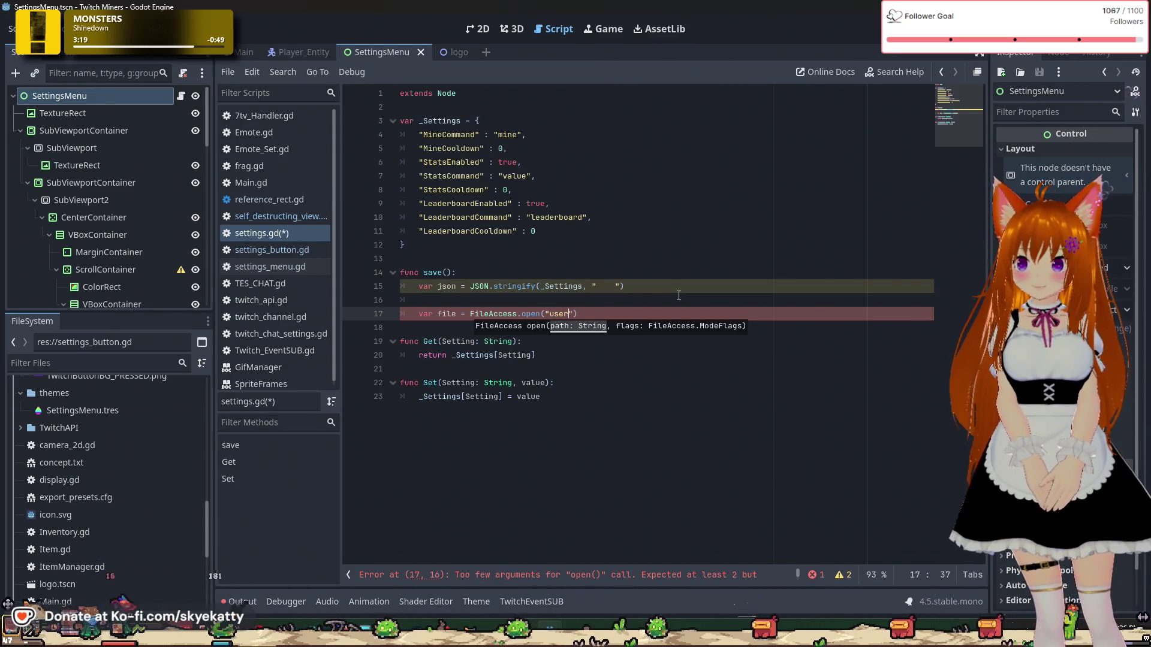
type("//")
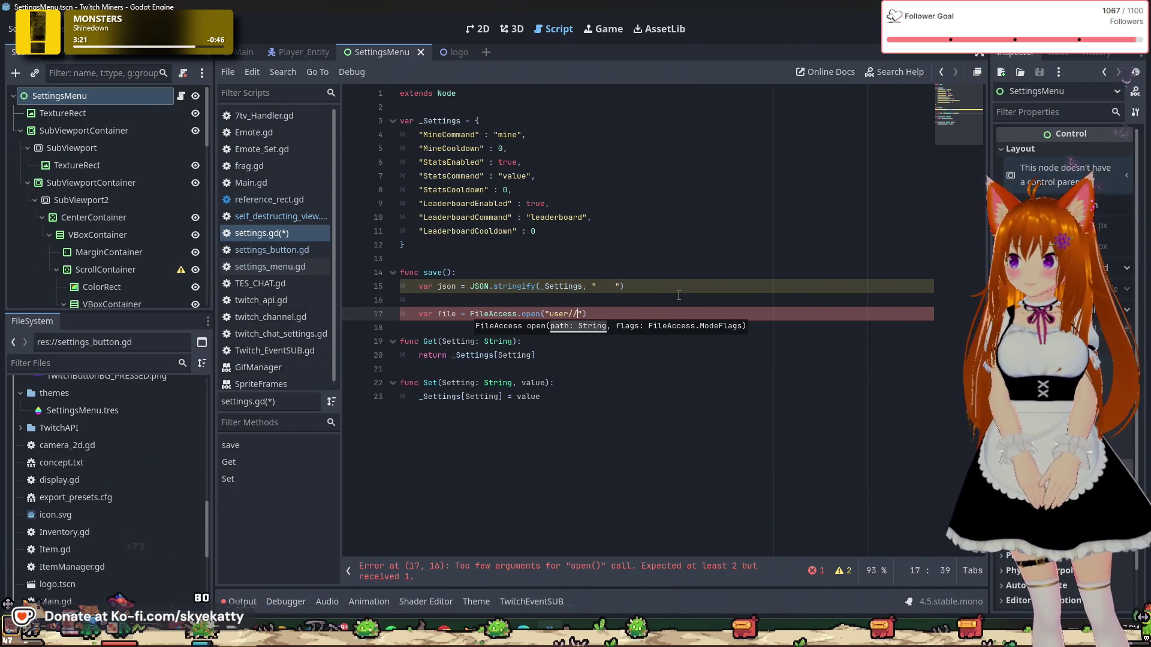
key("BackSpace")
key("BackSpace")
key("BackSpace")
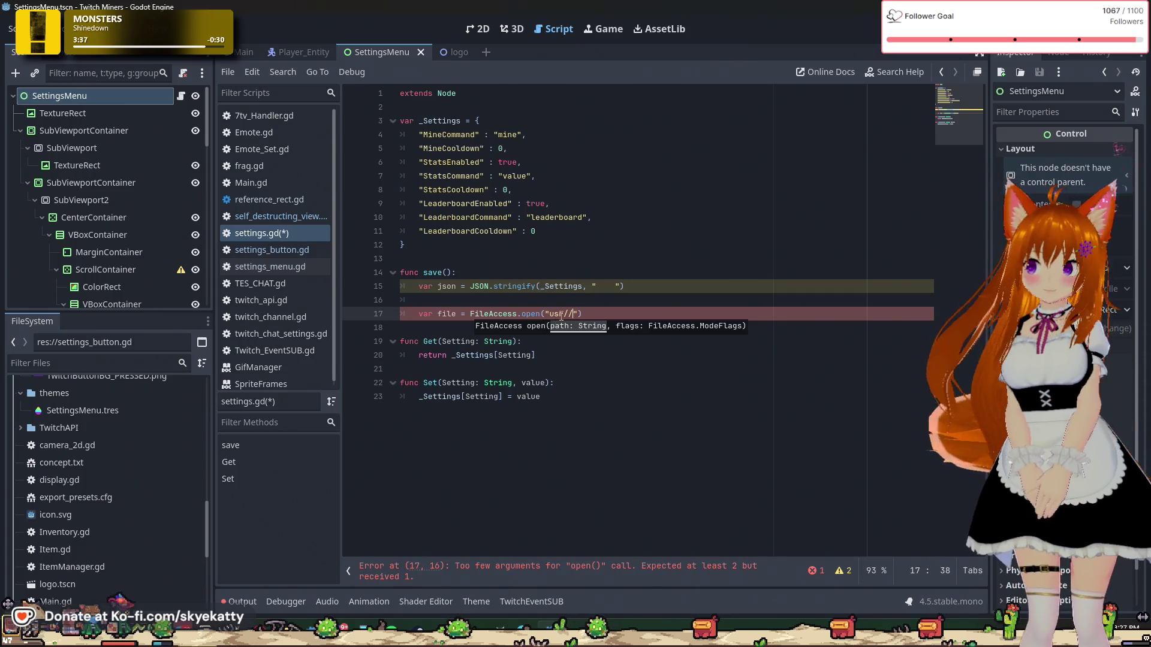
left_click(561, 314)
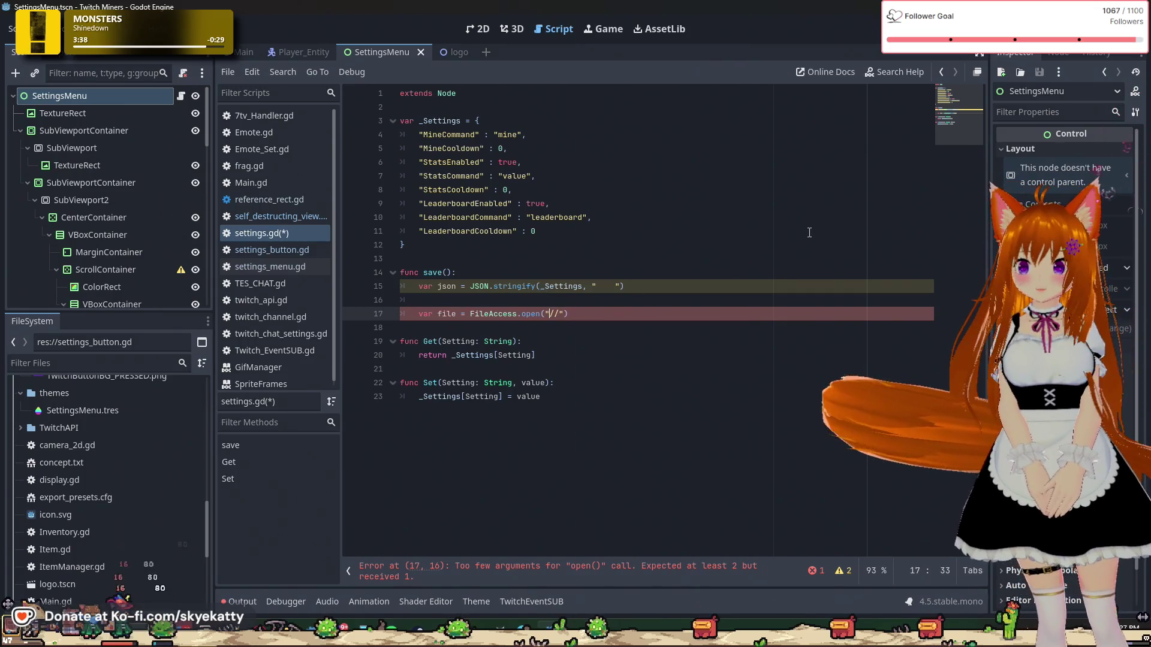
key("BackSpace")
key("BackSpace")
type("res:")
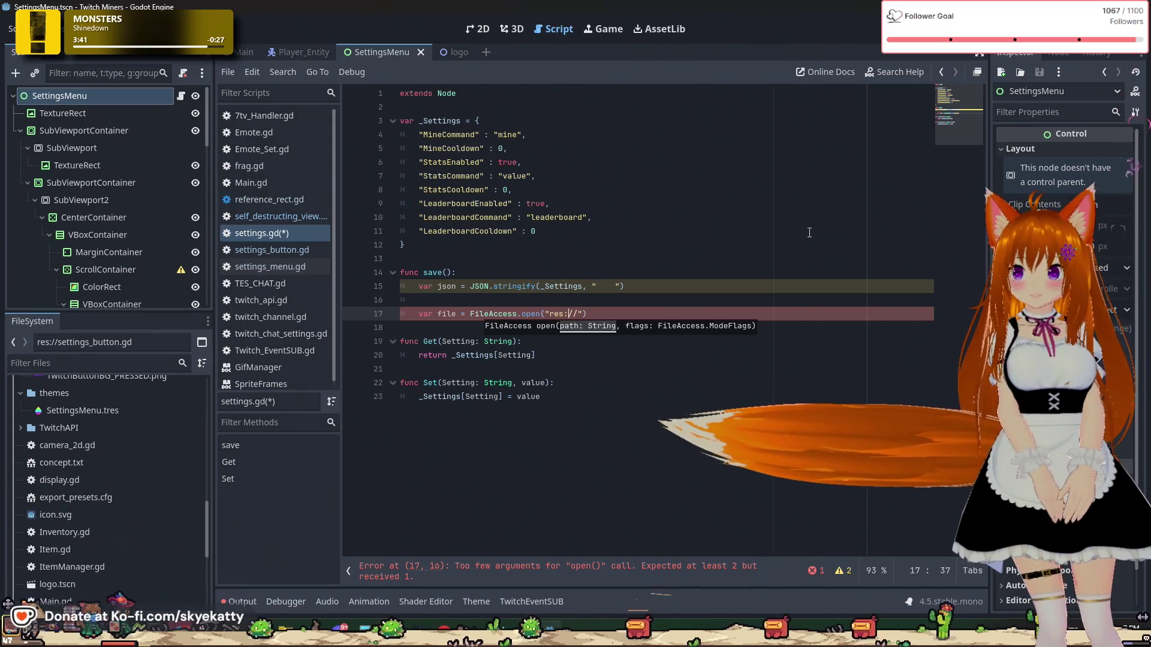
key("Right")
key("Right")
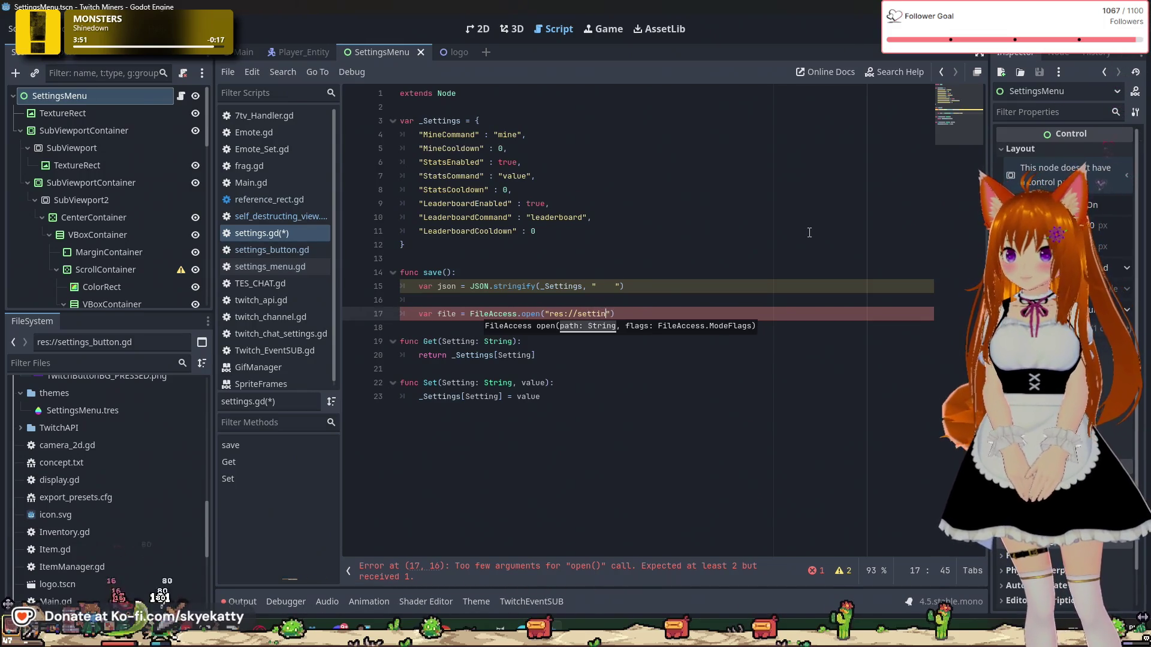
type("gs.json")
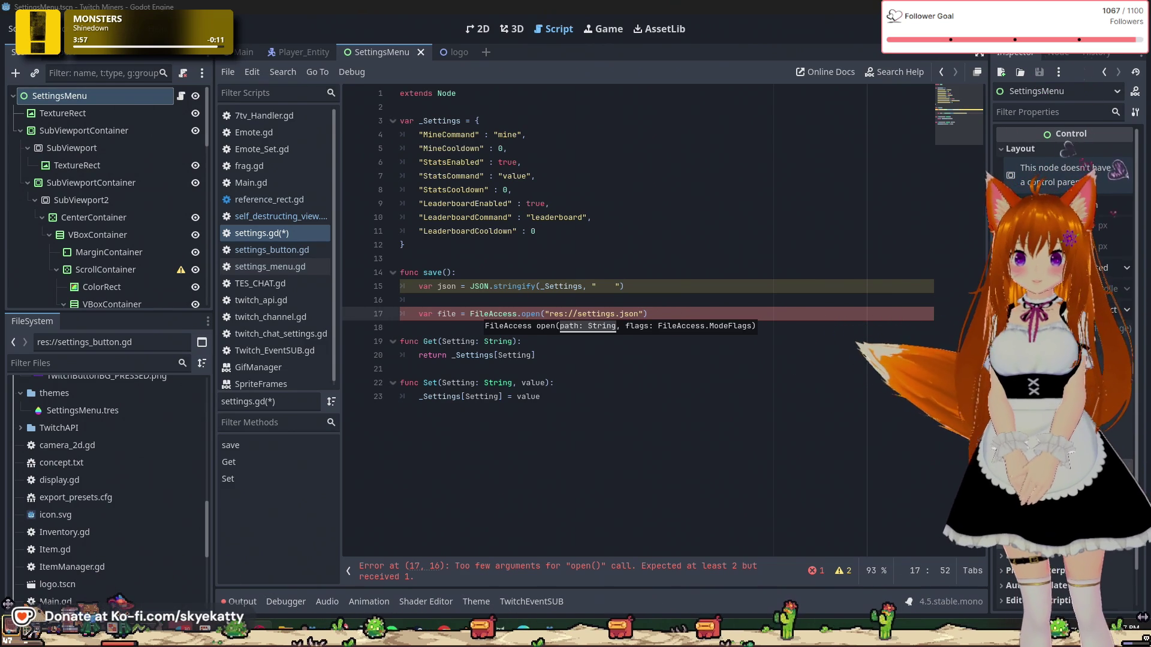
key("End")
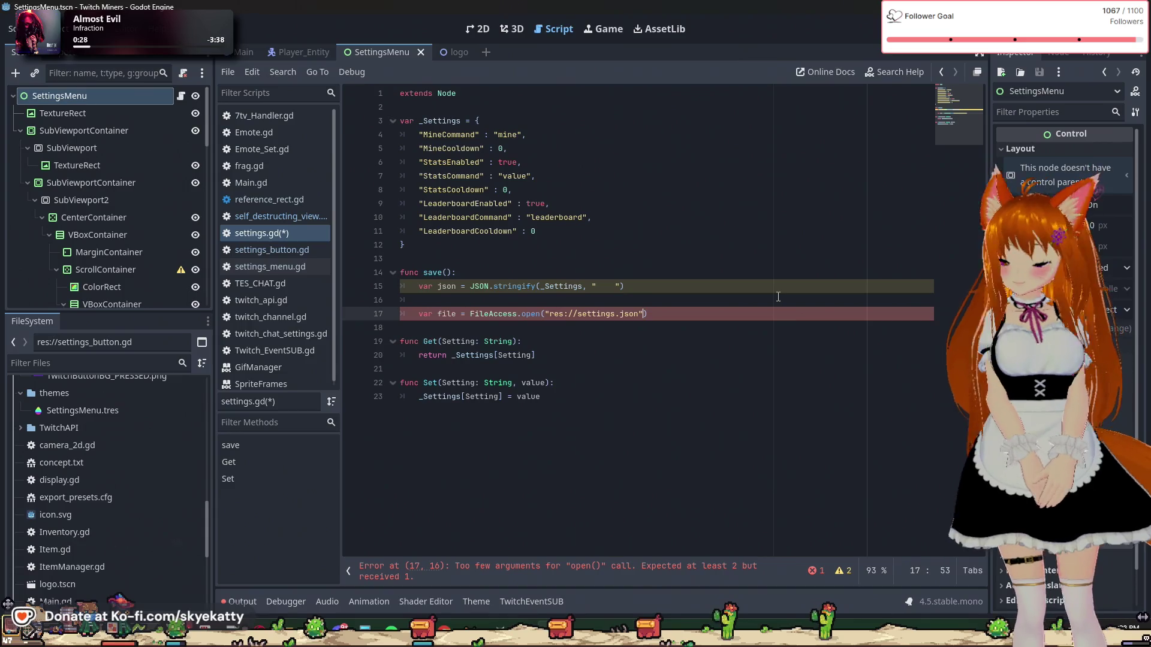
Step: Pass FileAccess.WRITE as the open mode and start a new line below
type(", FileAccess.")
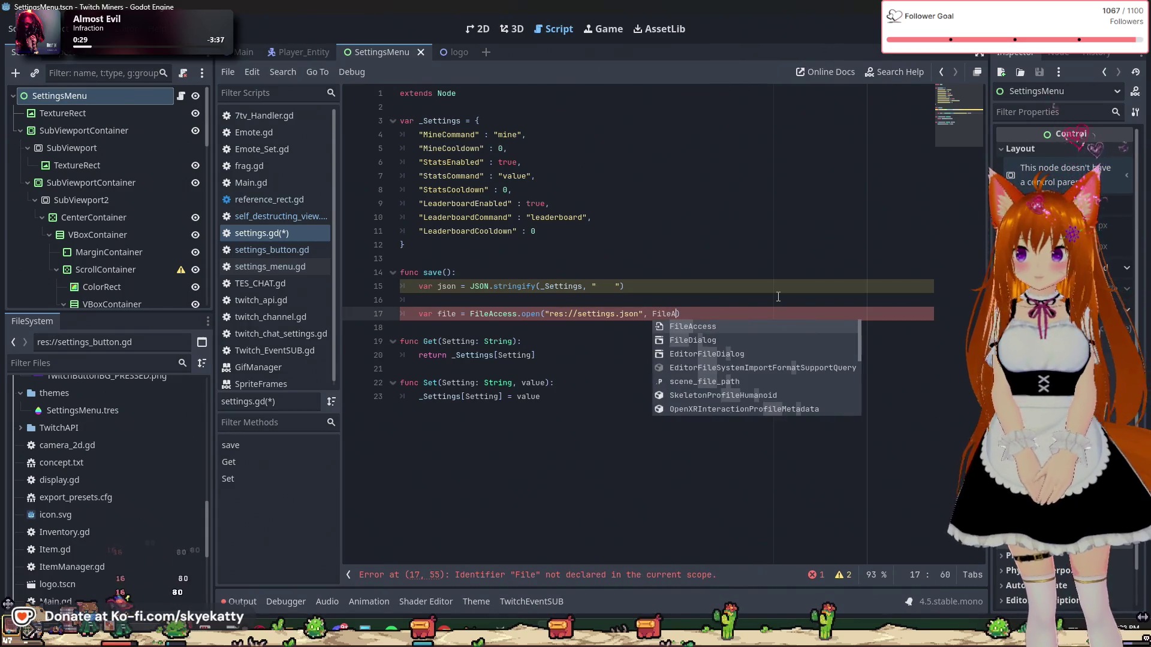
type("W")
key("Return")
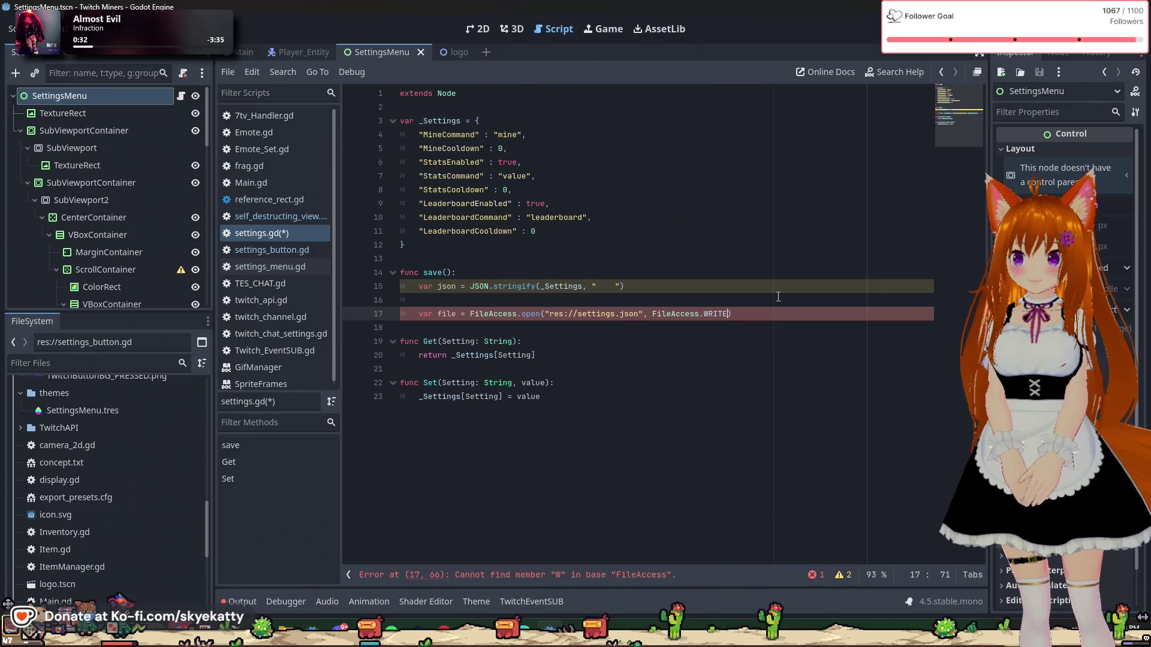
key("Right")
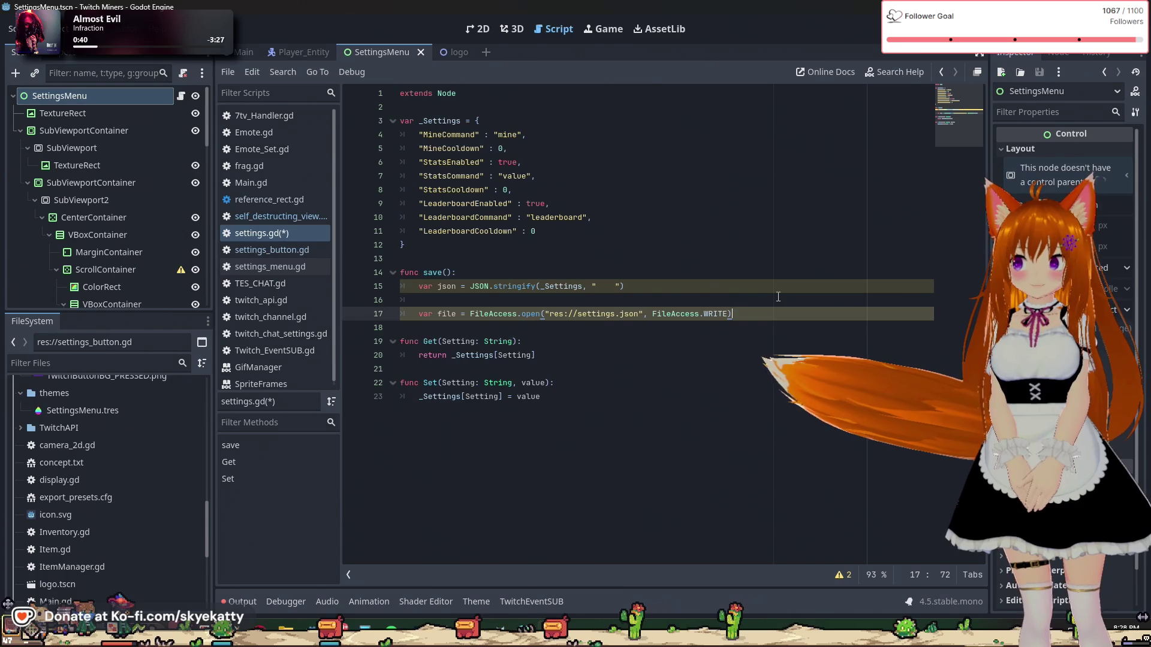
key("Return")
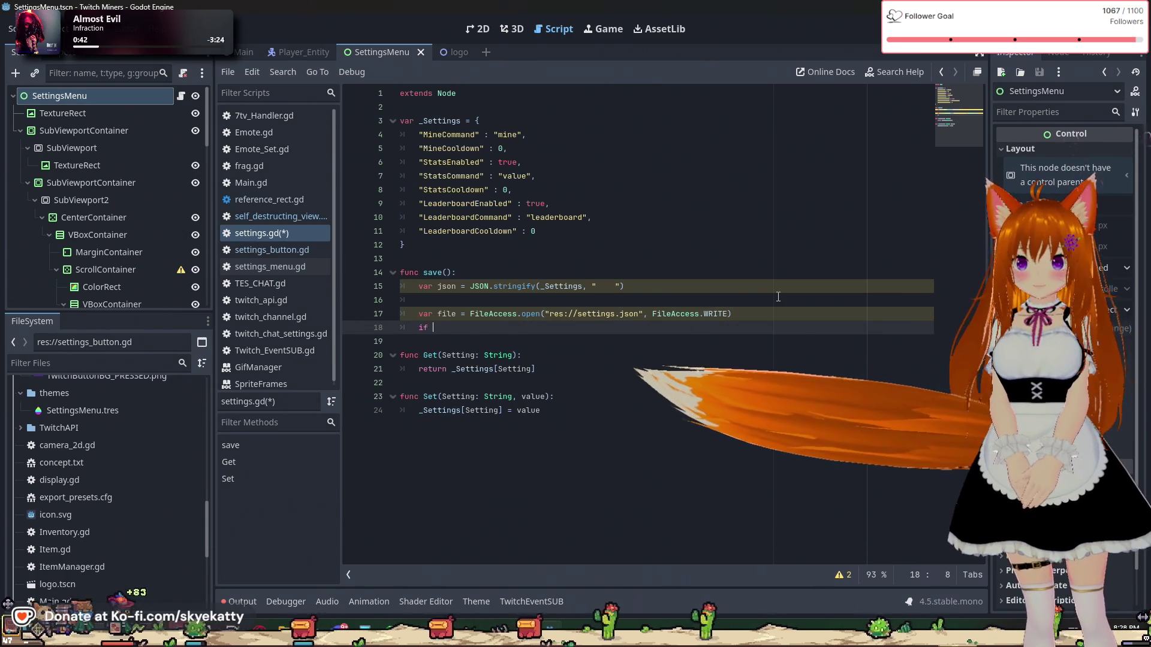
Step: Add an 'if file == null:' check with a push_error call inside it
type("if file == null:")
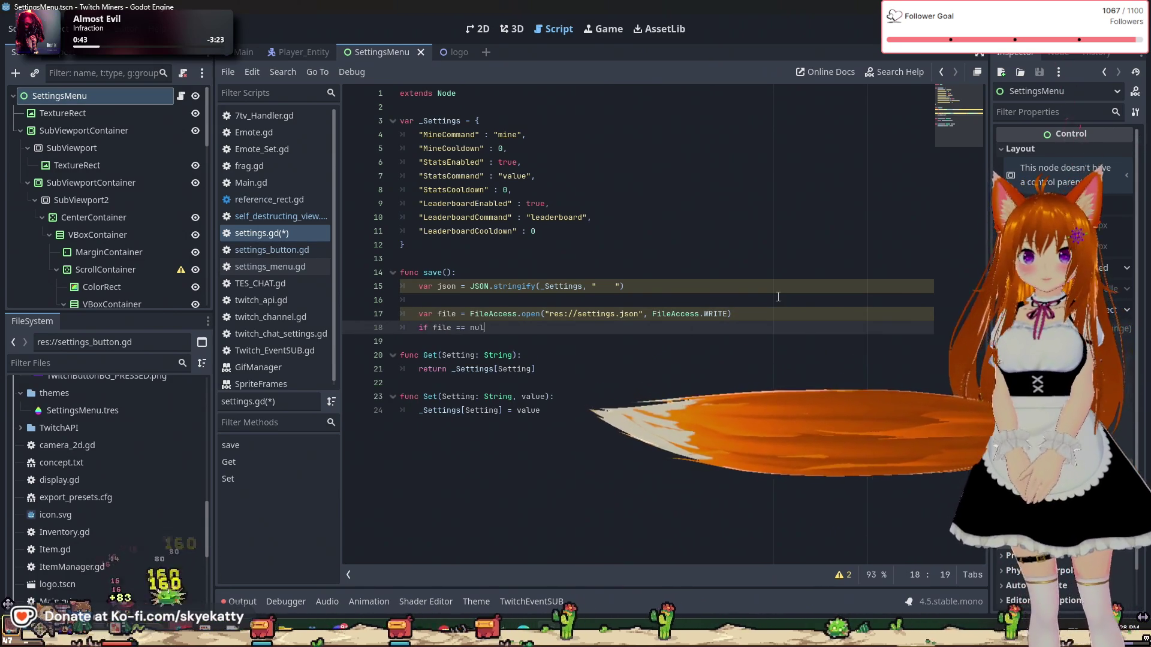
key("Return")
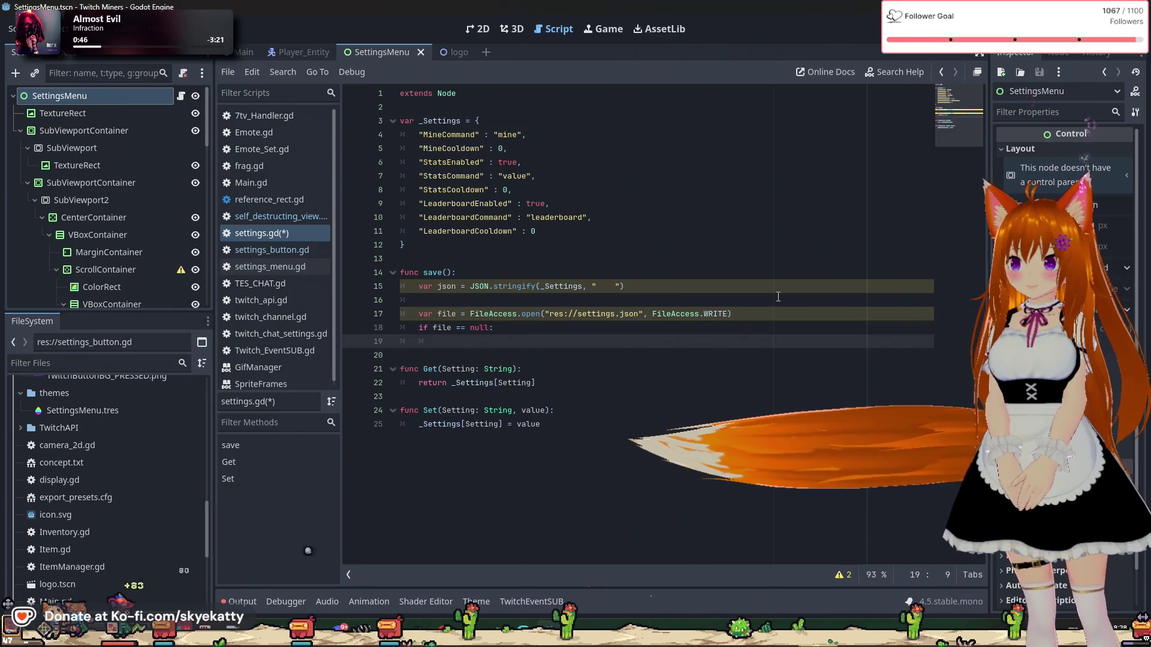
type("pring")
key("Escape")
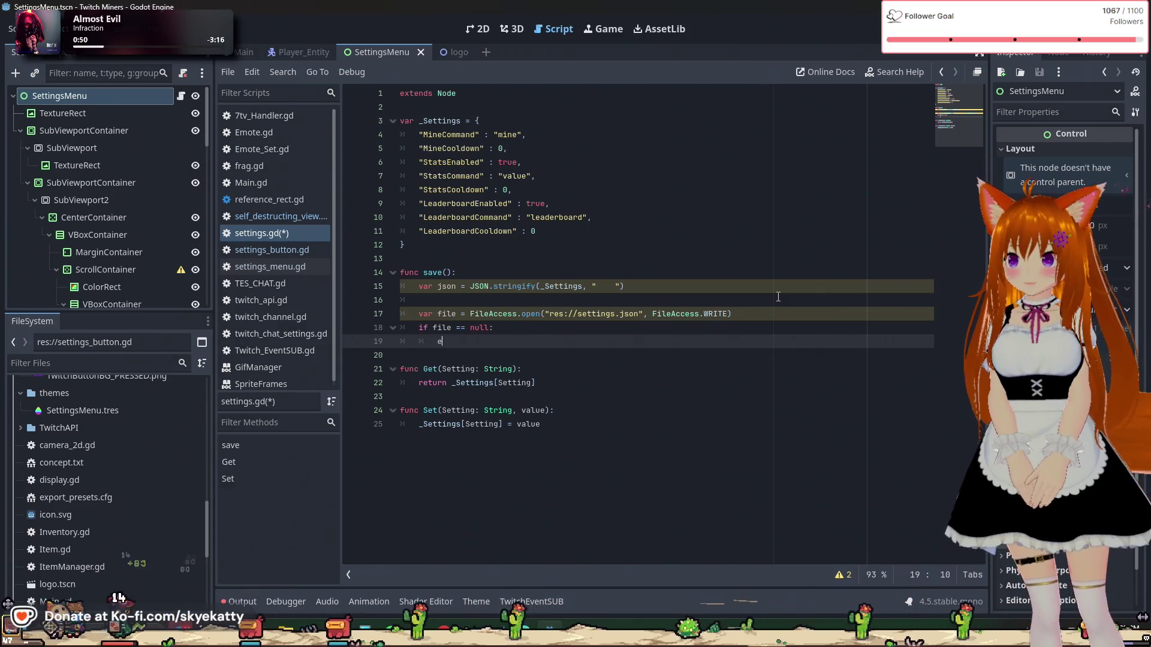
key("BackSpace")
key("BackSpace")
key("BackSpace")
type("erroe")
key("BackSpace")
key("BackSpace")
key("BackSpace")
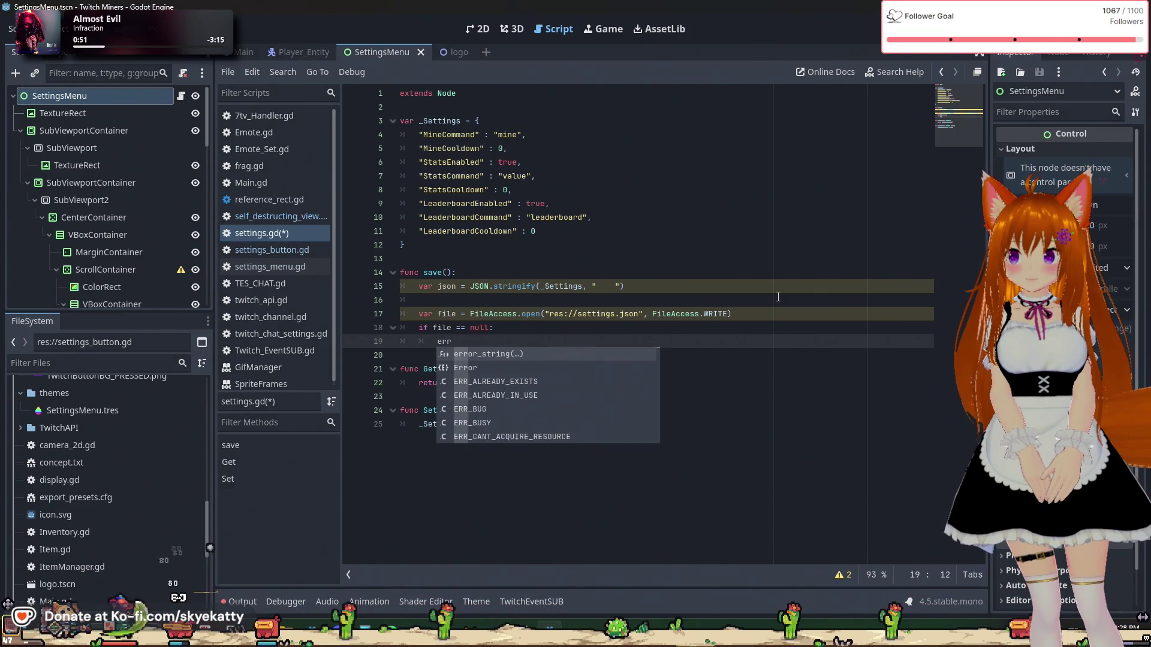
type("push")
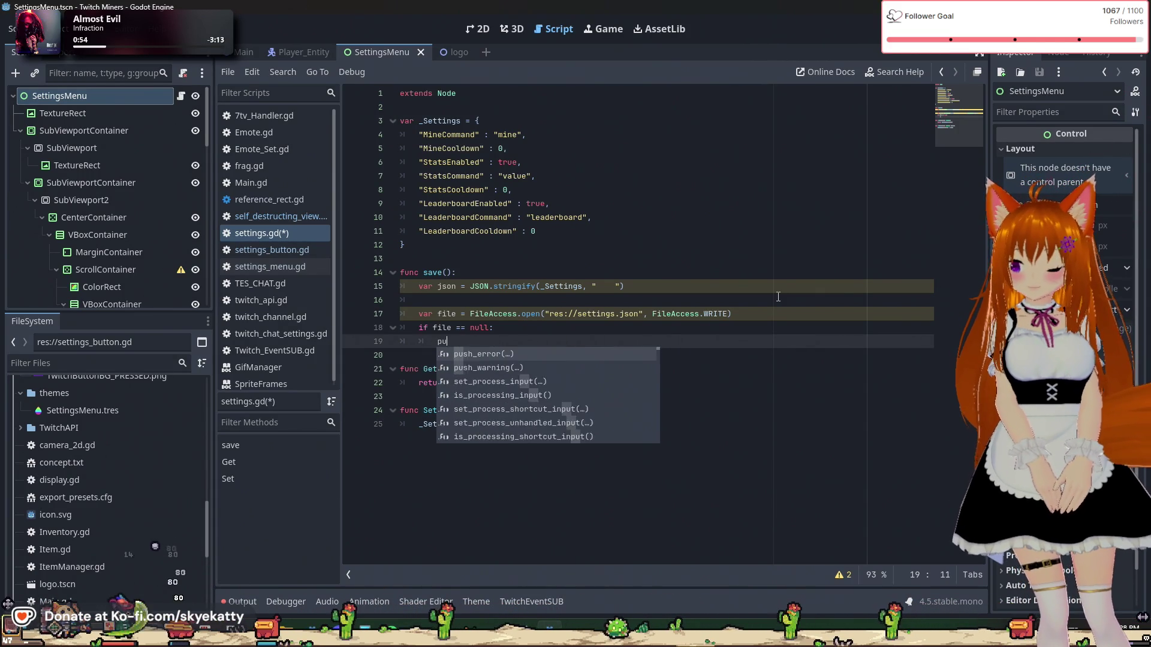
key("Return")
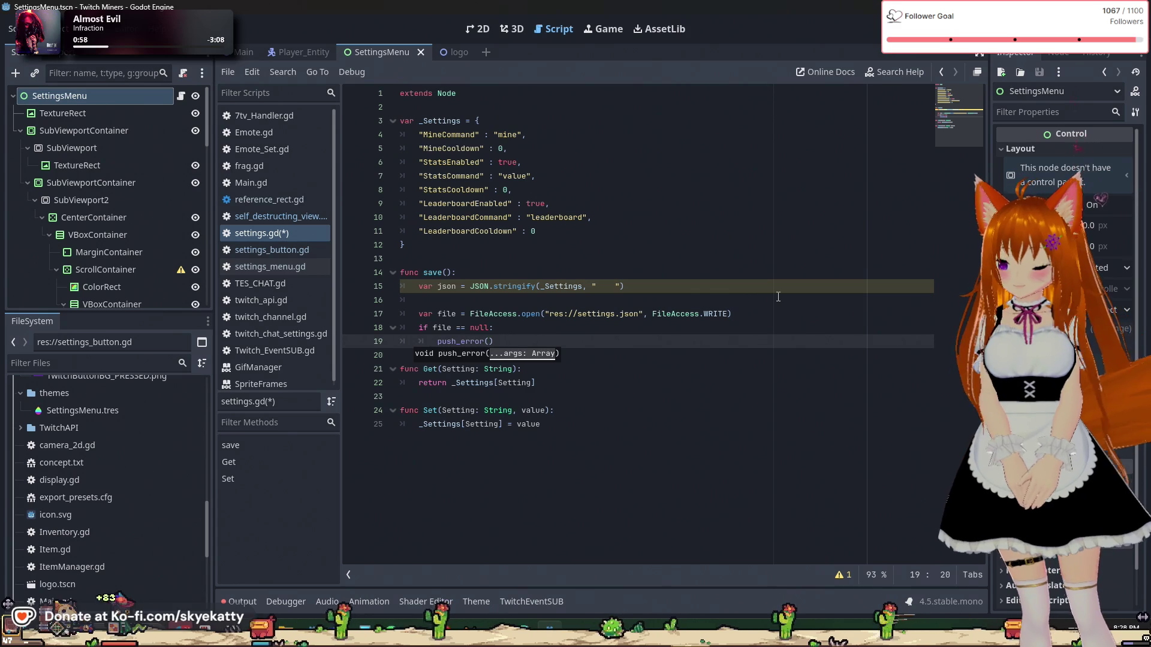
Step: Give push_error the message "Error opening file for saving: "
type("\"")
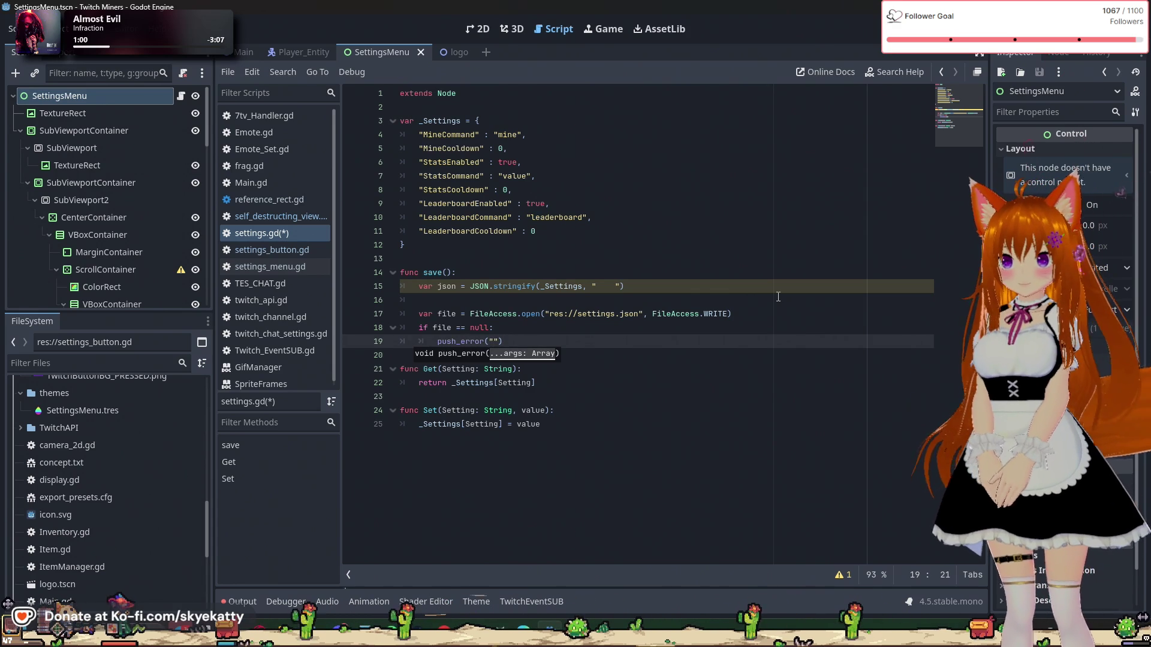
type("Error opening ")
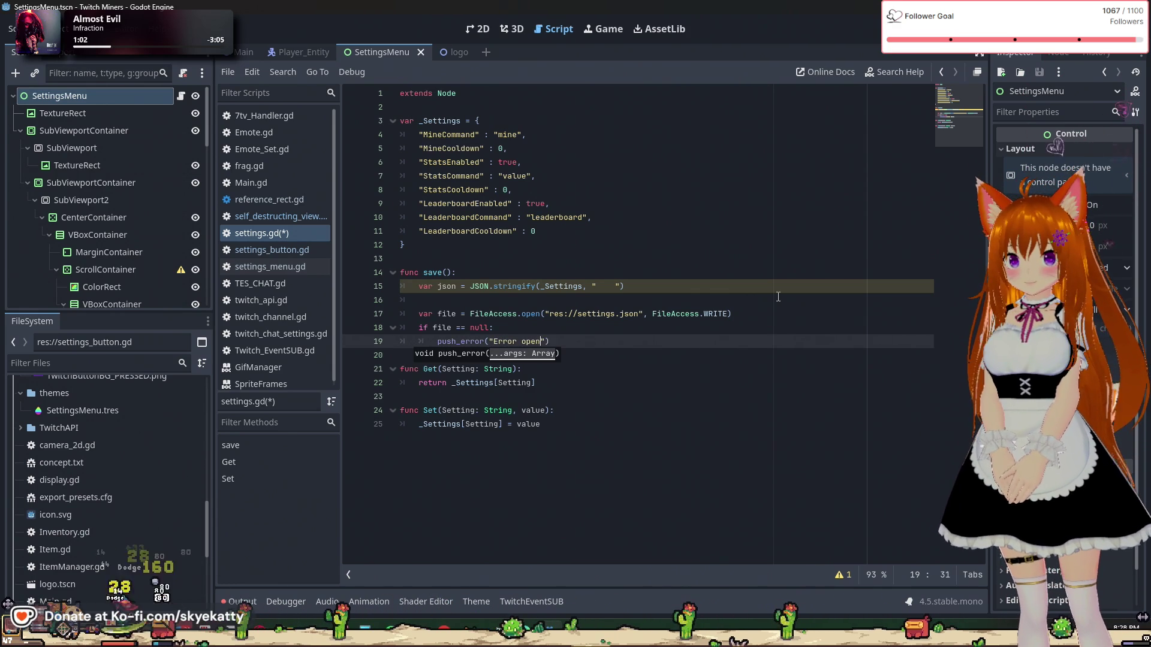
type("file for sa")
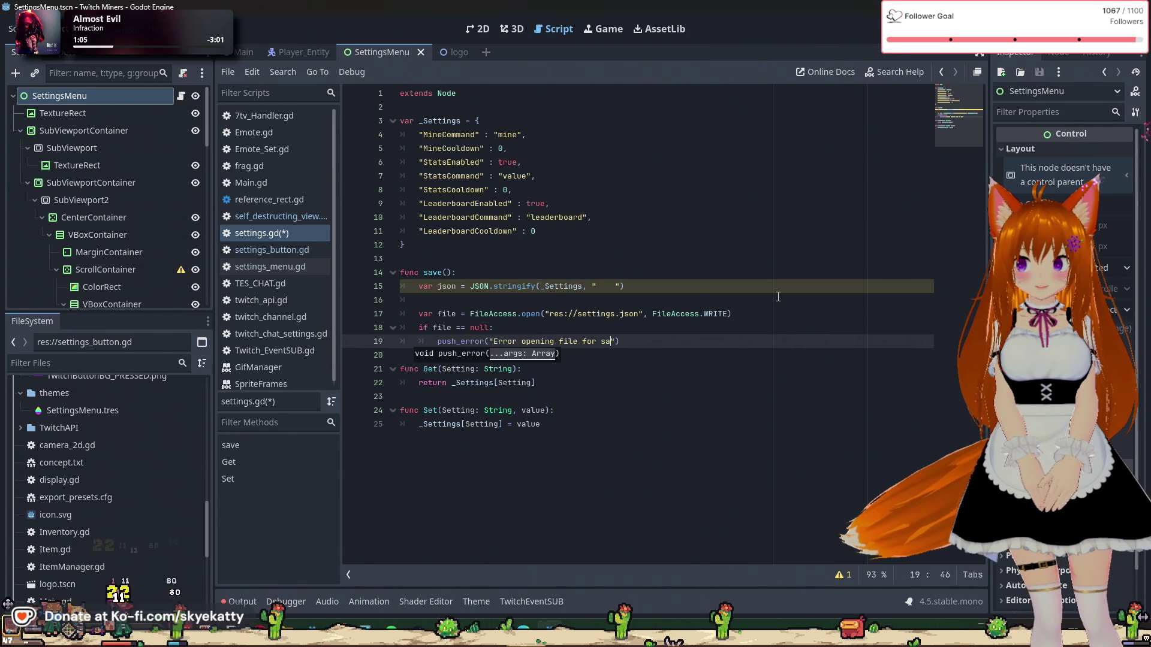
type("ving")
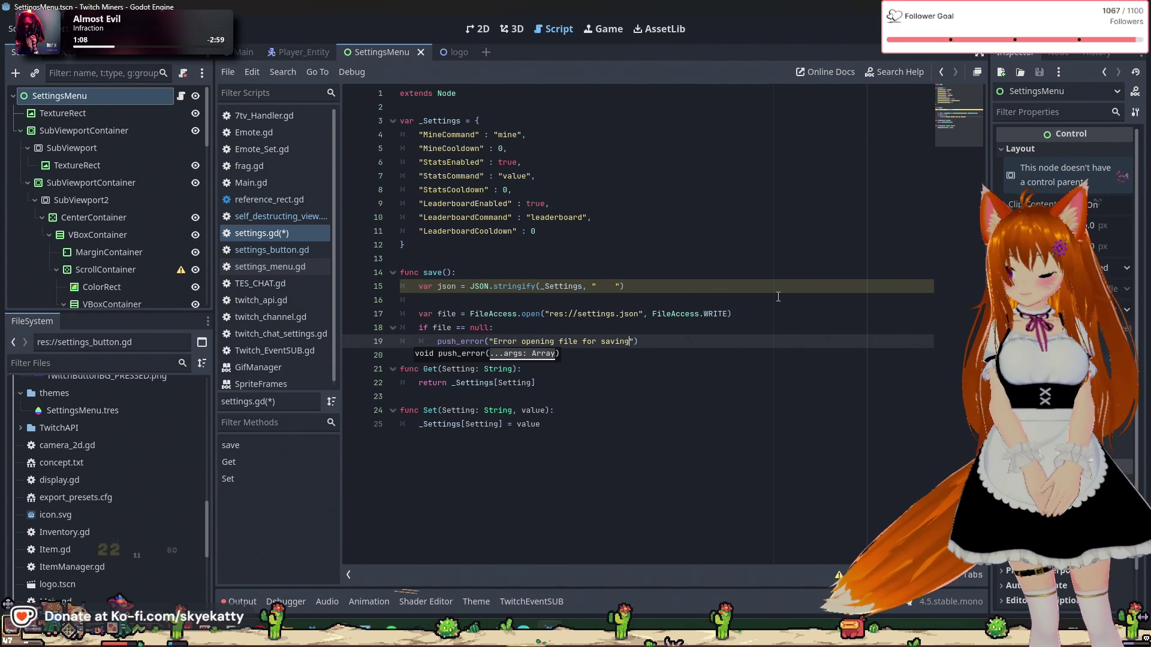
type(":")
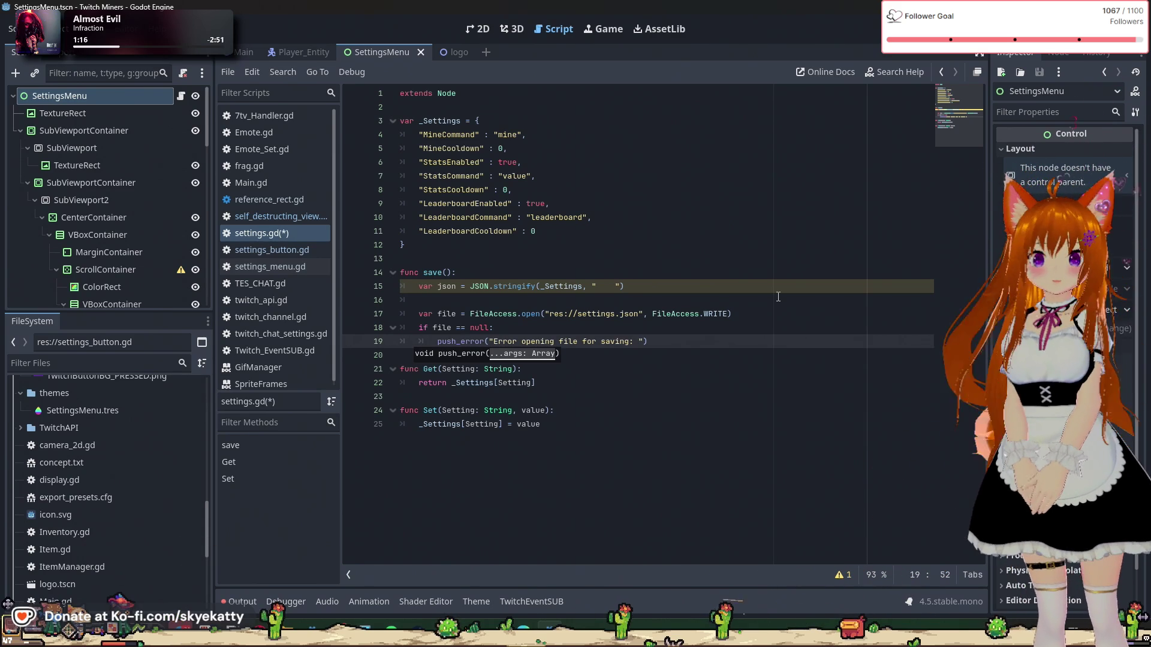
key("Right")
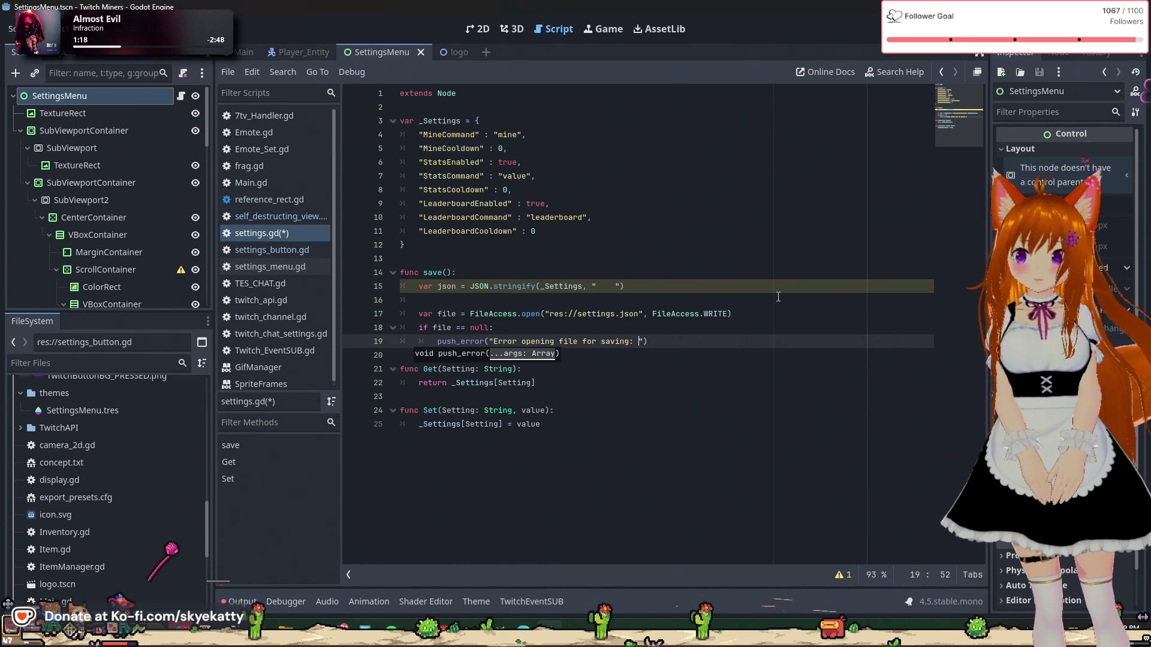
key("Left")
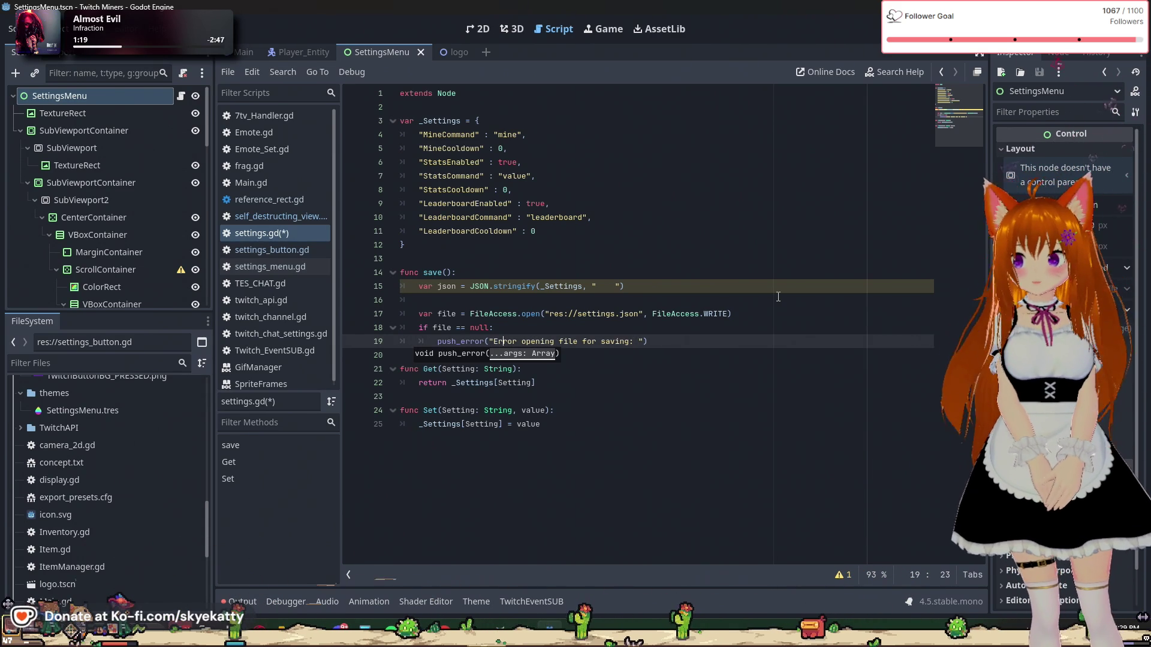
key("Left")
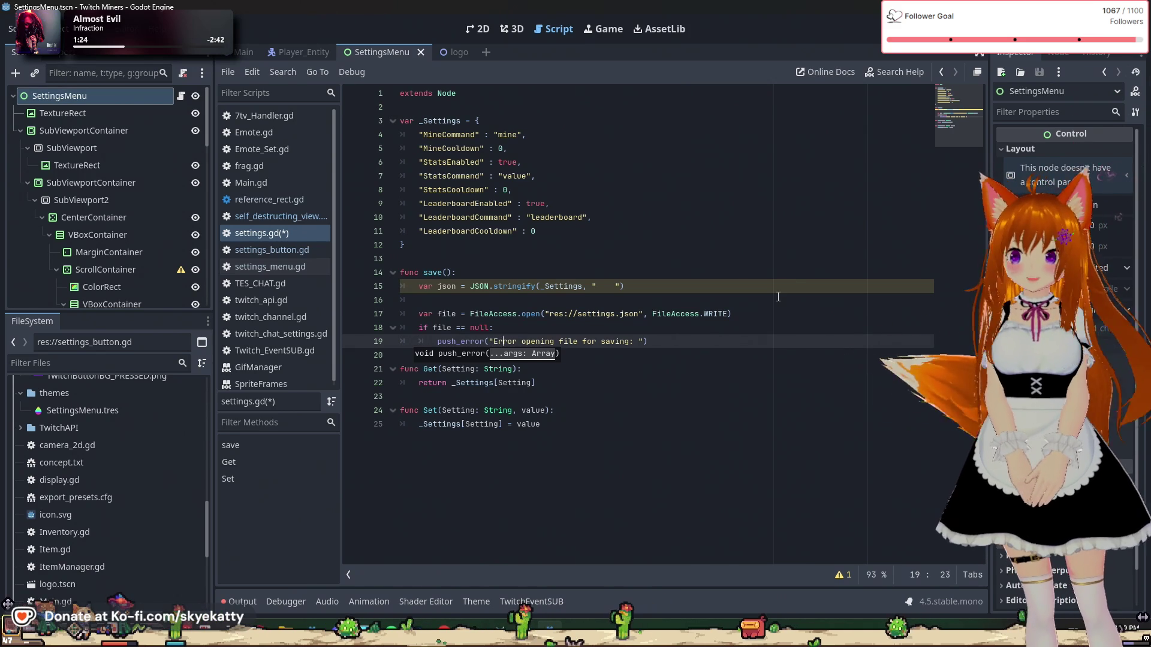
key("Down")
key("Down")
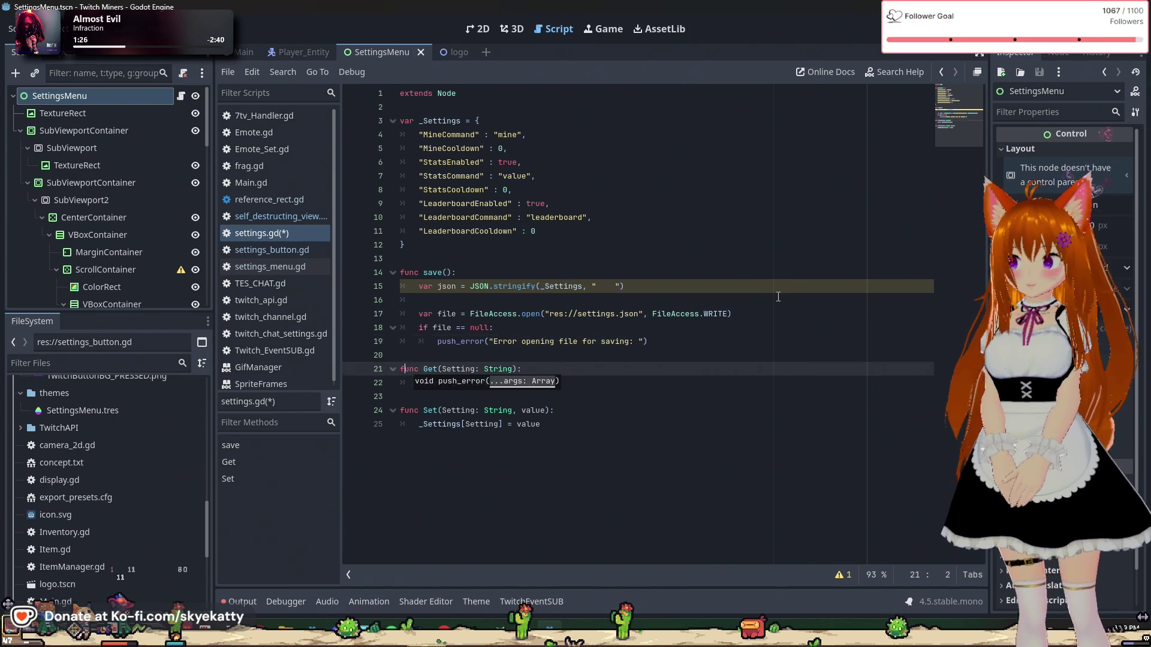
Step: Append FileAccess.get_open_error() to the push_error call
key("Up")
key("Up")
key("End")
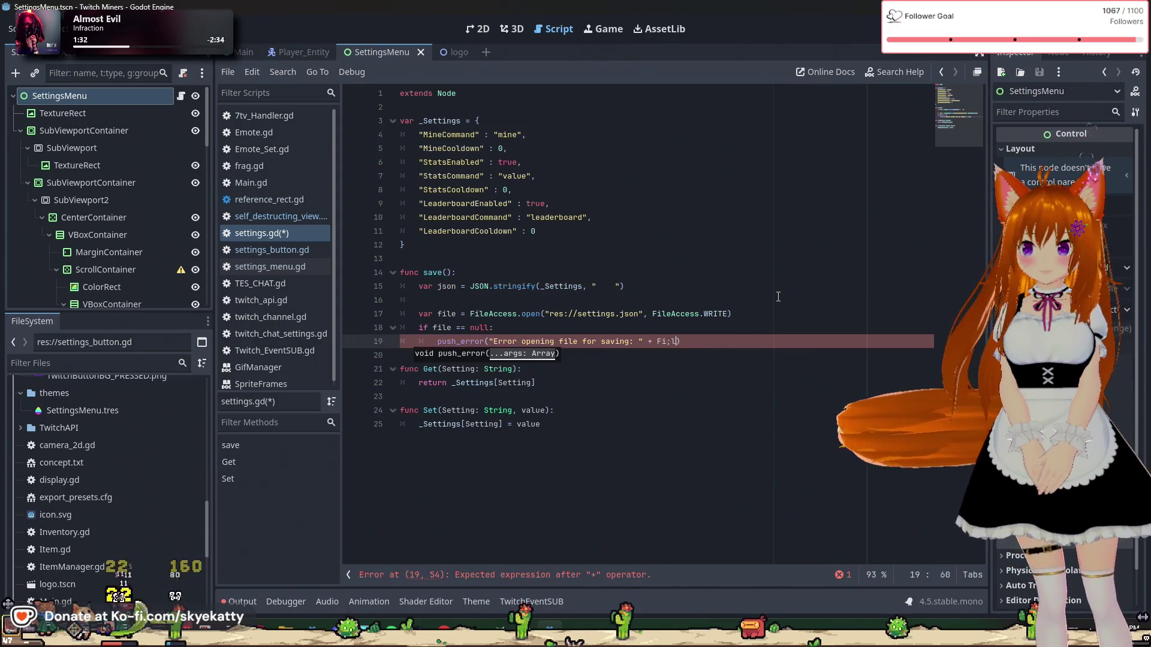
type("ileA")
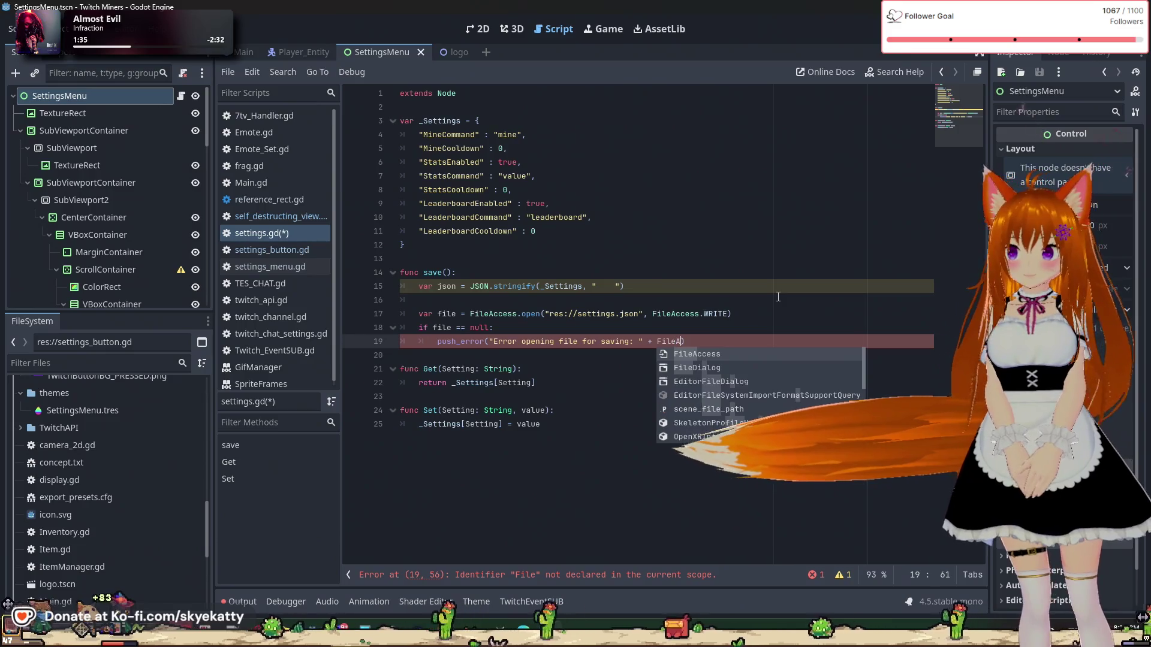
key("Return")
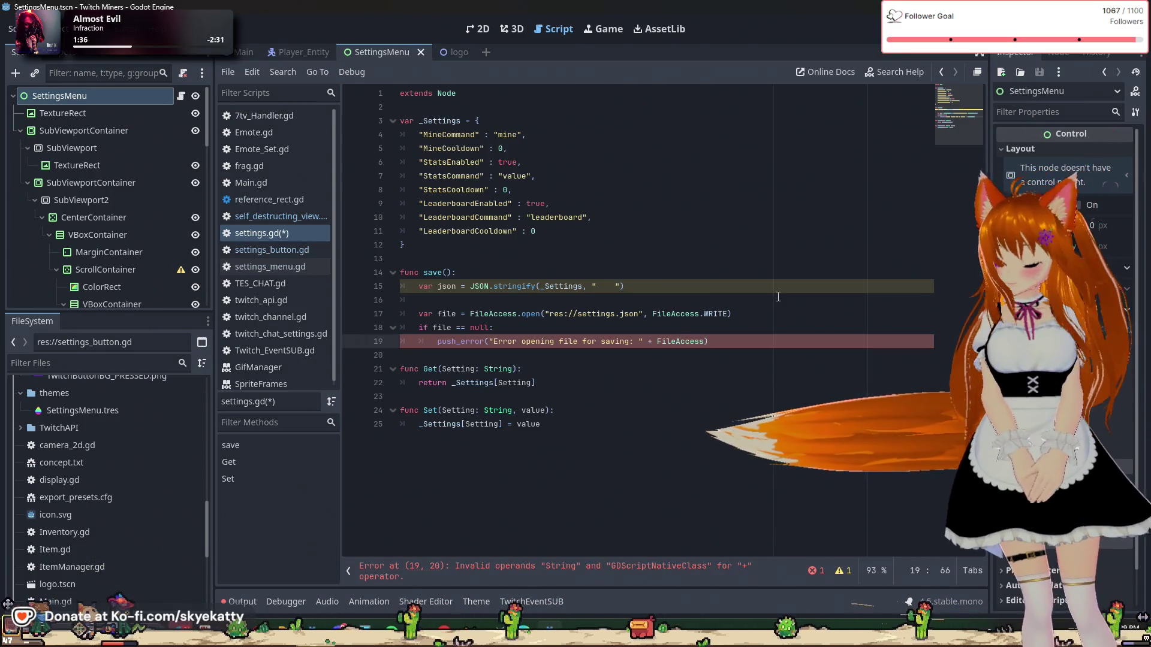
type(".get_")
type("open")
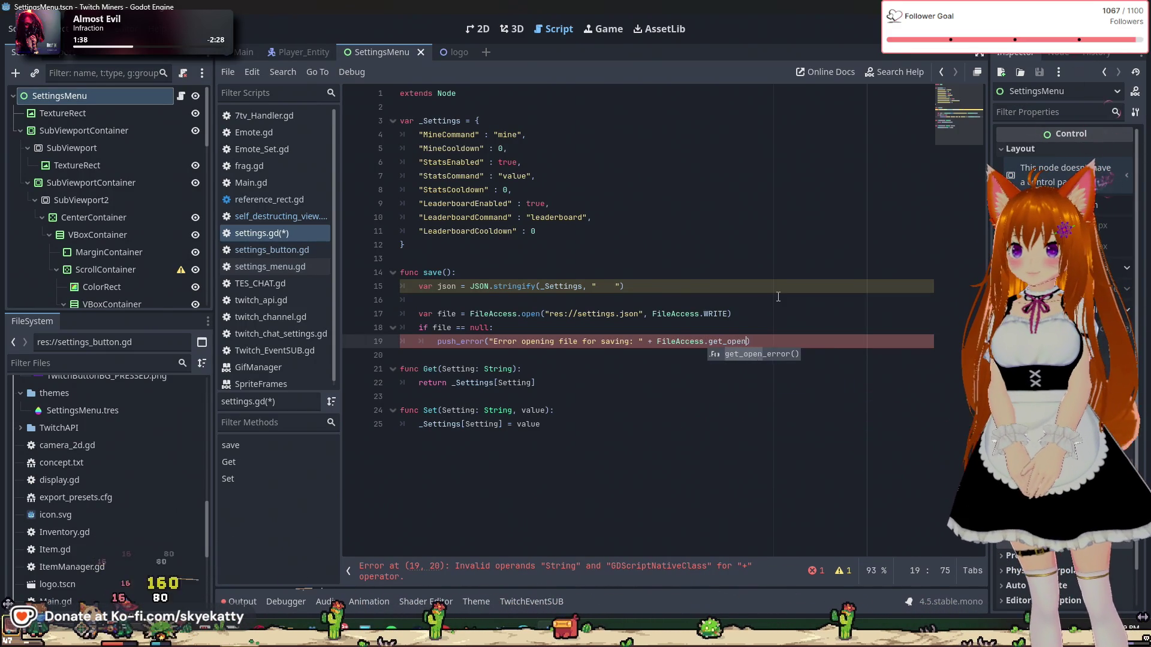
key("Return")
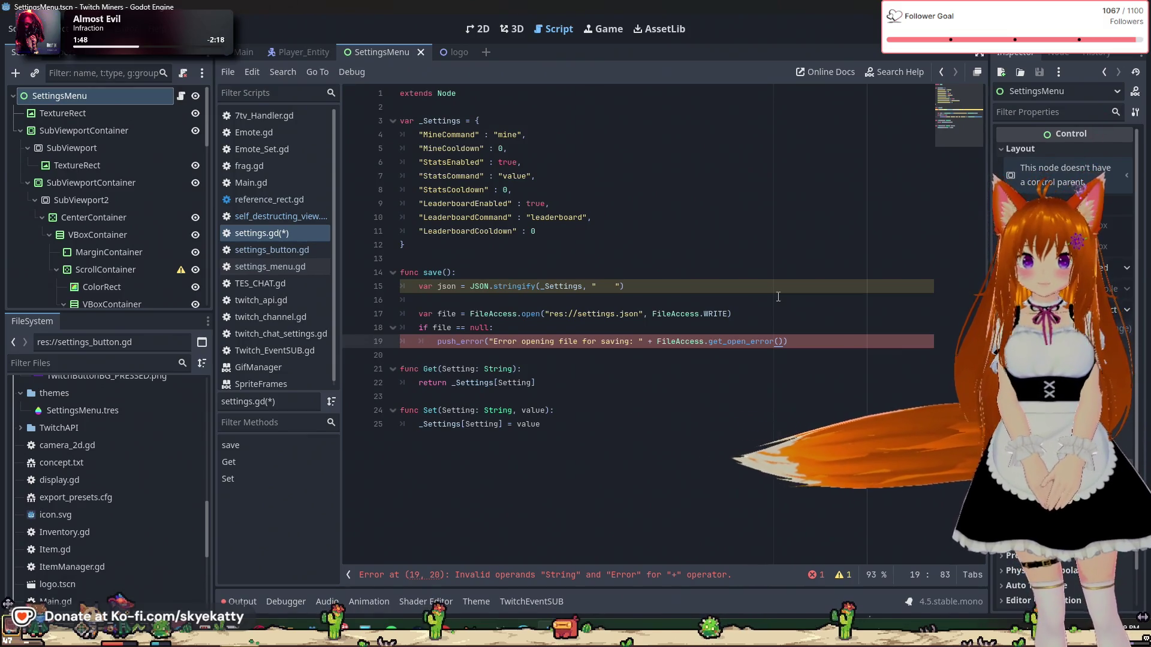
Step: Replace the + concatenation with a comma so get_open_error() is a separate argument
key("Left")
key("Left")
key("Left")
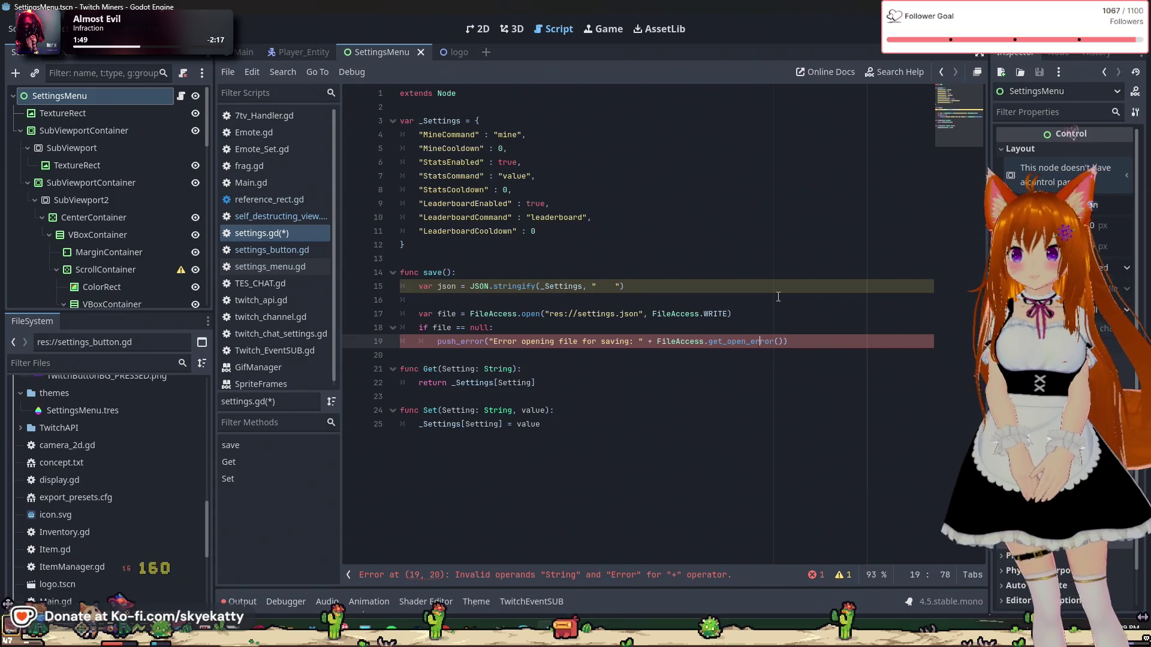
key("Left")
key("Left")
key("Left")
key("BackSpace")
key("BackSpace")
key("BackSpace")
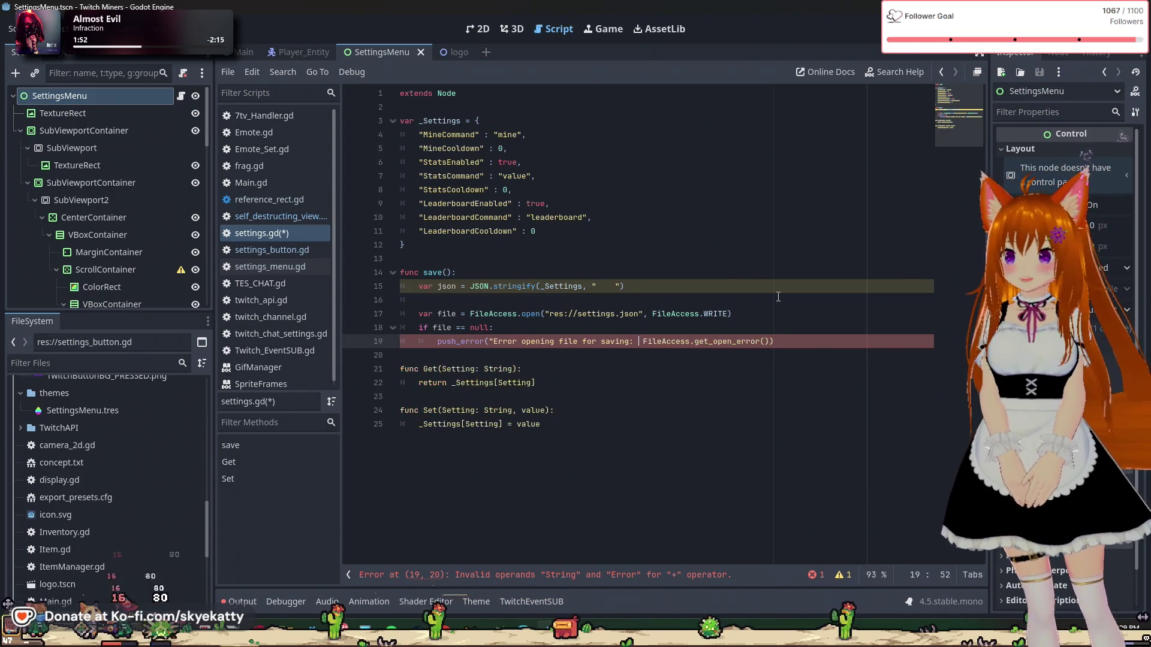
type("\",")
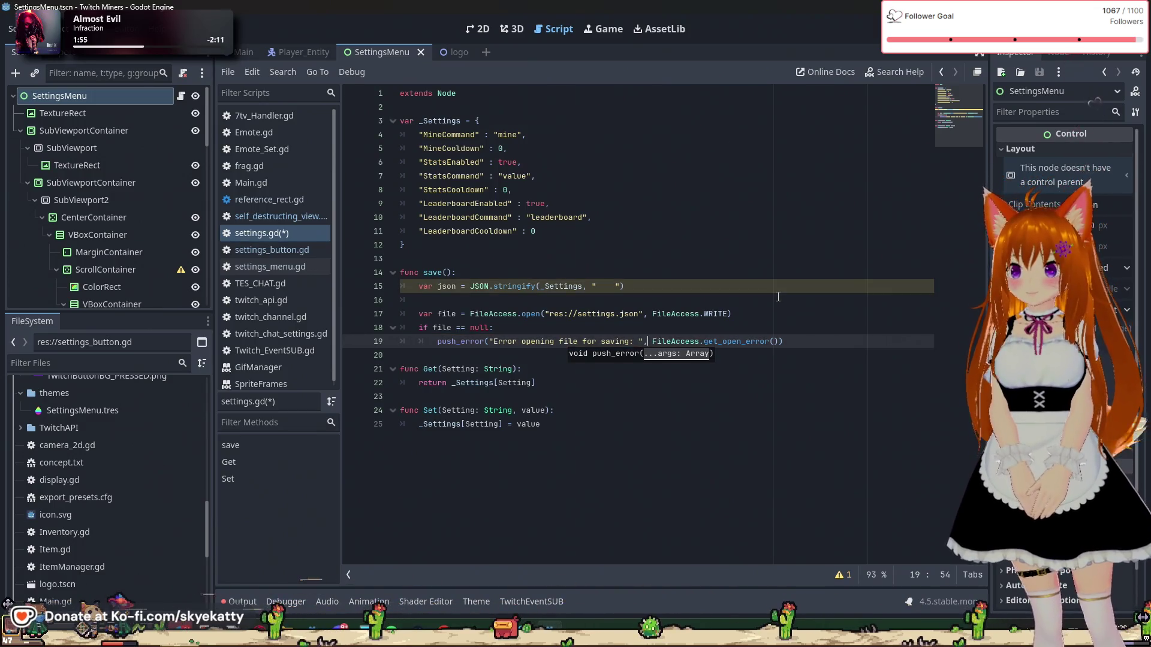
left_click(778, 298)
left_click(800, 328)
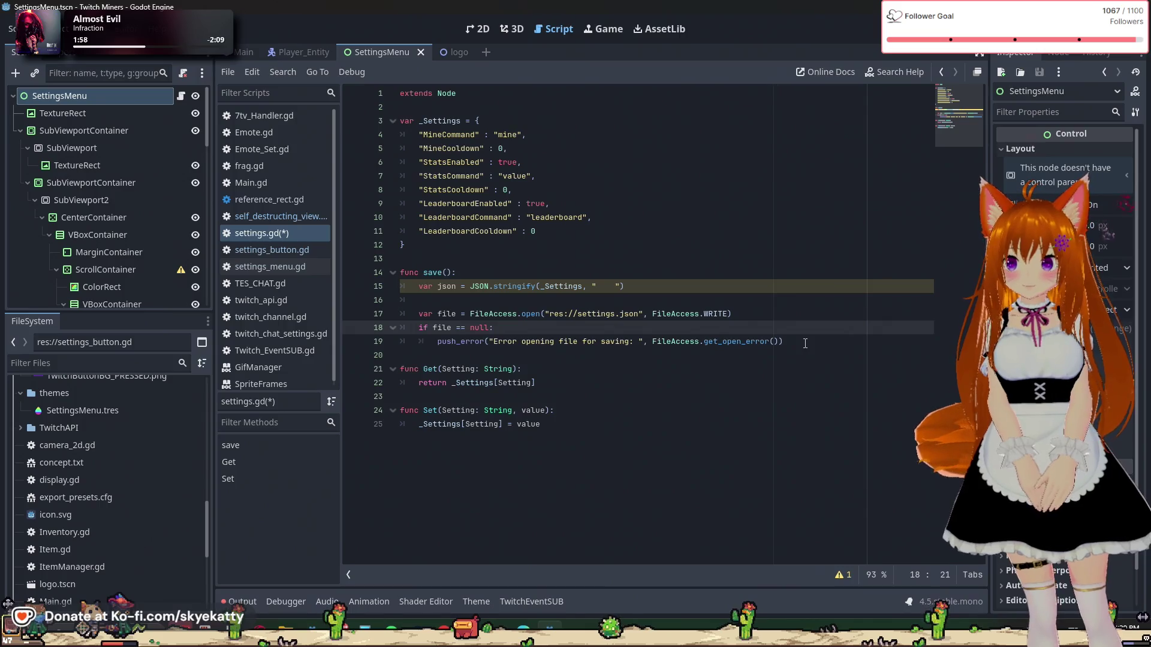
left_click(655, 341)
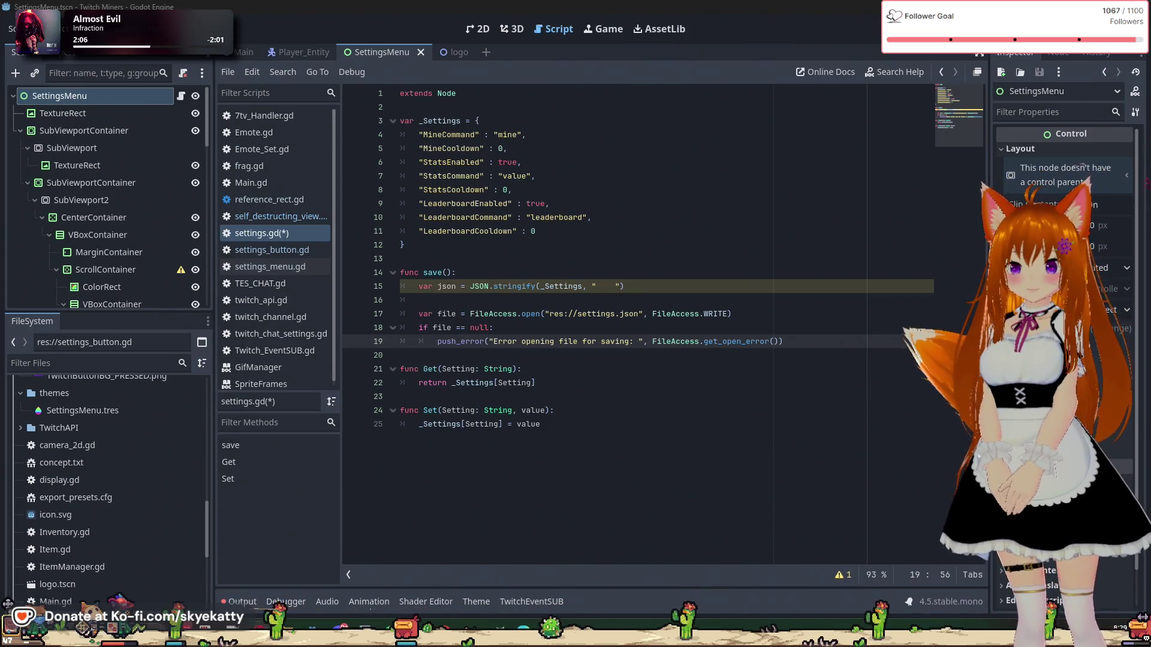
left_click(806, 347)
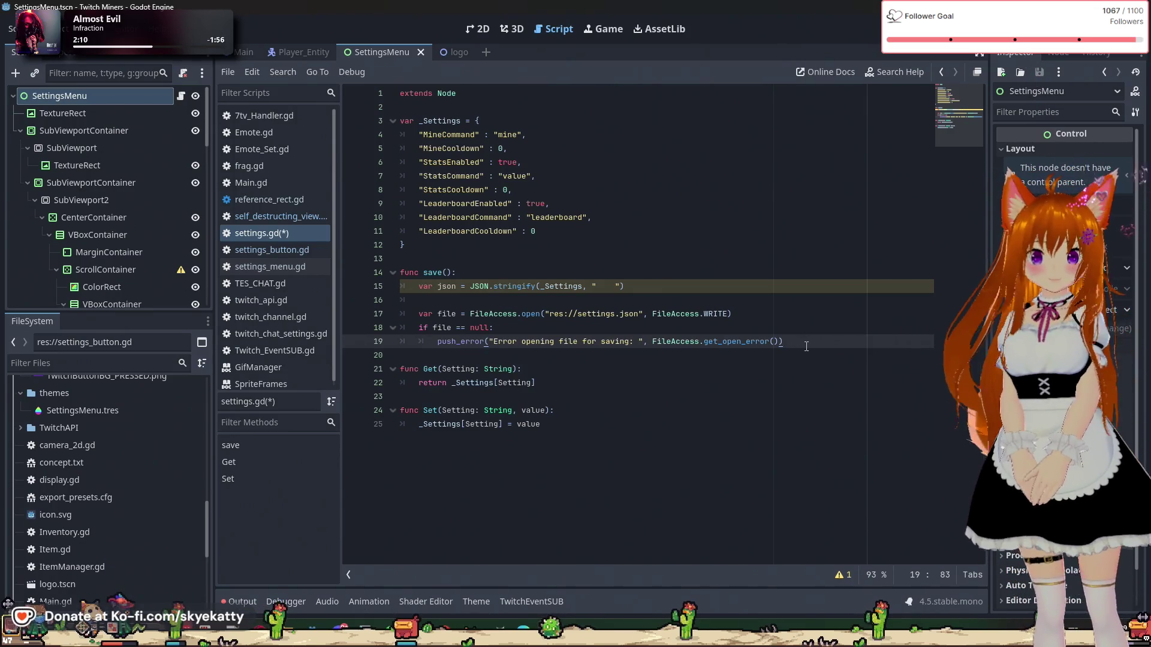
key("Return")
type("r")
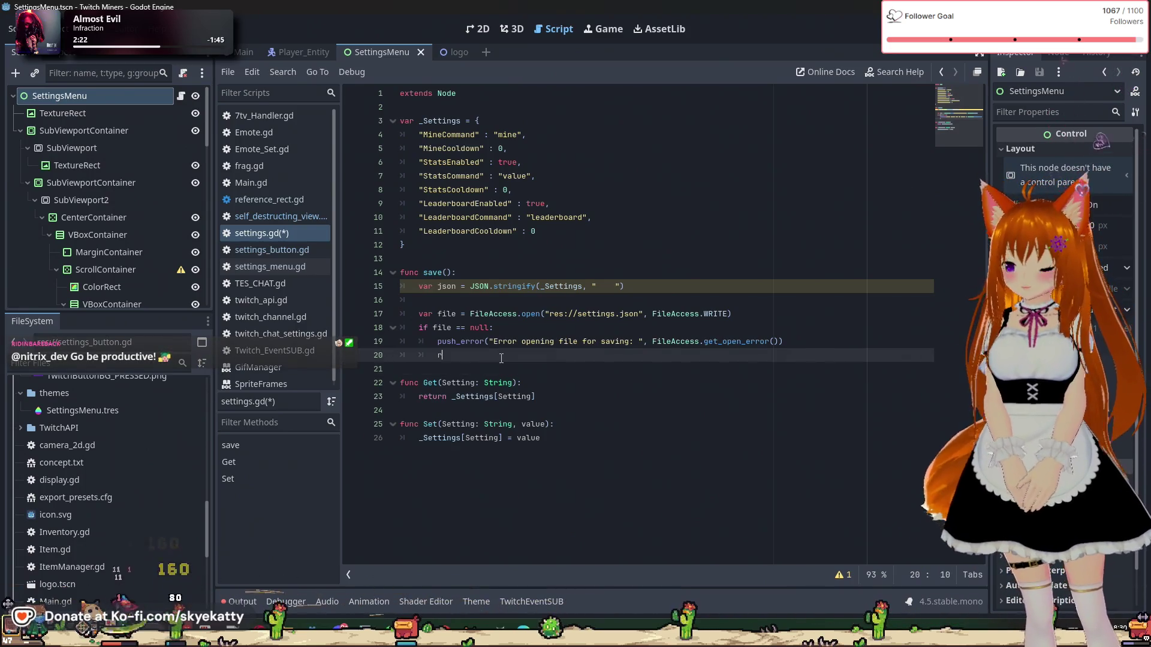
Step: Return after the error, then write json to the file with file.store_string(json)
type("eturn")
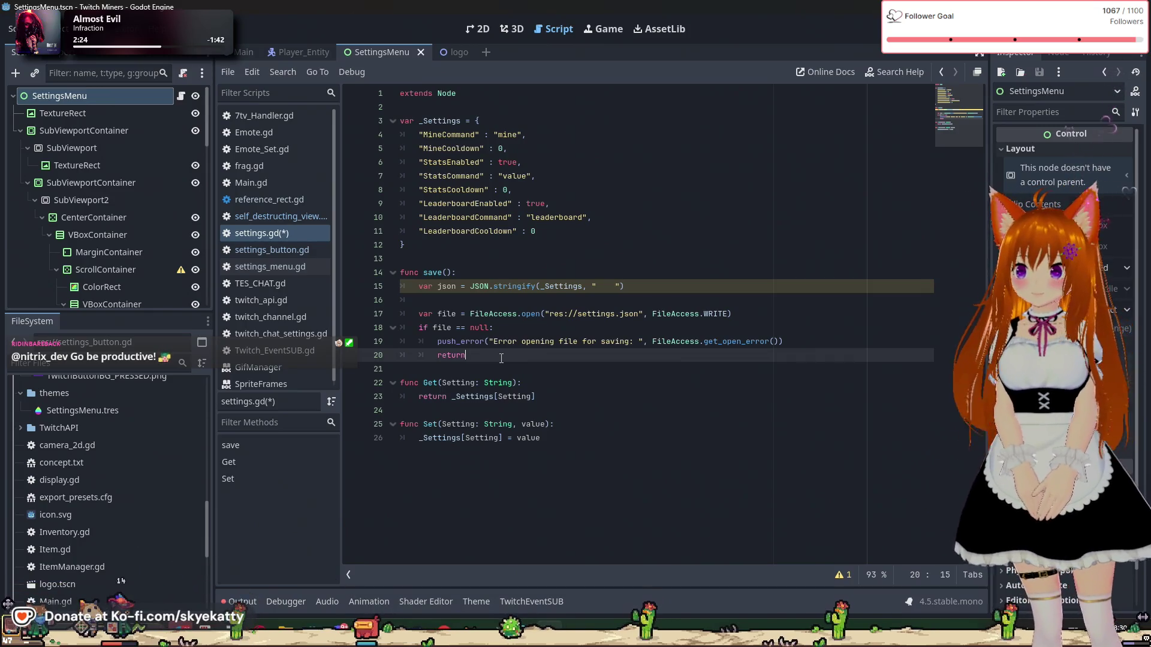
key("Return")
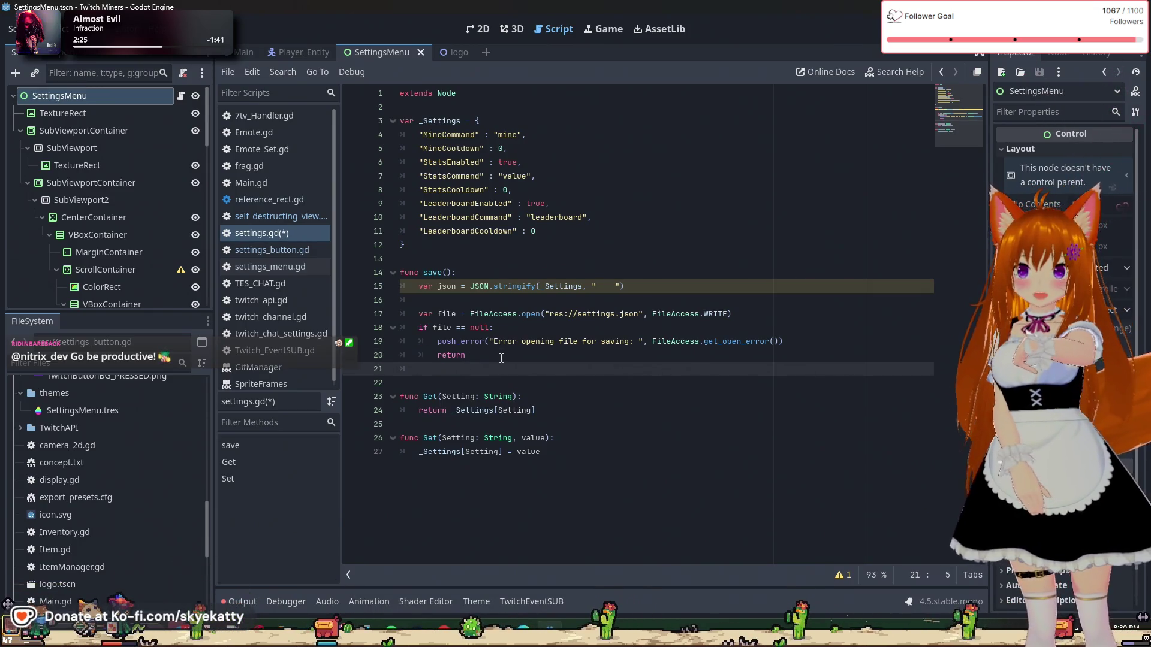
key("Return")
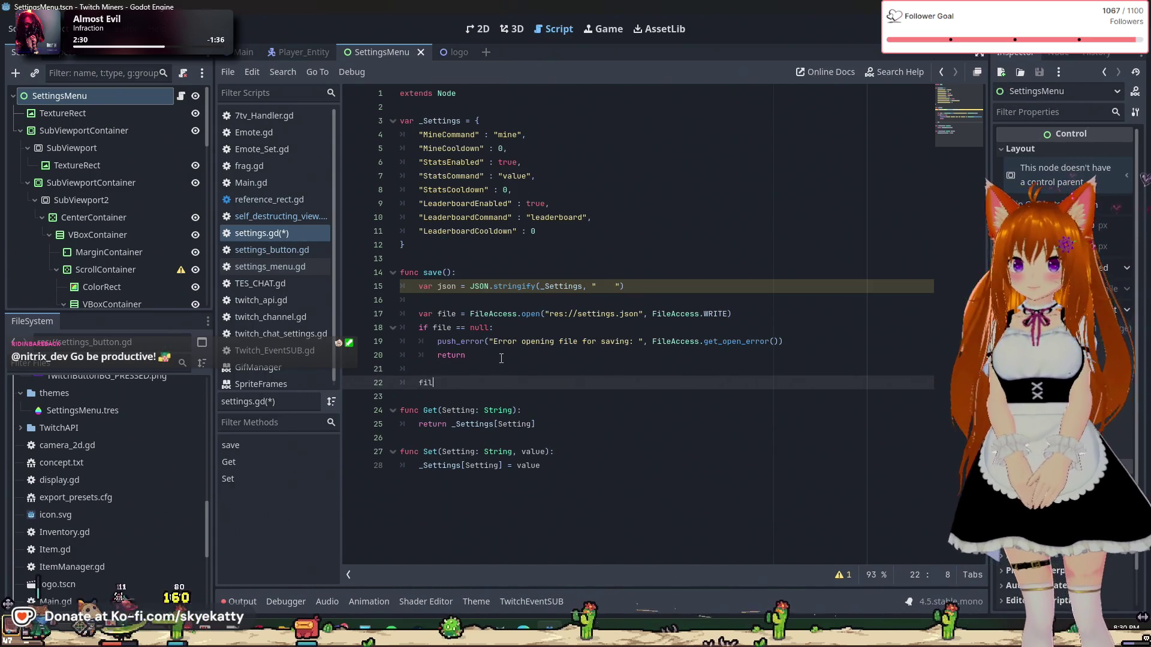
type("file.st")
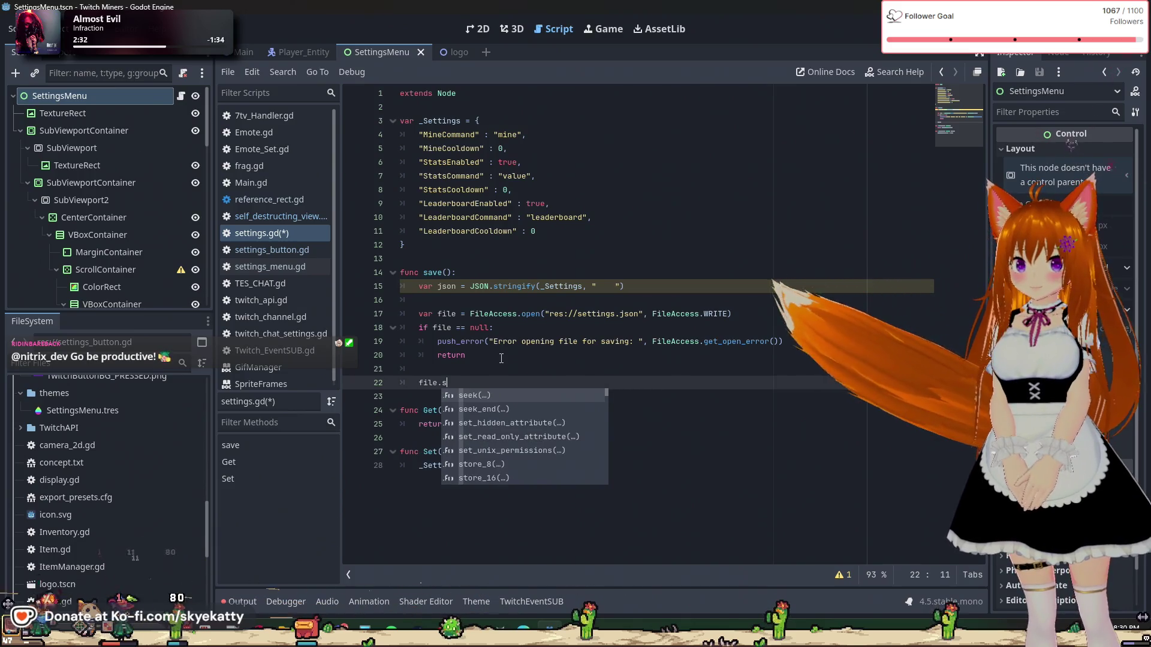
type("ore")
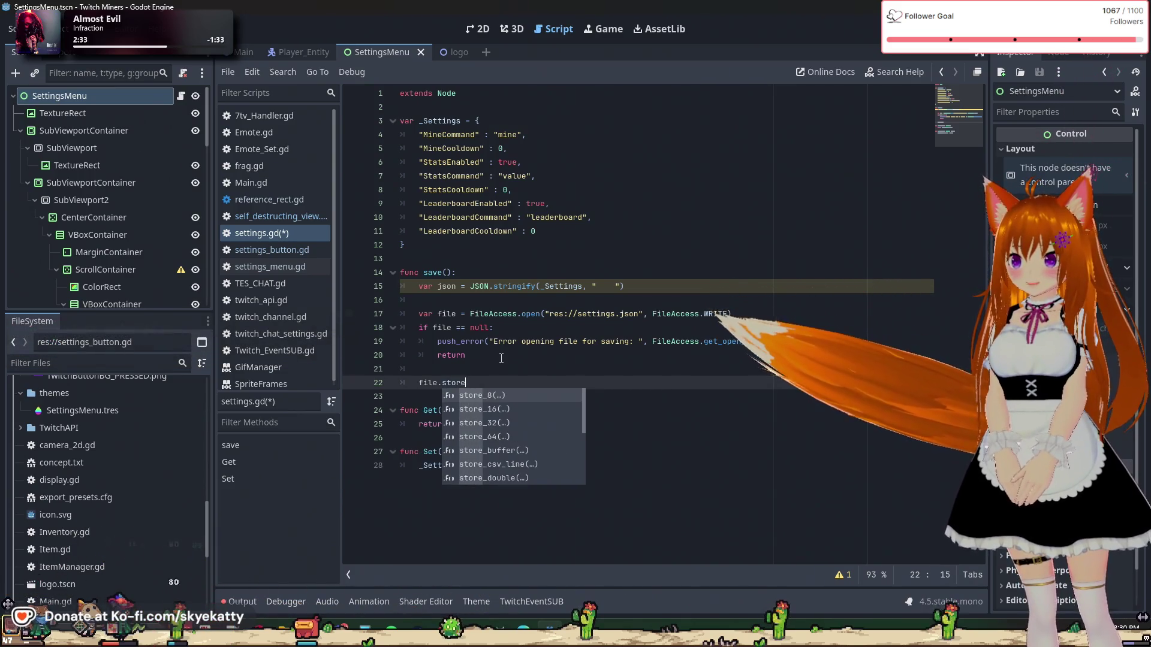
type("_string")
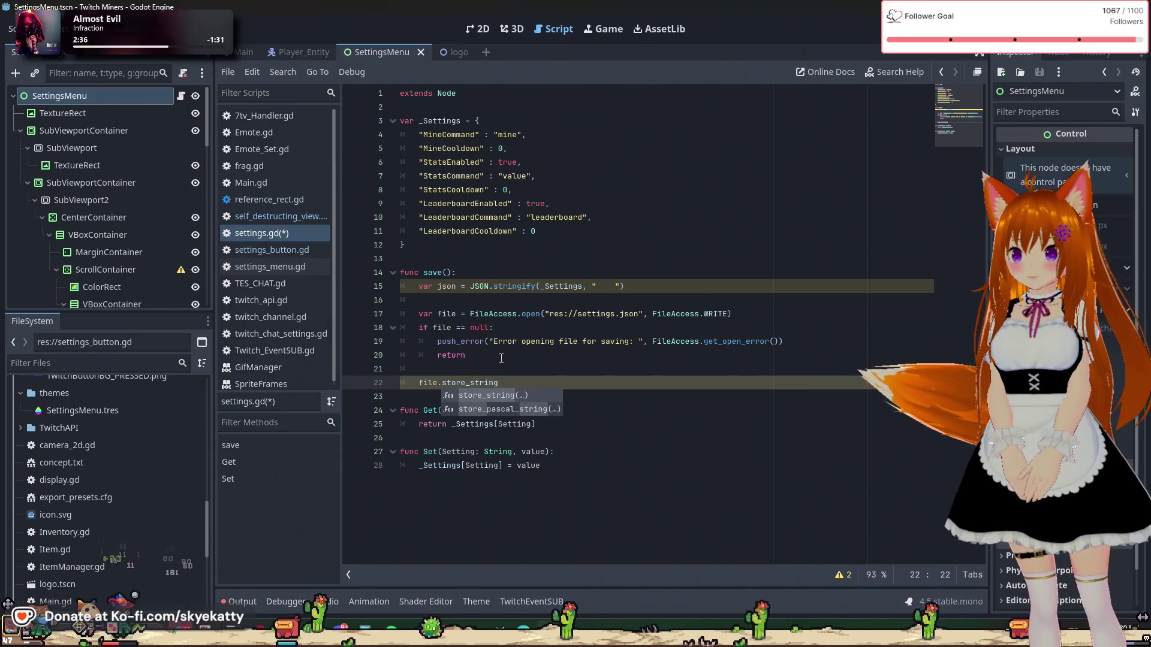
type("(j")
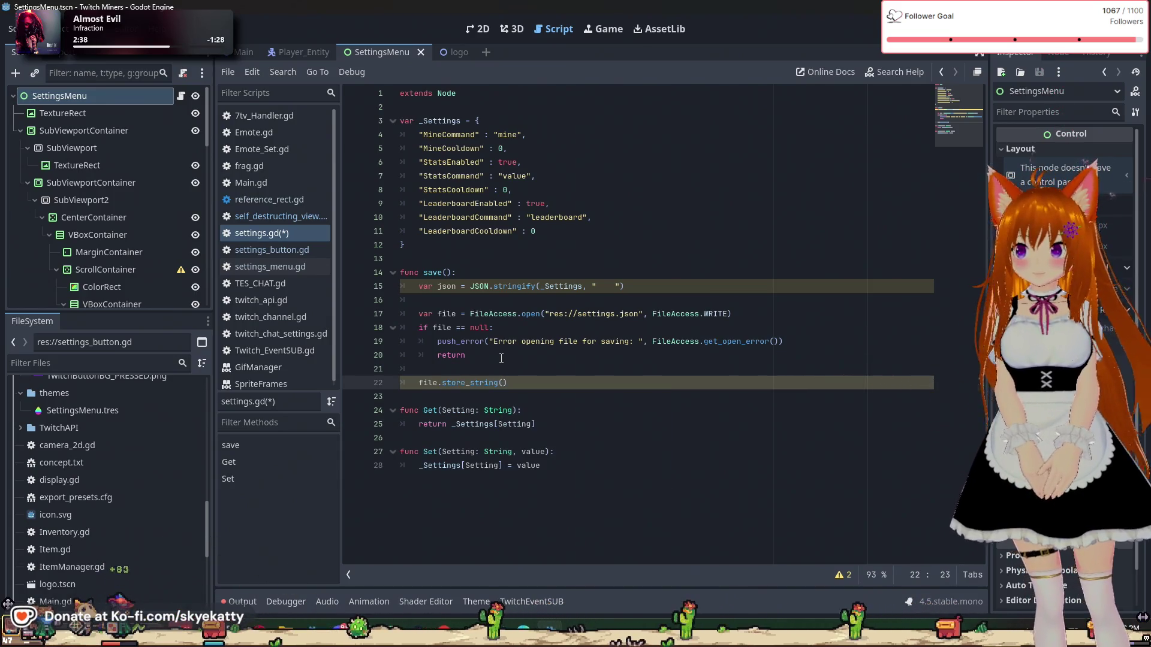
type("son")
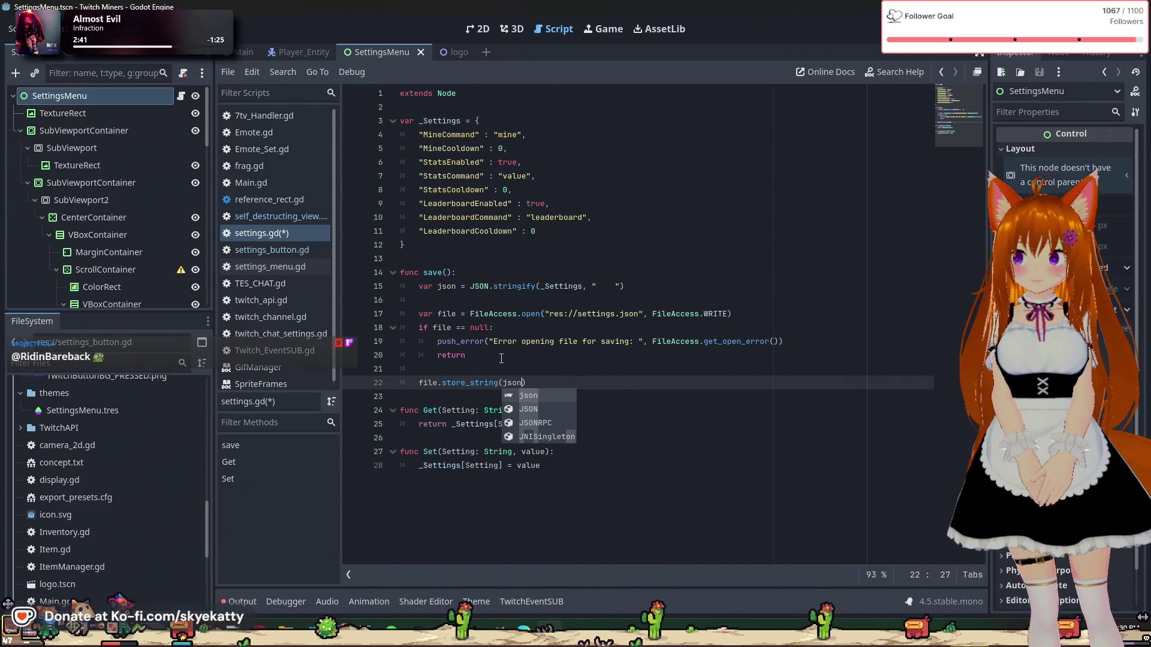
type(")")
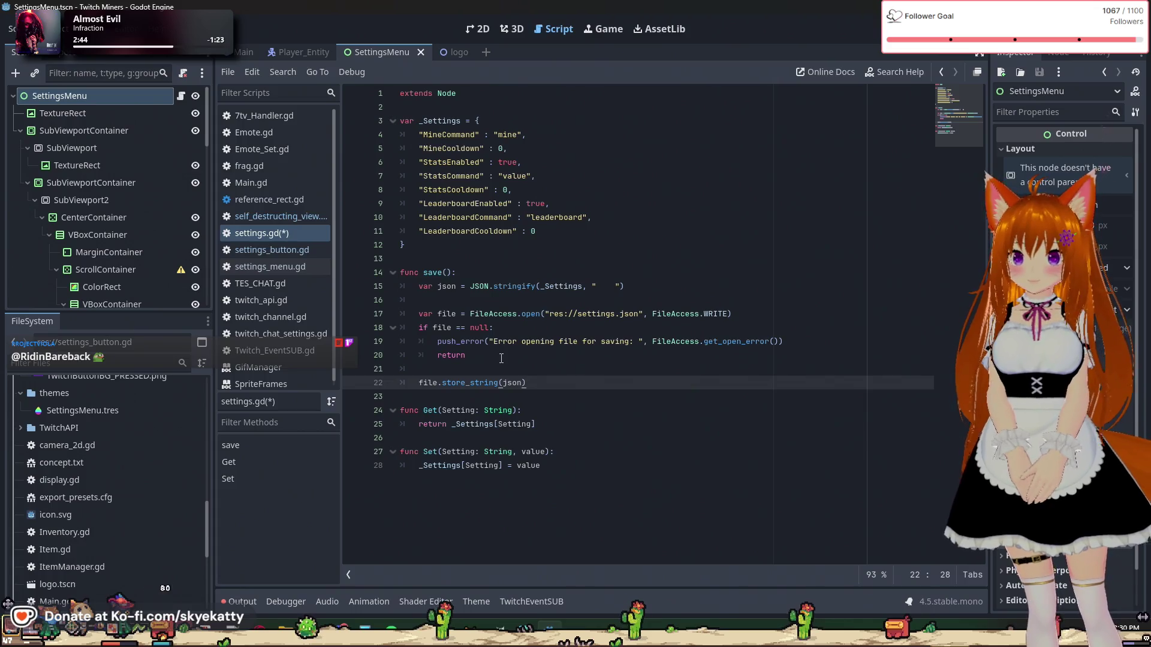
key("Return")
key("Return")
type("file.")
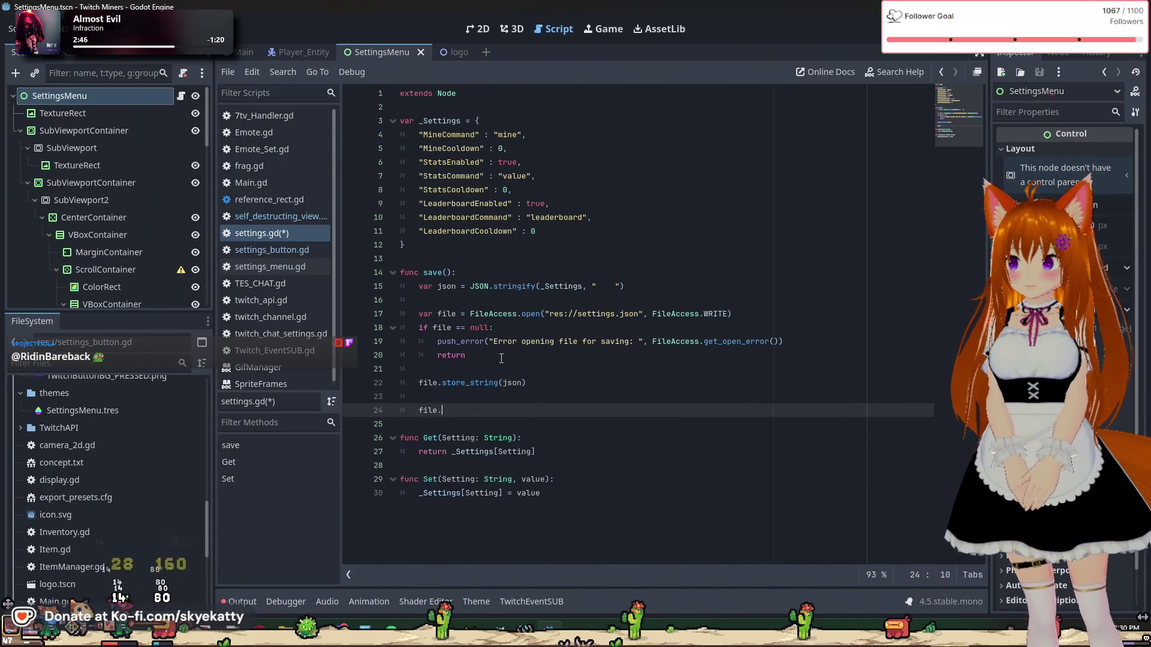
Step: Close the file with file.close() and print "Saved settings changes to file"
type("clos")
key("Return")
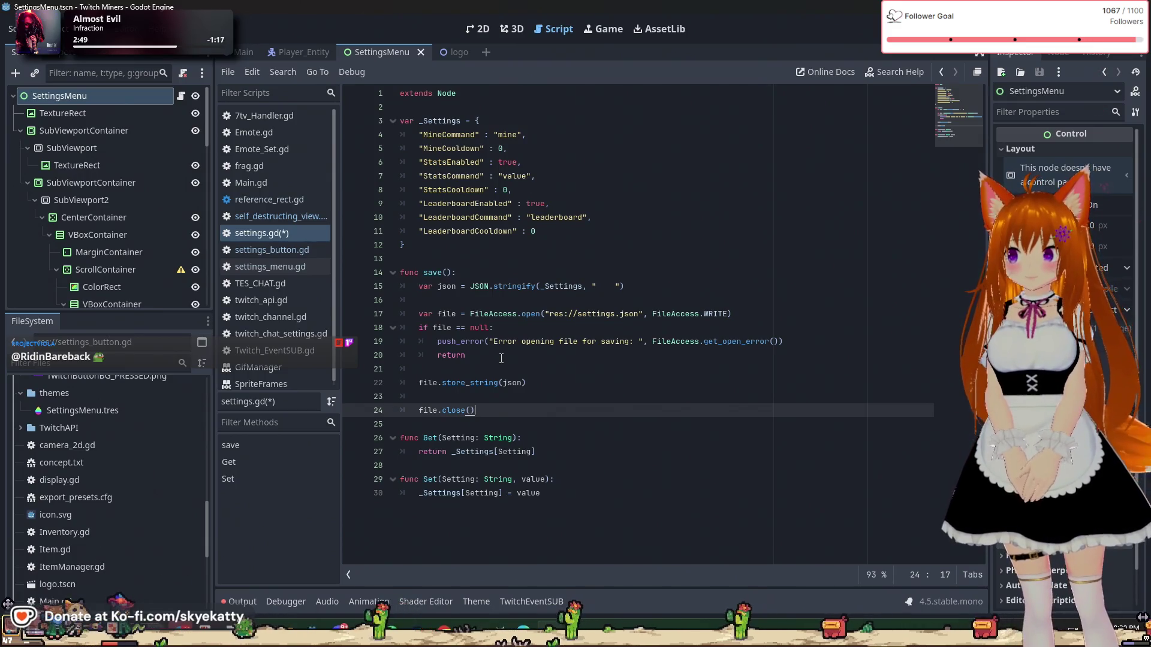
key("Return")
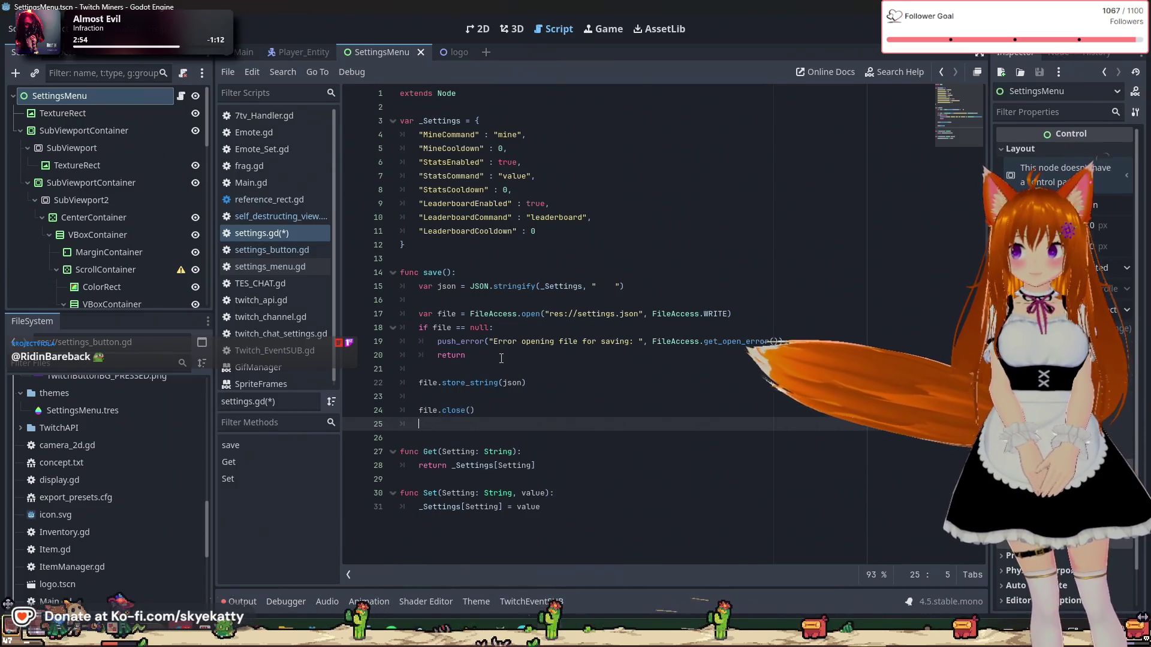
key("BackSpace")
key("BackSpace")
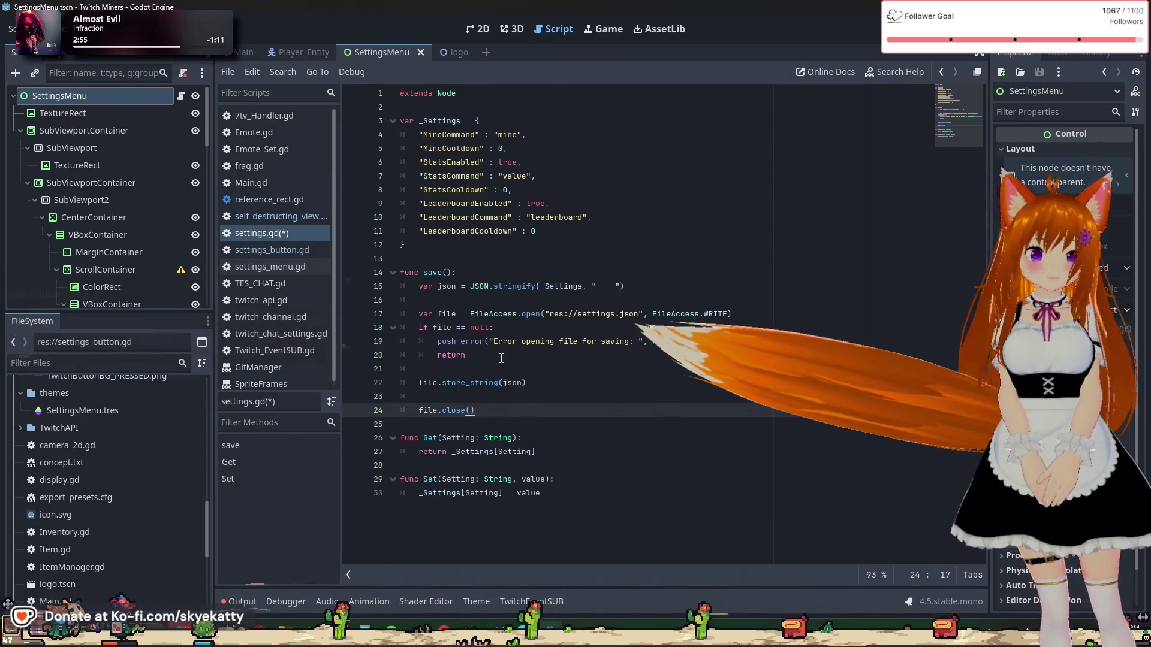
key("Return")
type("p")
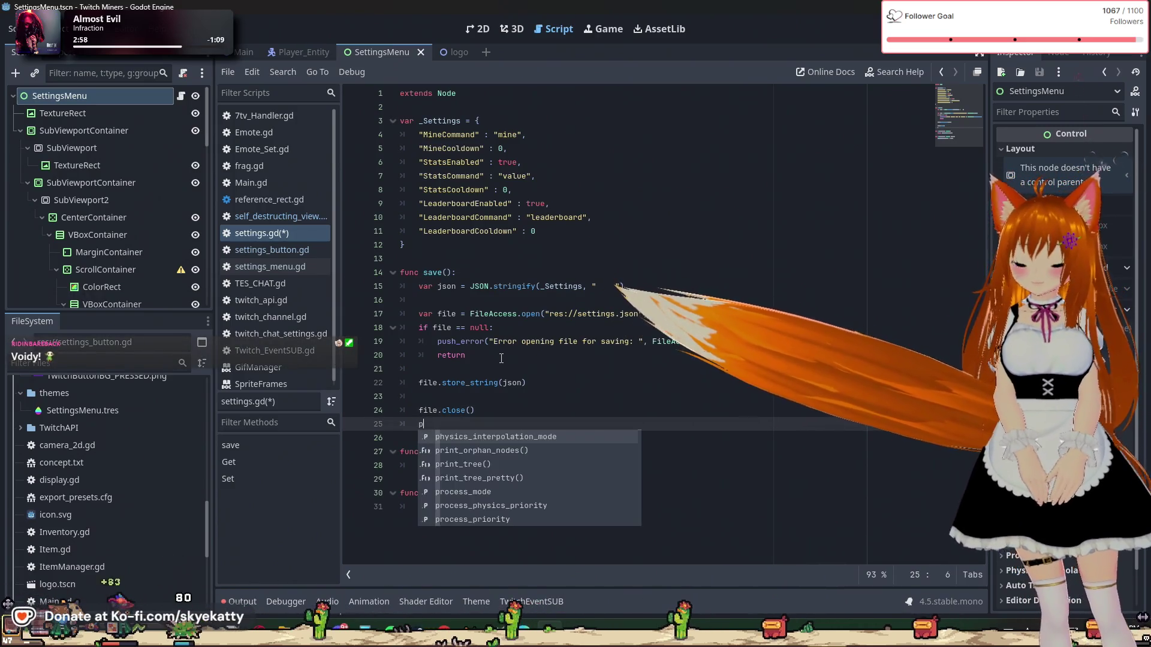
type("rint(")
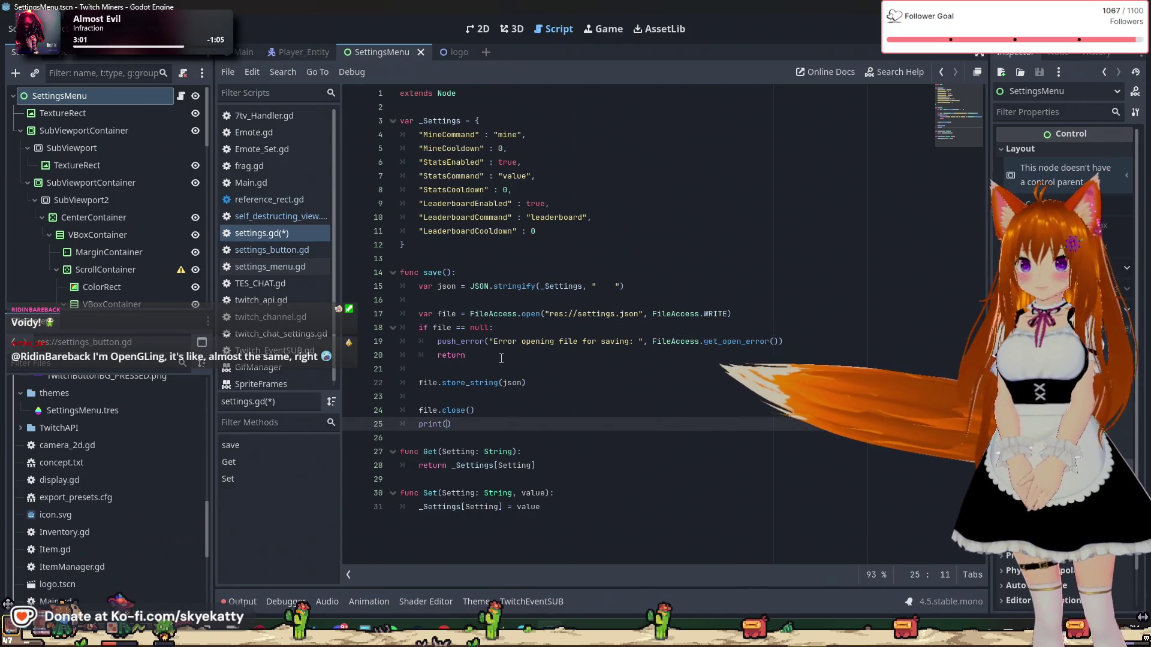
type("\"Saved ")
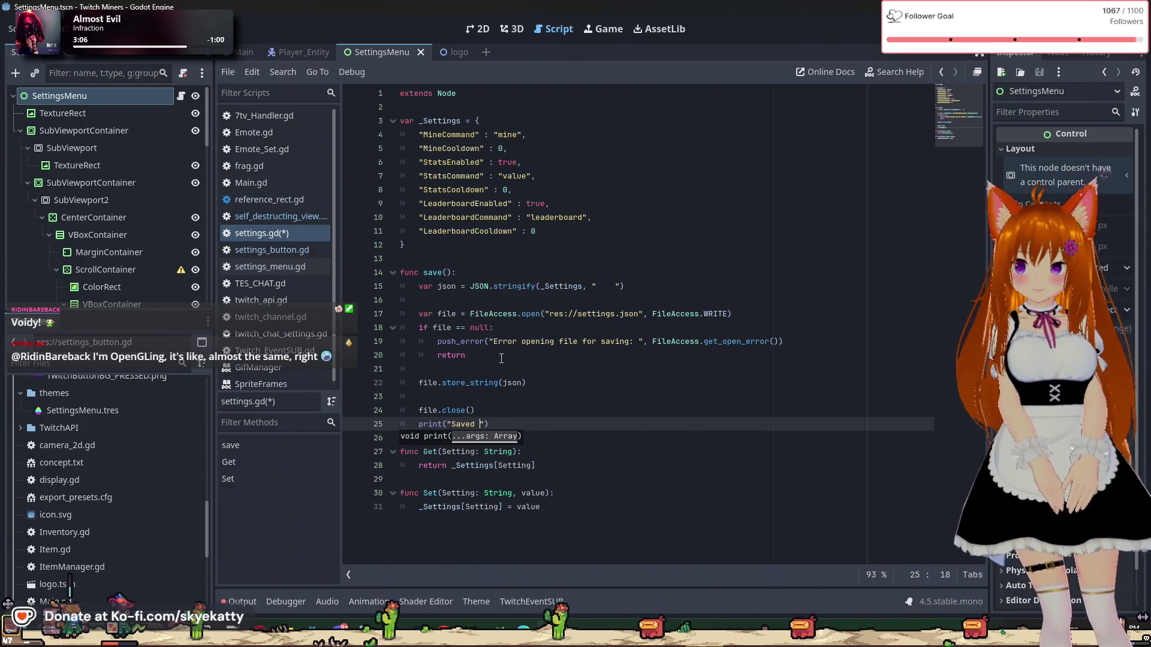
type("settings ch")
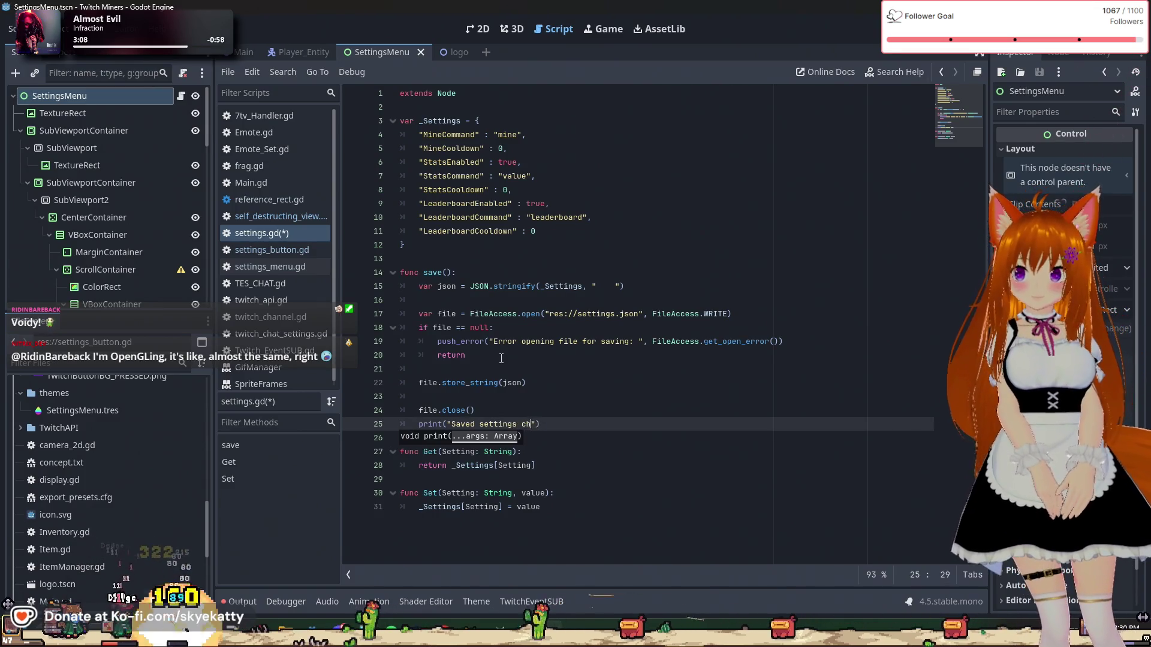
type("anges ")
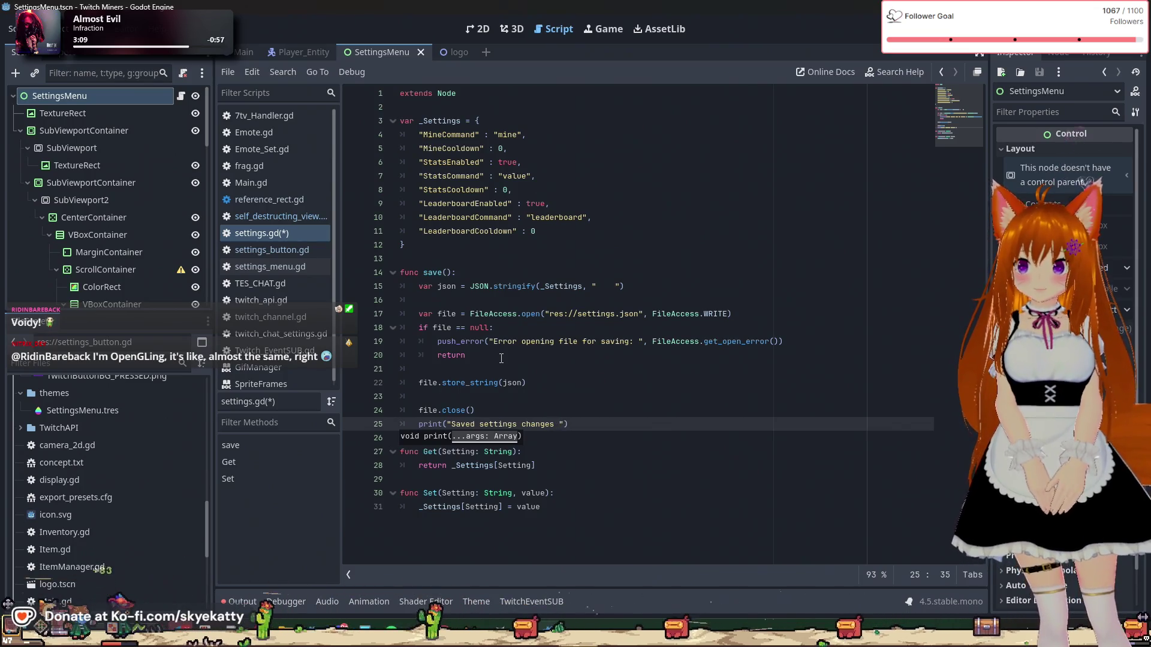
type("to file\"")
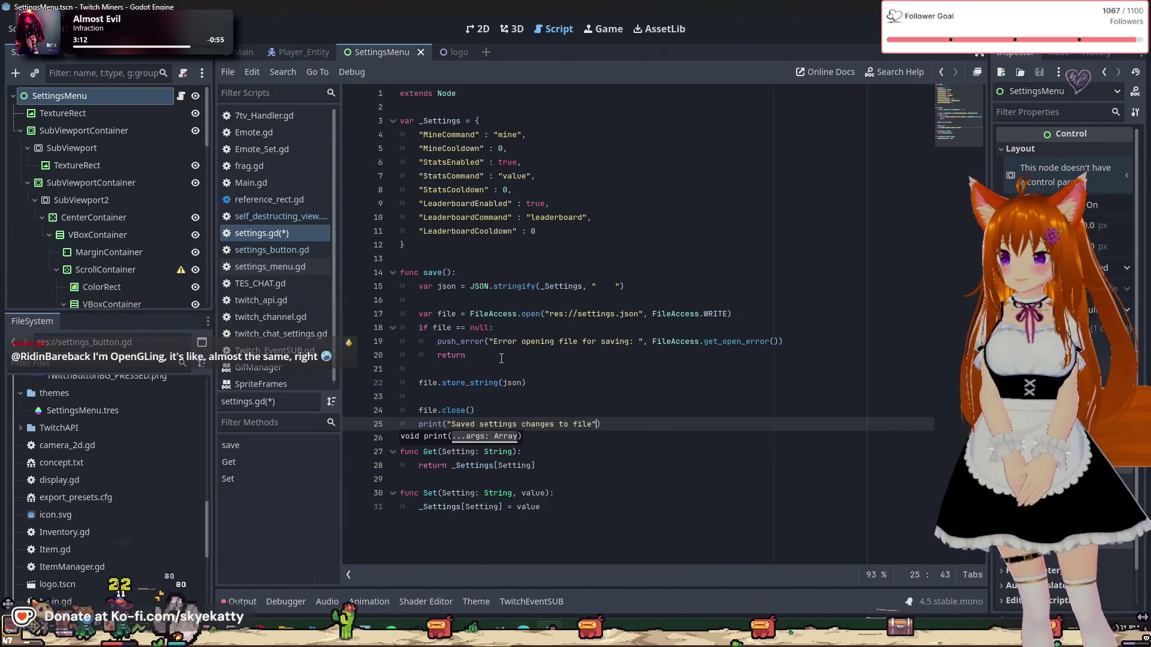
type(")")
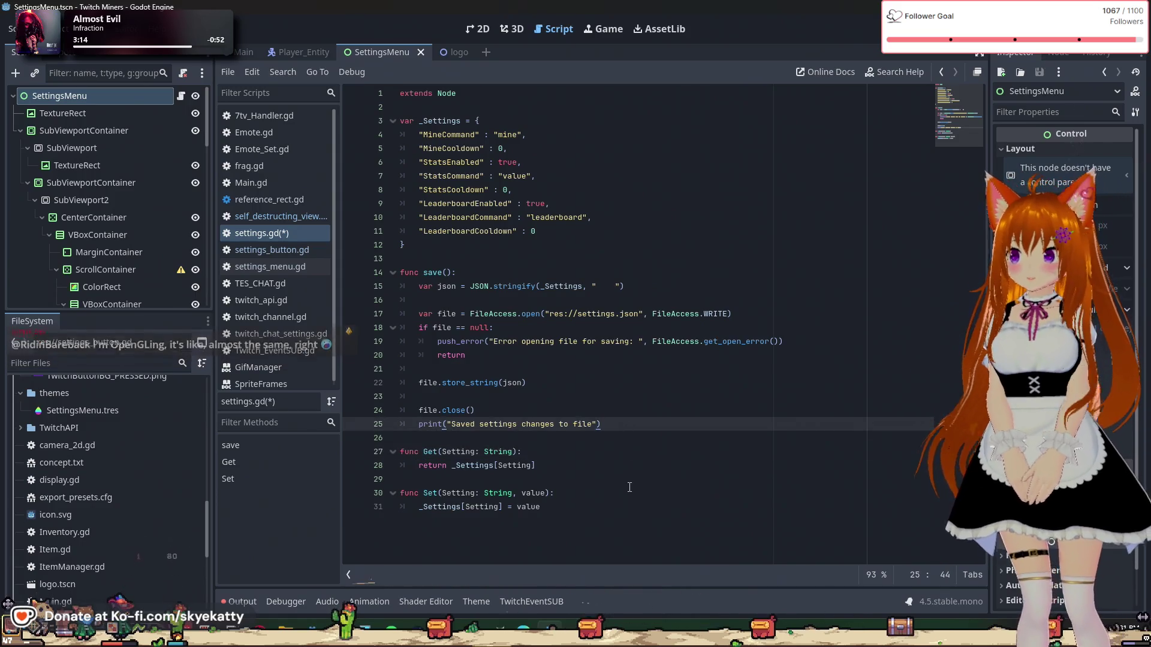
left_click(628, 444)
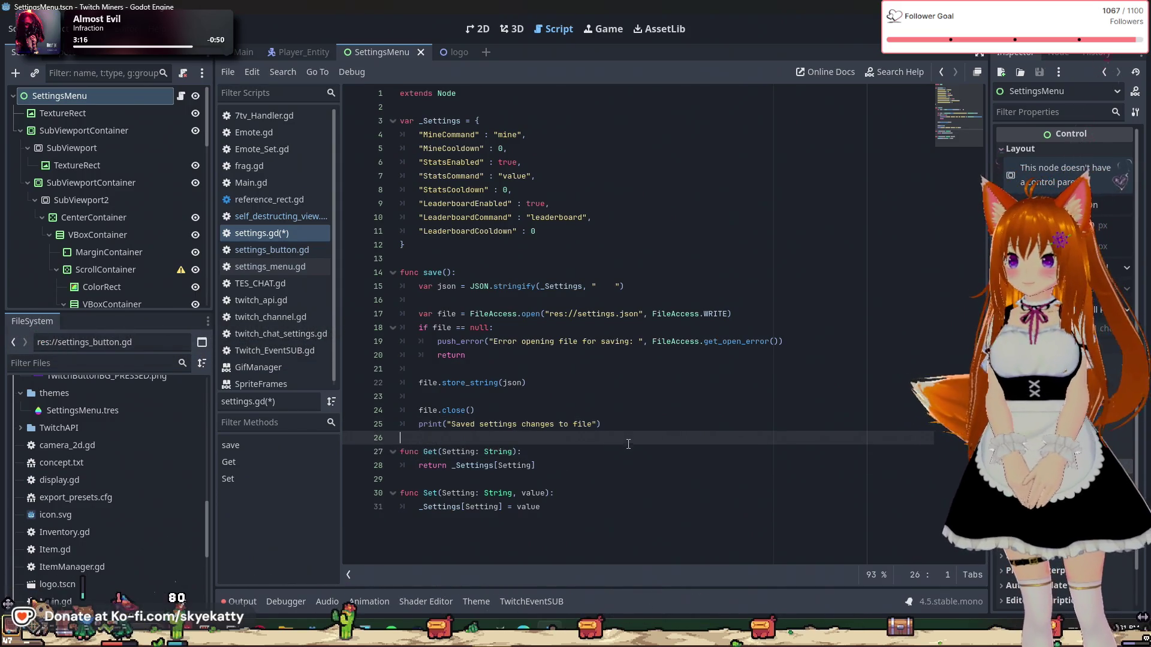
Step: Add func load(): after save() and begin its body with 'if not'
key("Return")
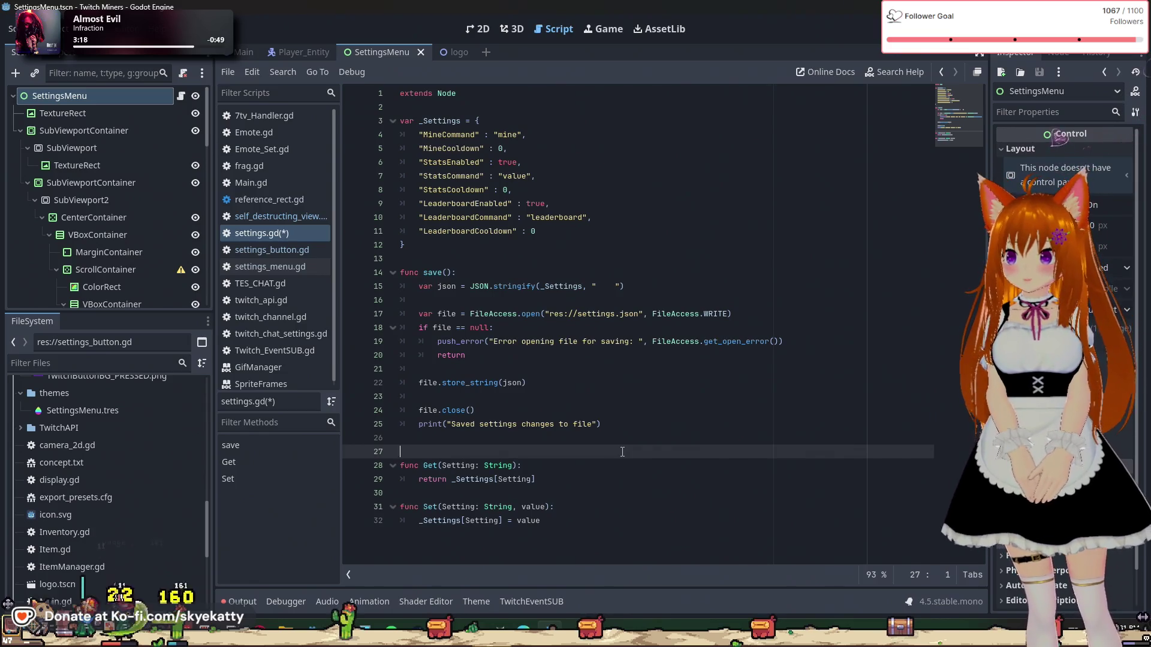
type("func l")
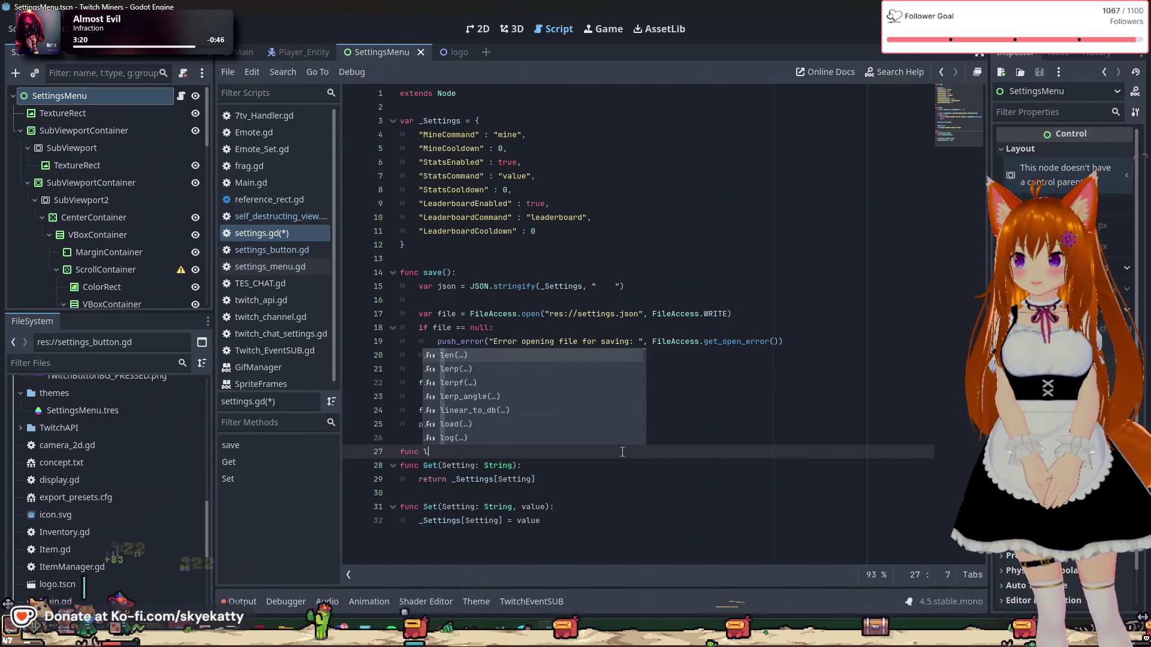
type("oad()")
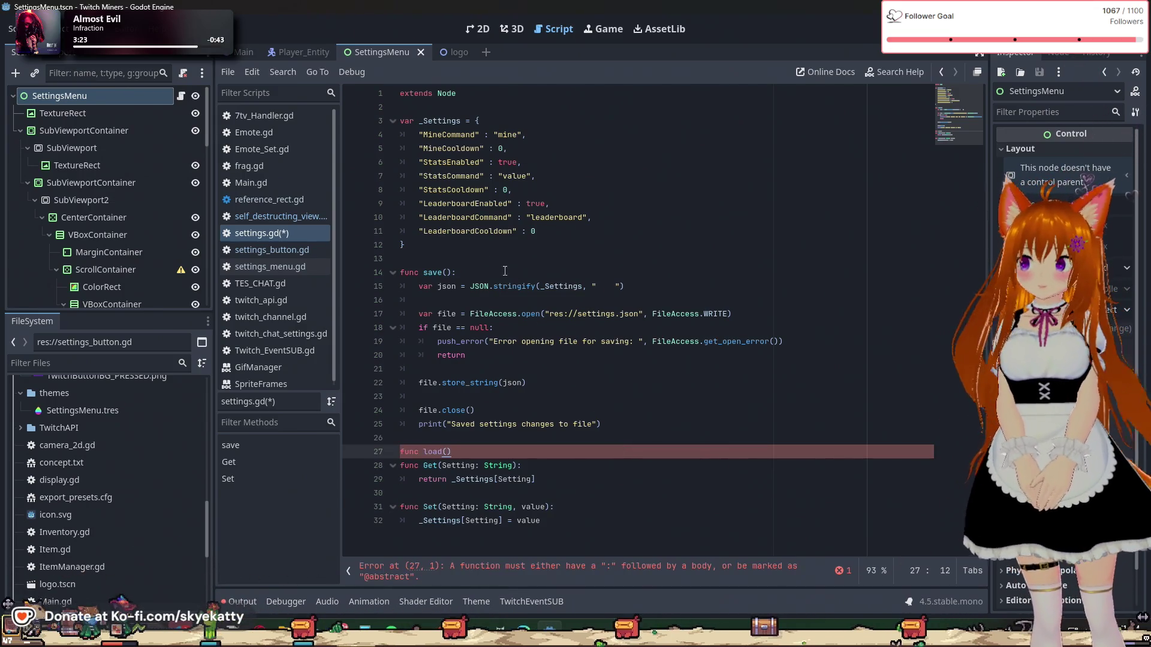
type(":")
key("Return")
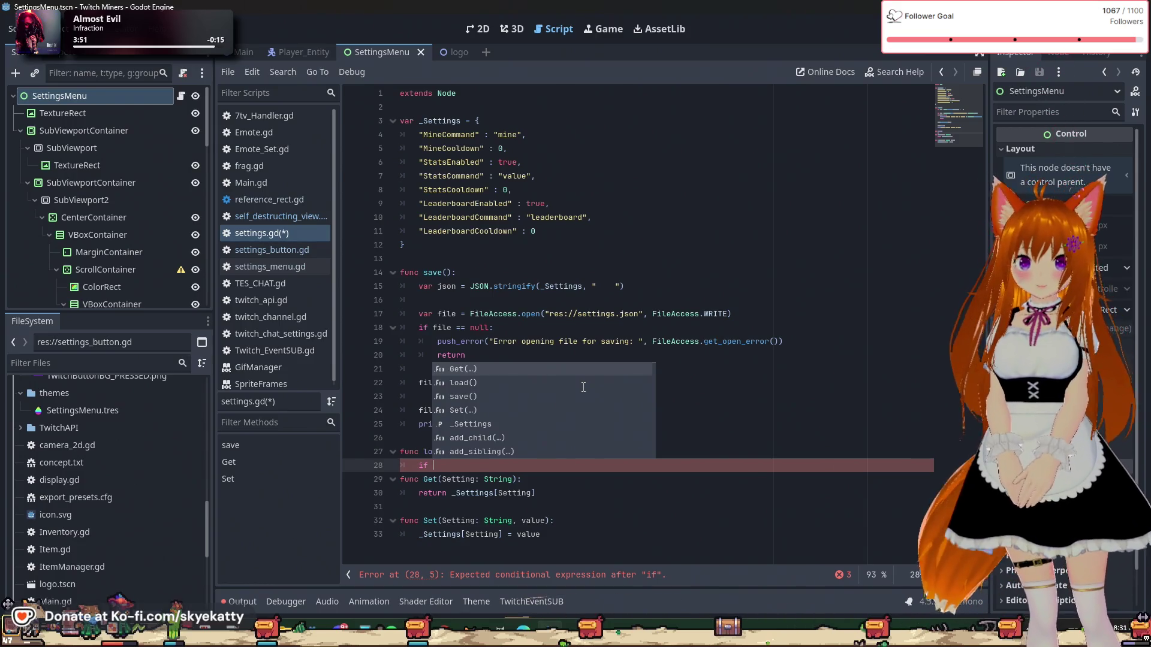
type("not")
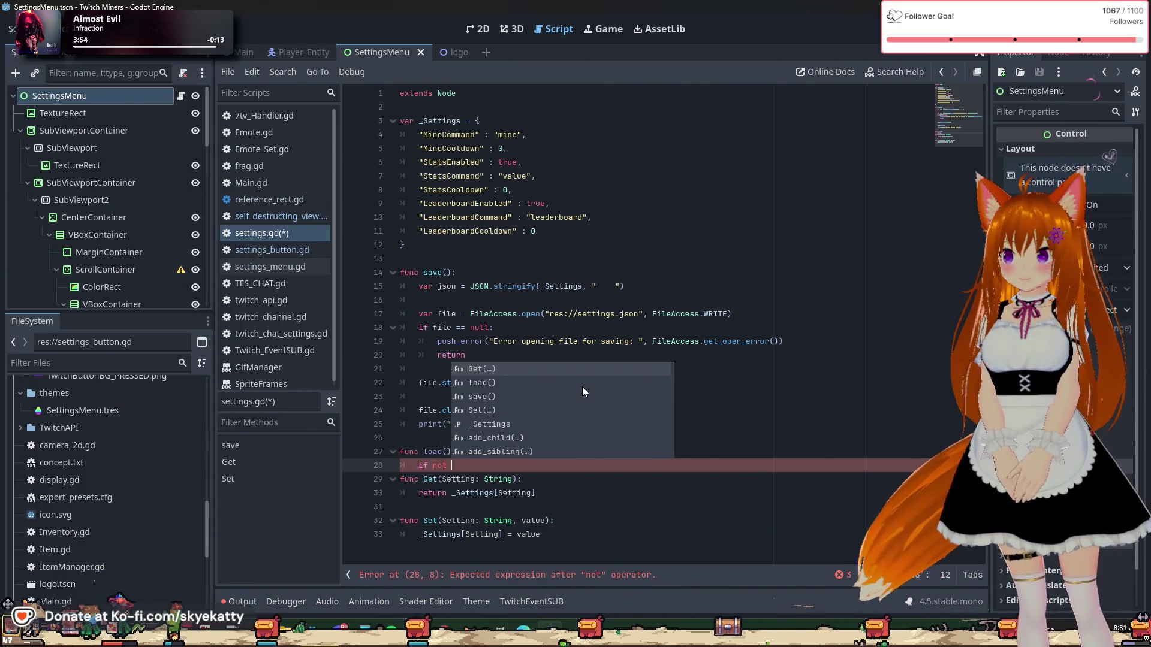
key("Escape")
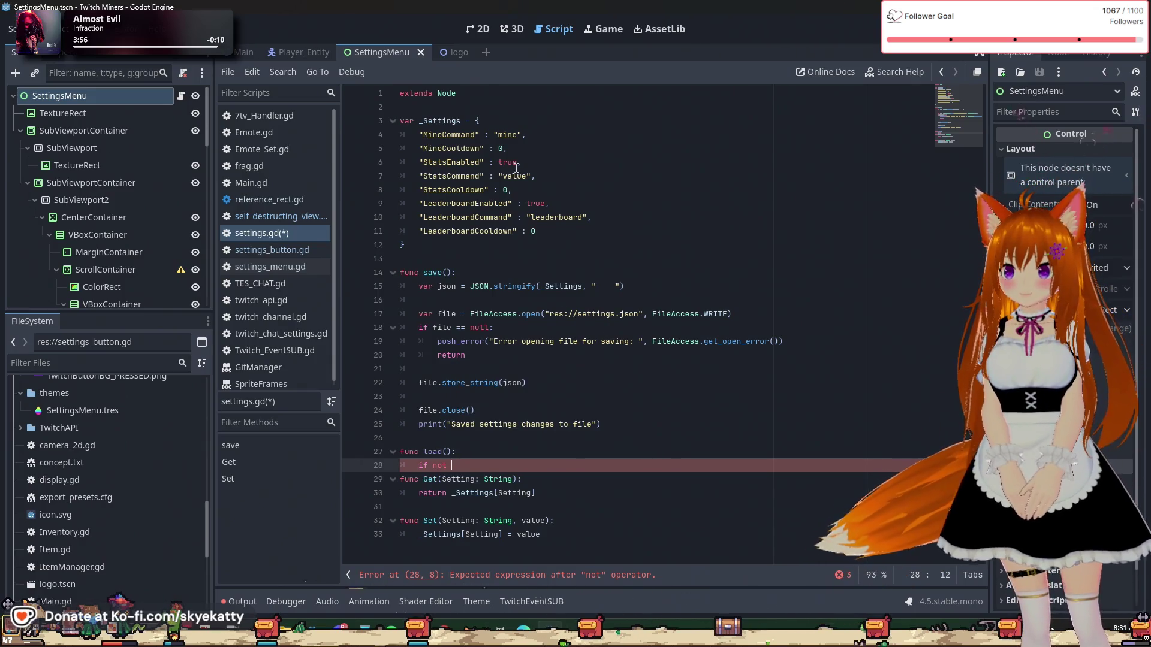
left_click(498, 111)
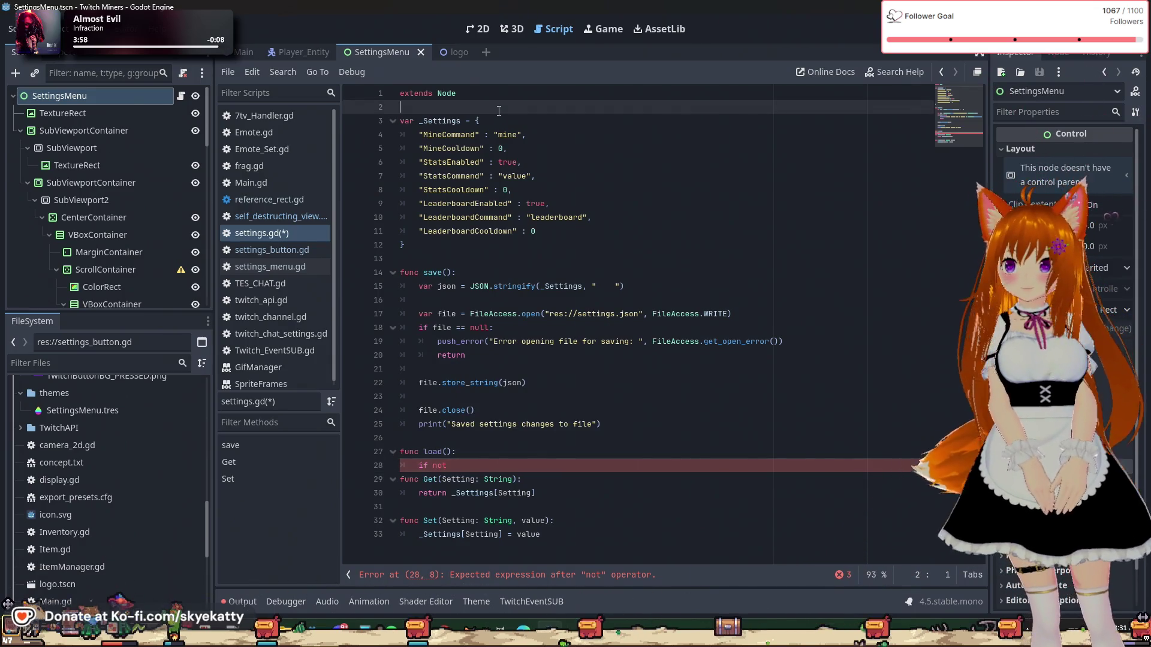
Step: Declare var settings_path = "res://settings.json" near the top of the script
key("Return")
type("var s")
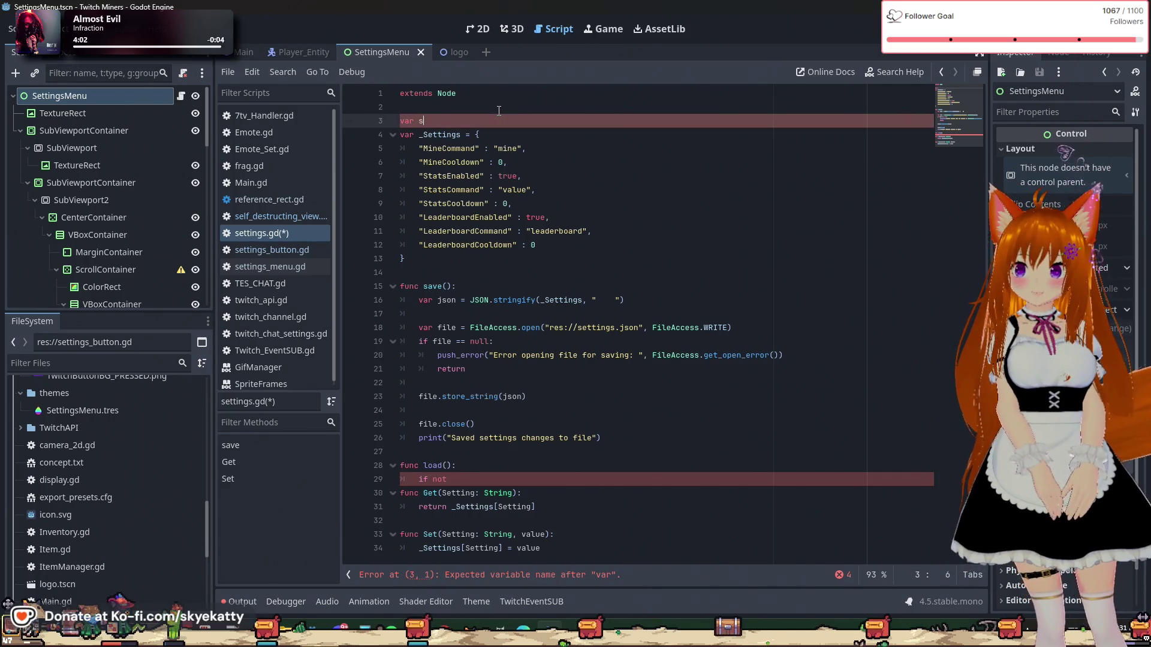
type("etting")
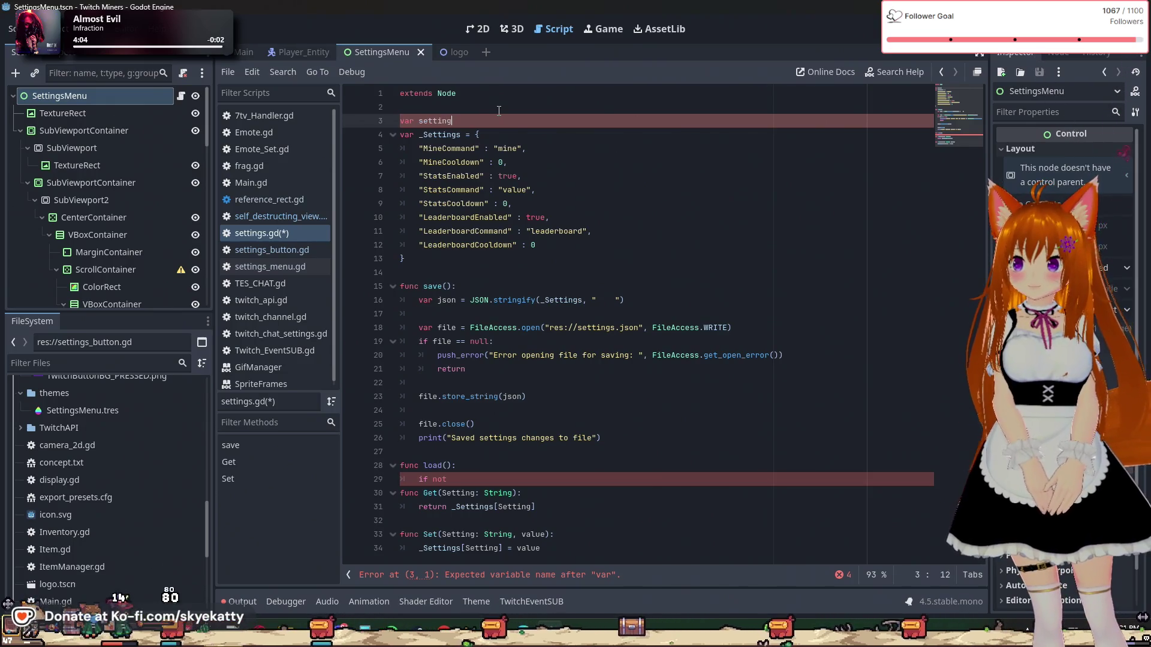
key("BackSpace")
key("BackSpace")
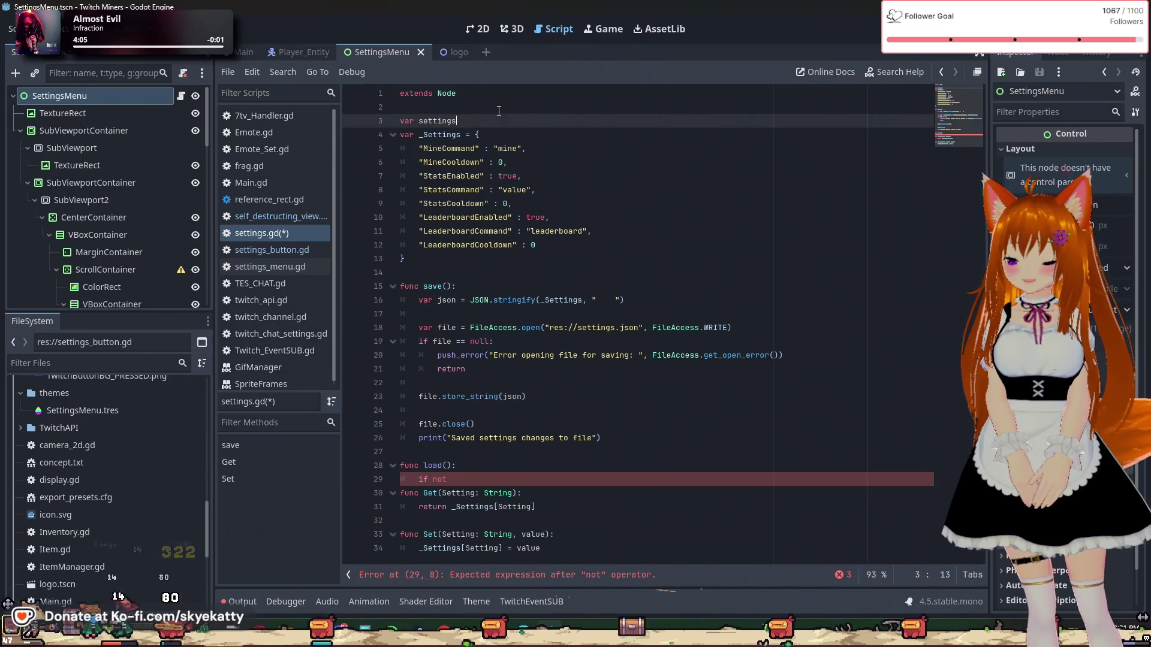
type("_path")
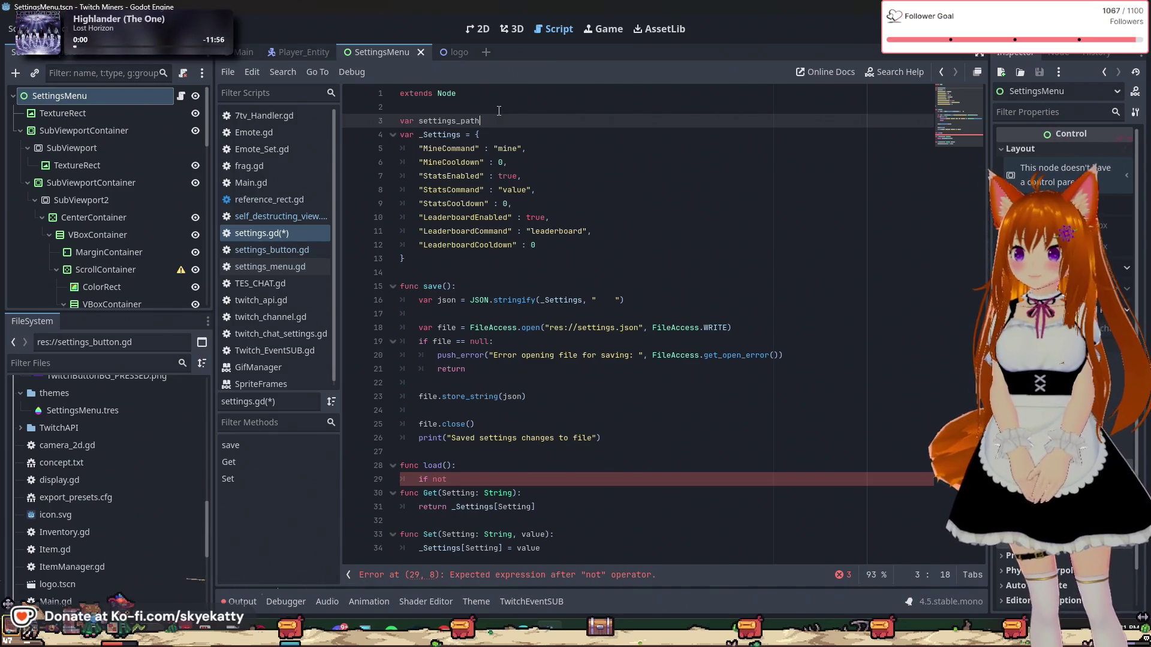
type(" =")
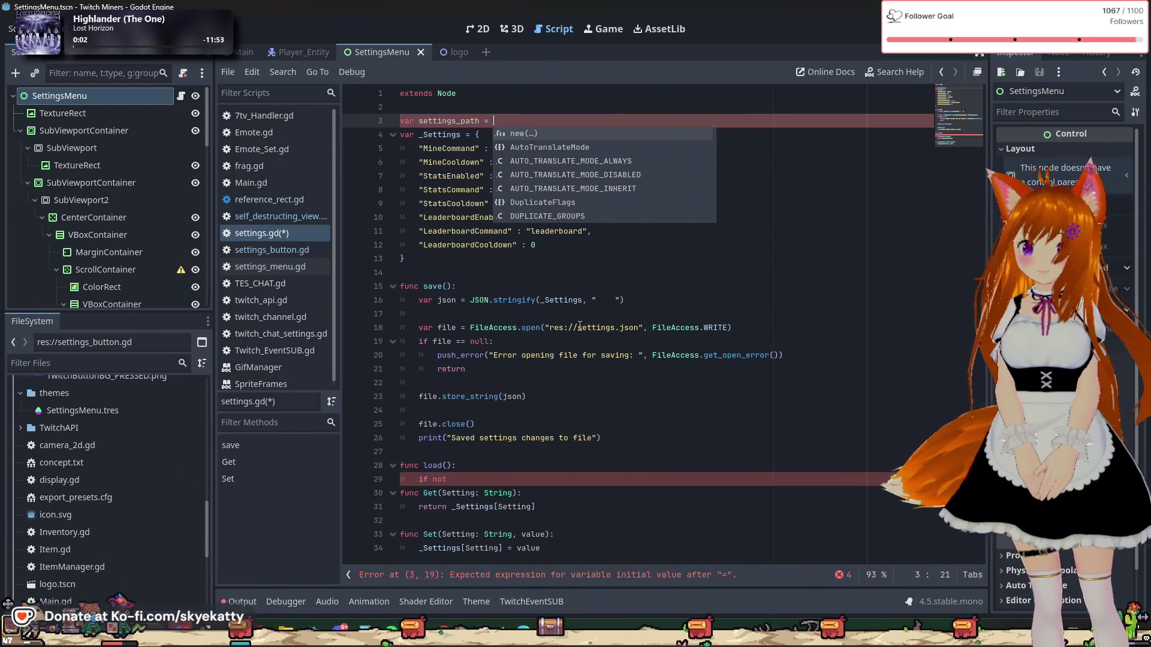
left_click_drag(545, 328, 642, 333)
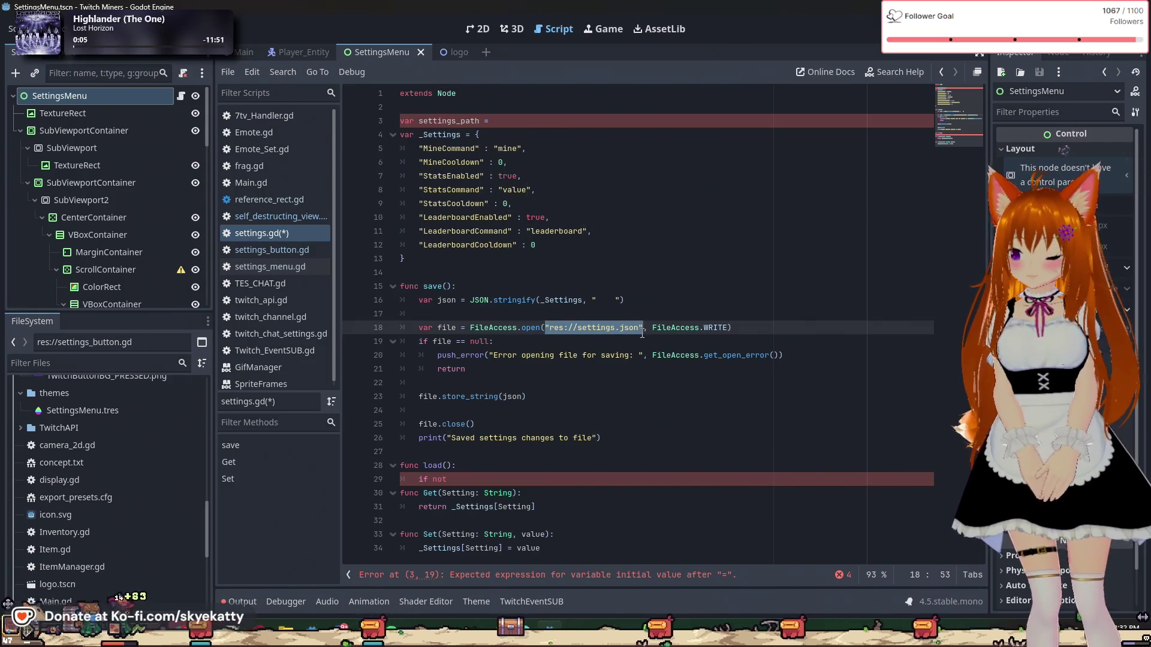
key("ctrl+c")
left_click(630, 121)
key("ctrl+v")
key("Return")
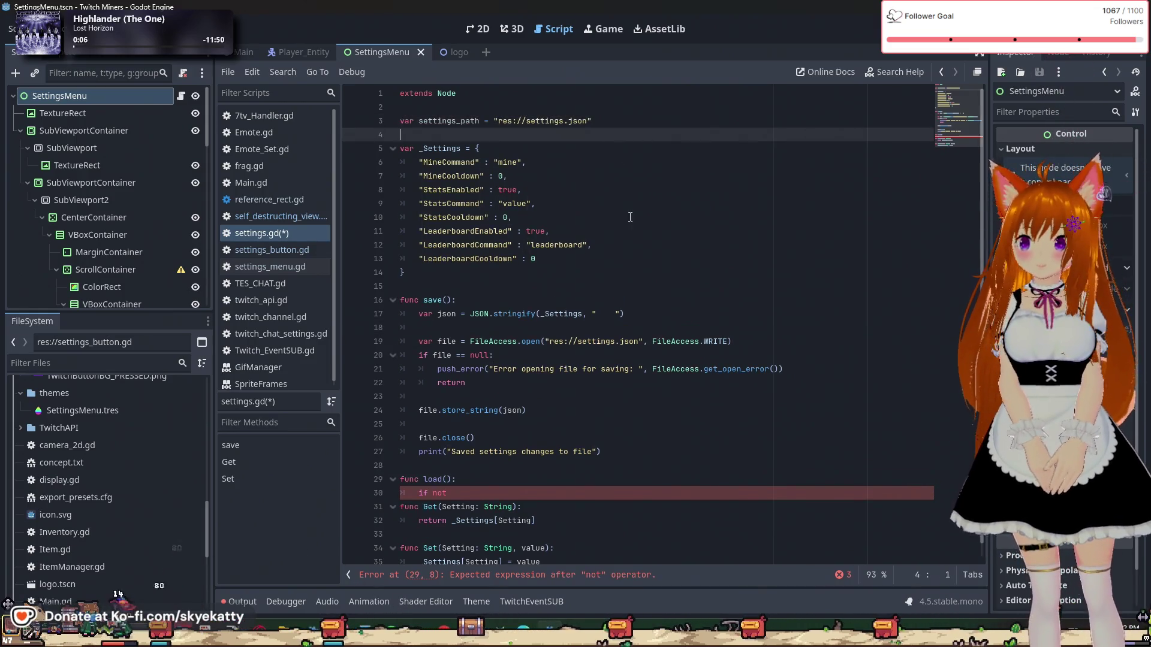
Step: Replace the hardcoded path in save()'s FileAccess.open call with settings_path
left_click(624, 328)
left_click_drag(643, 342, 545, 341)
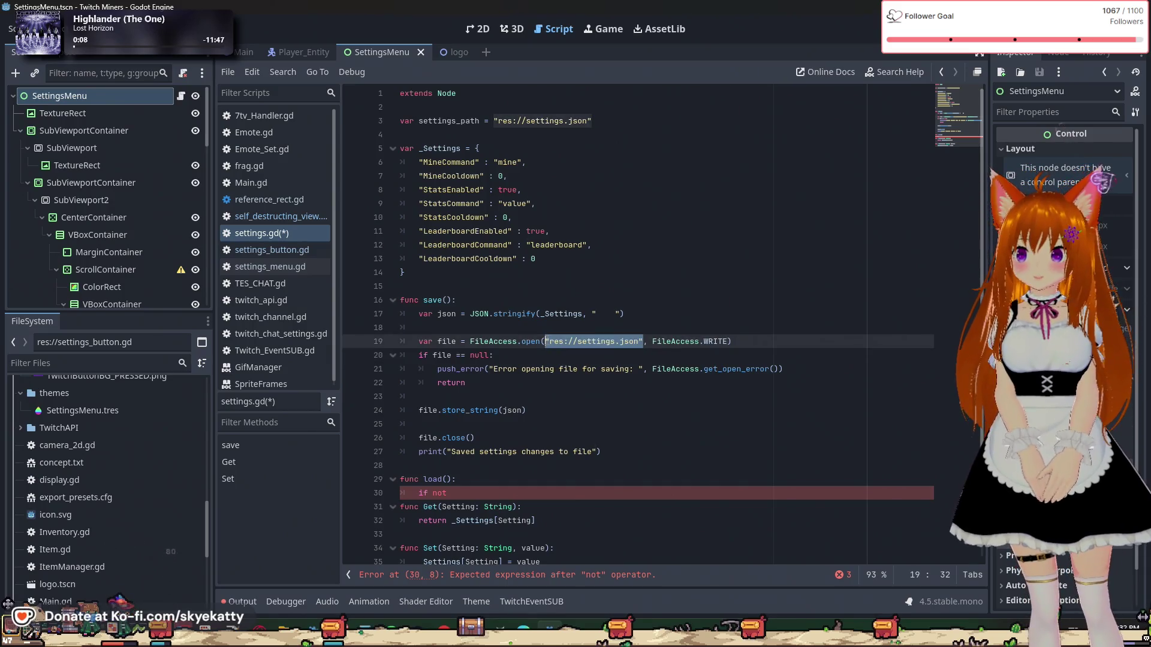
type("setti")
type("ngs_path")
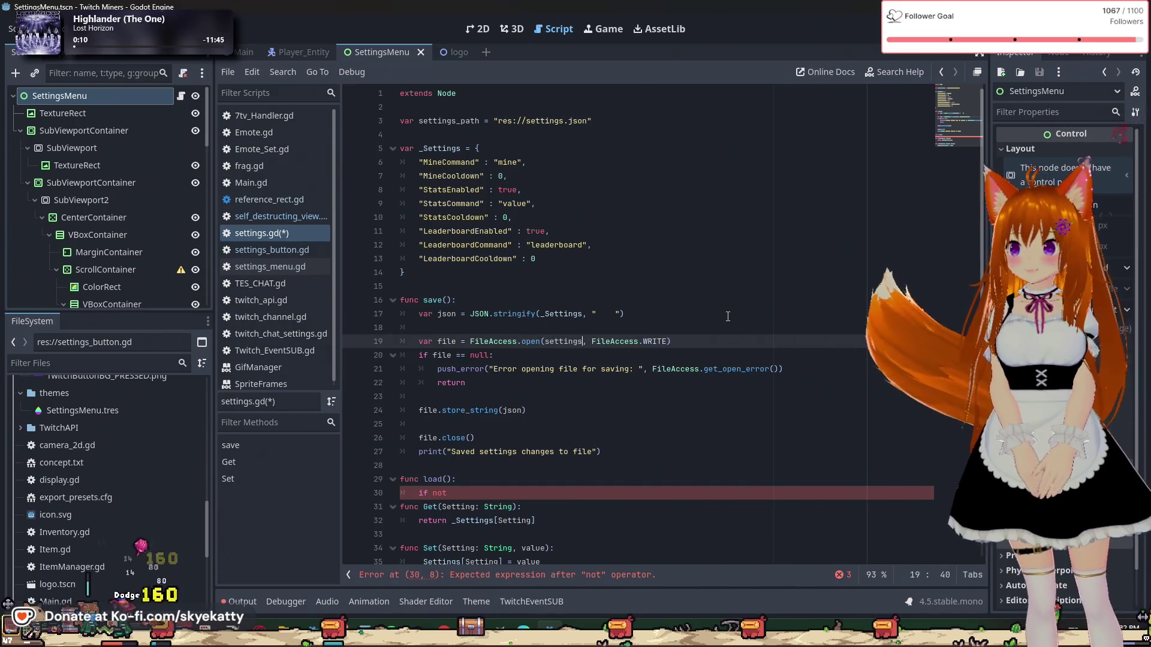
key("Down")
key("Down")
key("Down")
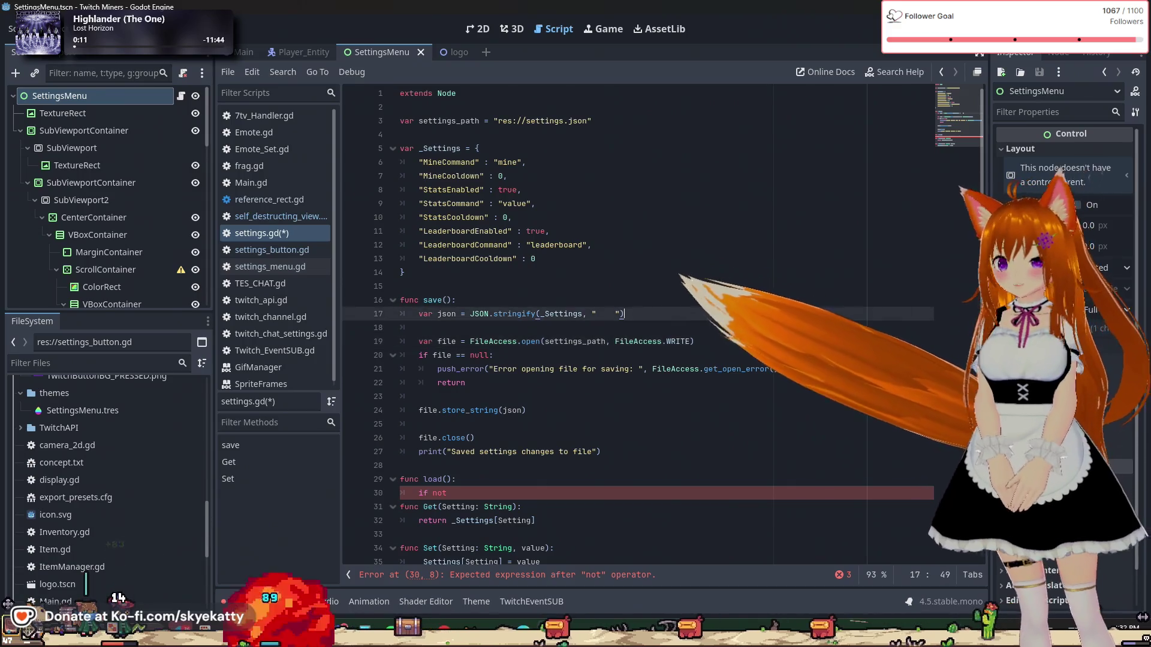
scroll(728, 316, "down", 1)
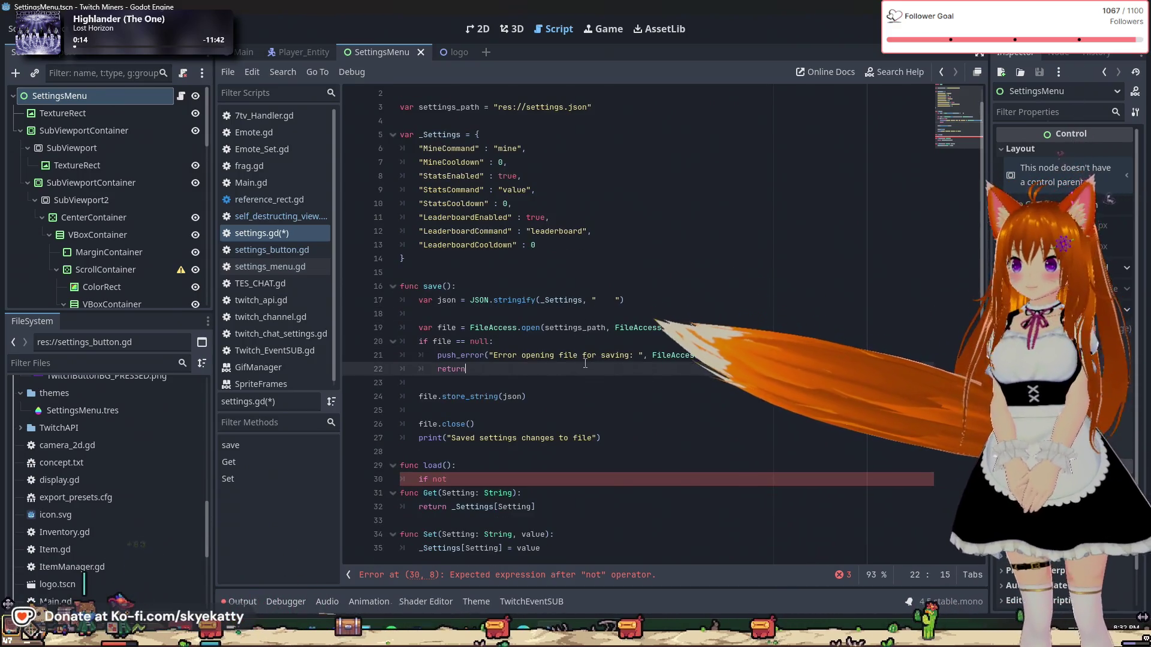
Step: Extend load()'s line 30 check to 'if not FileAccess.file' using autocomplete
left_click(508, 479)
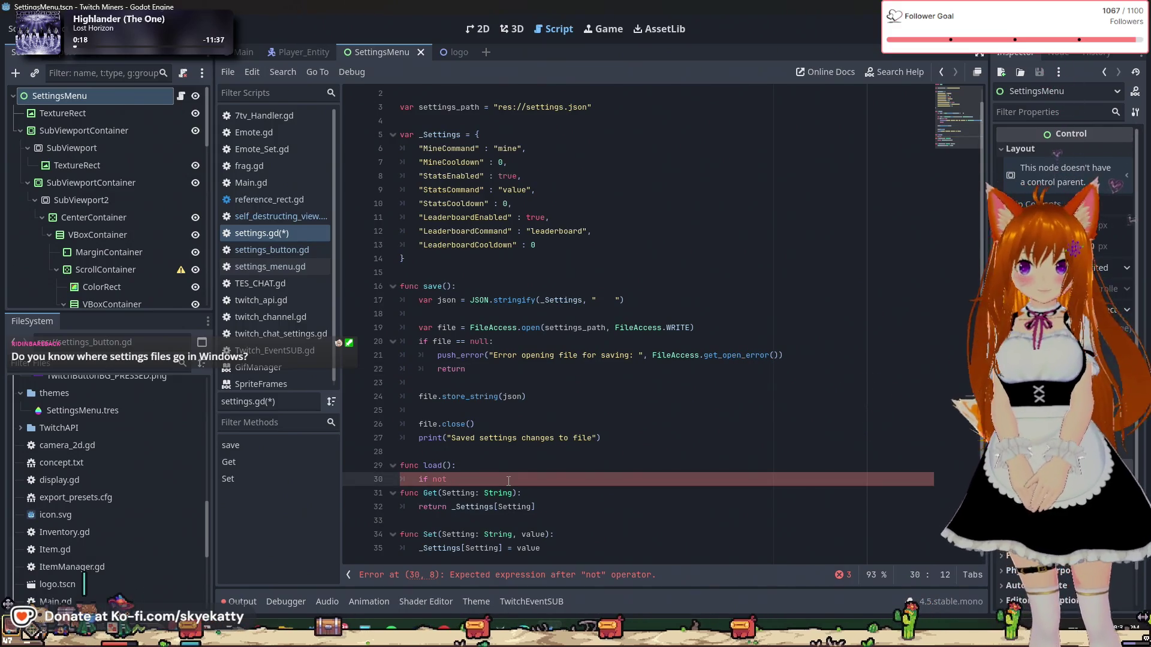
type("FileAccess.")
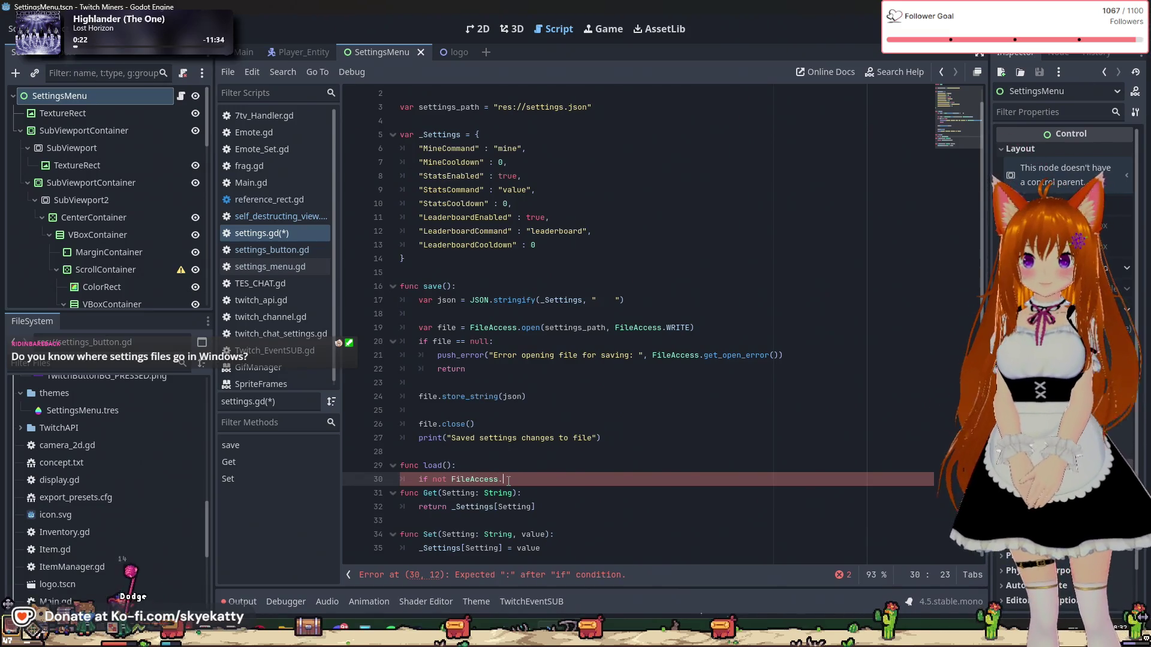
type("file")
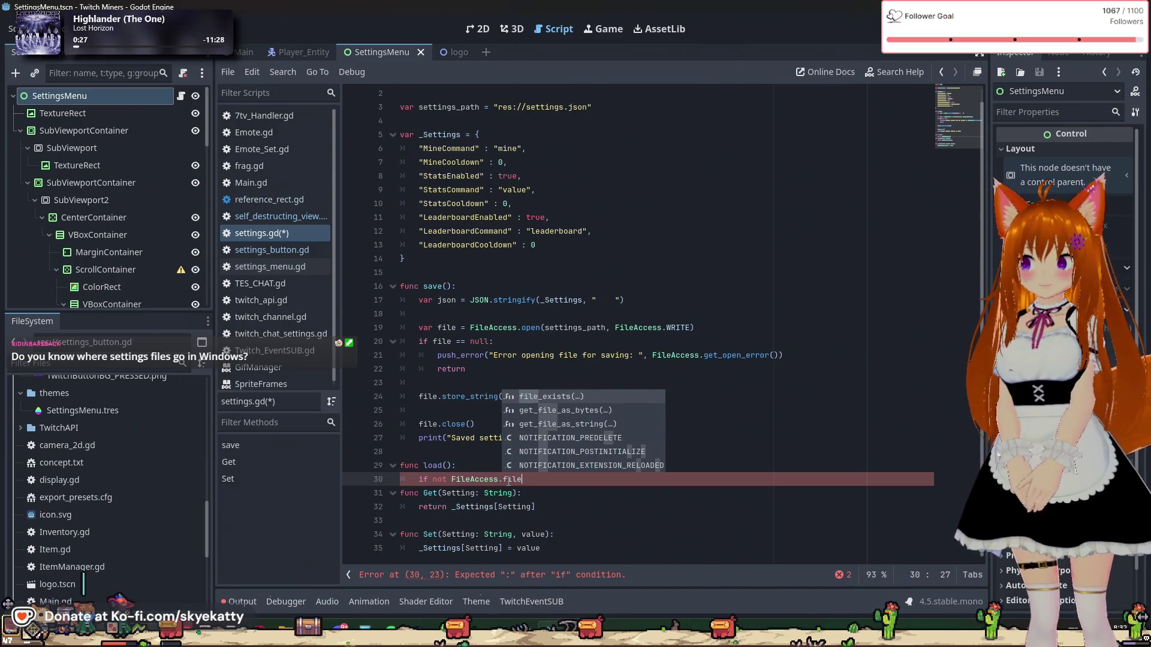
right_click(508, 481)
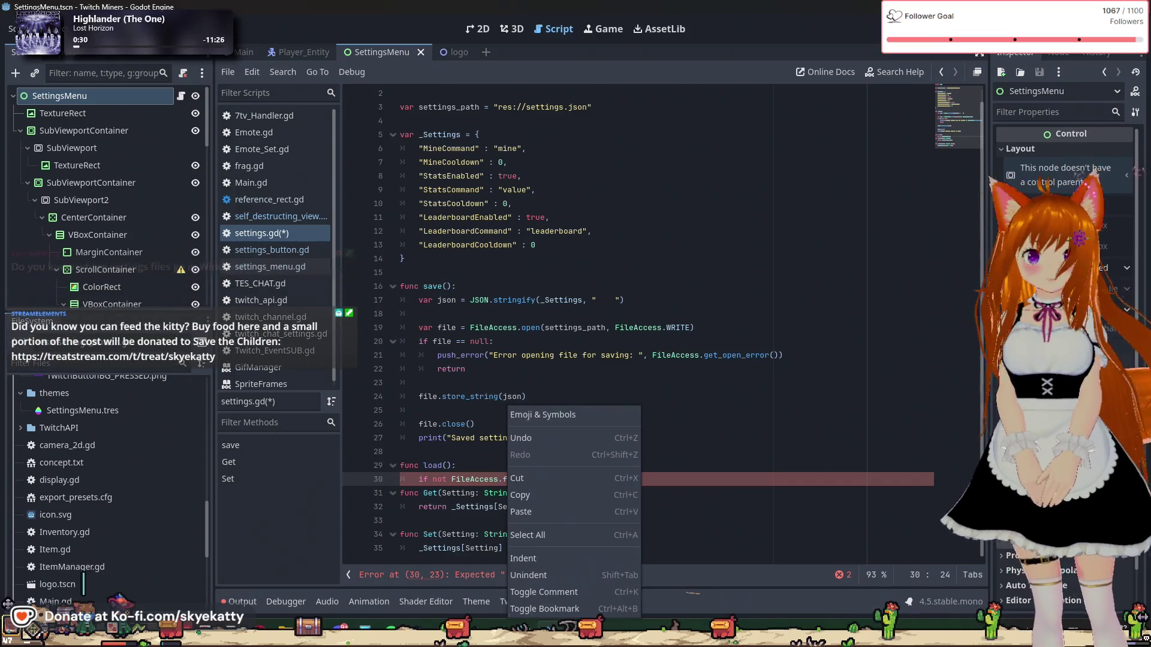
key("Escape")
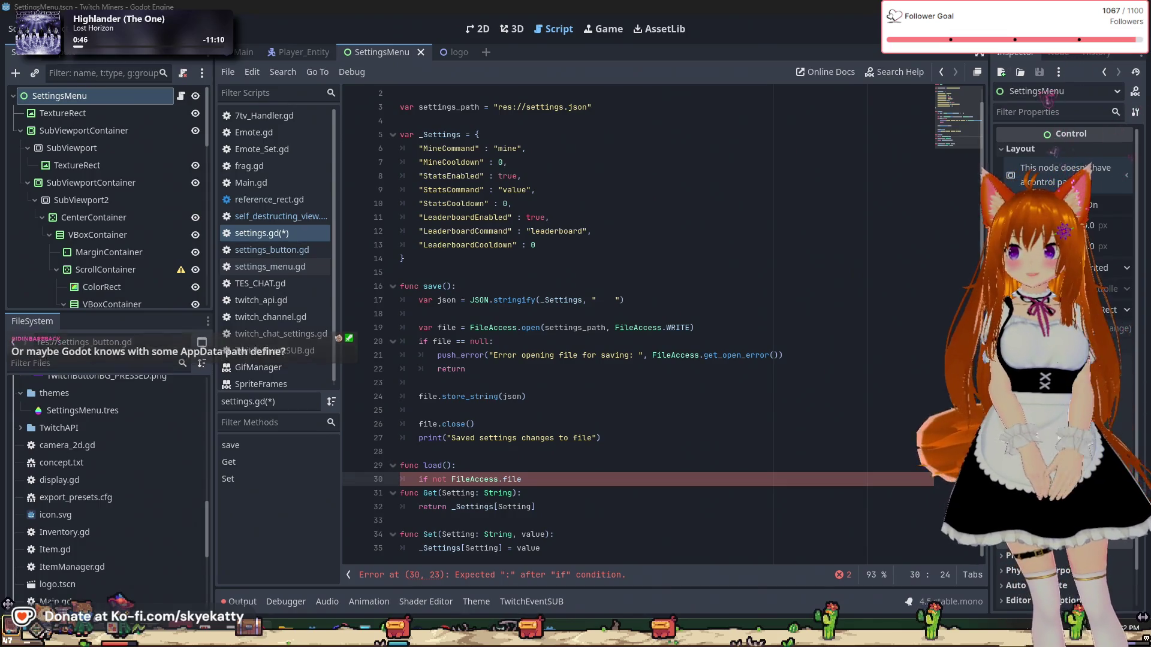
scroll(539, 120, "up", 1)
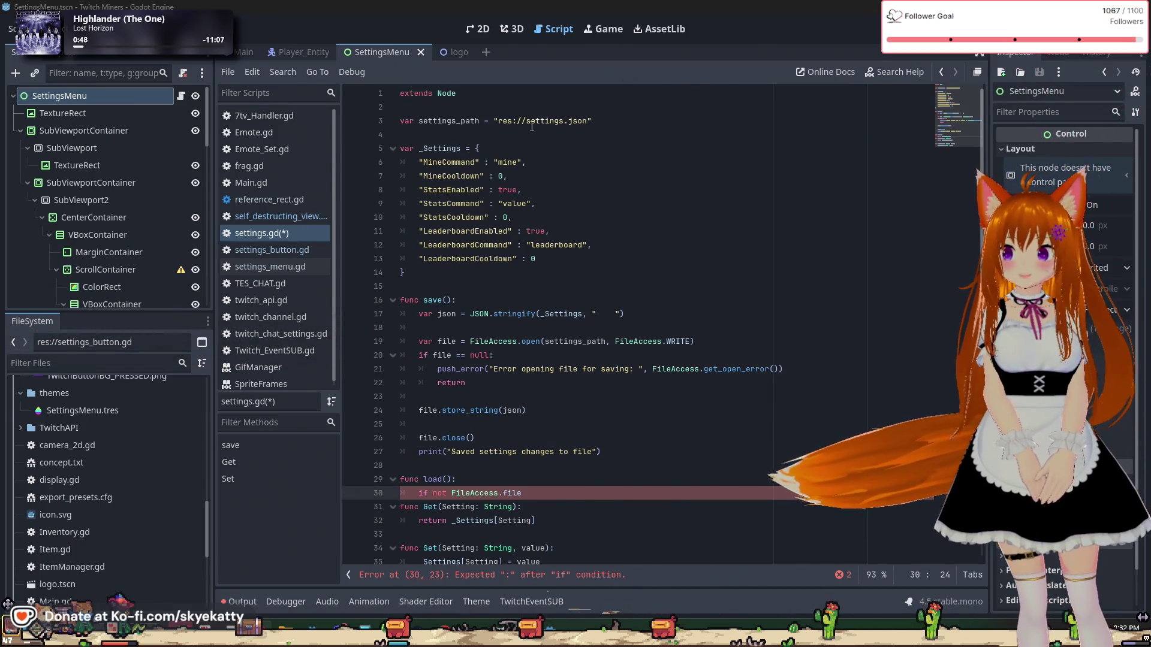
left_click(506, 122)
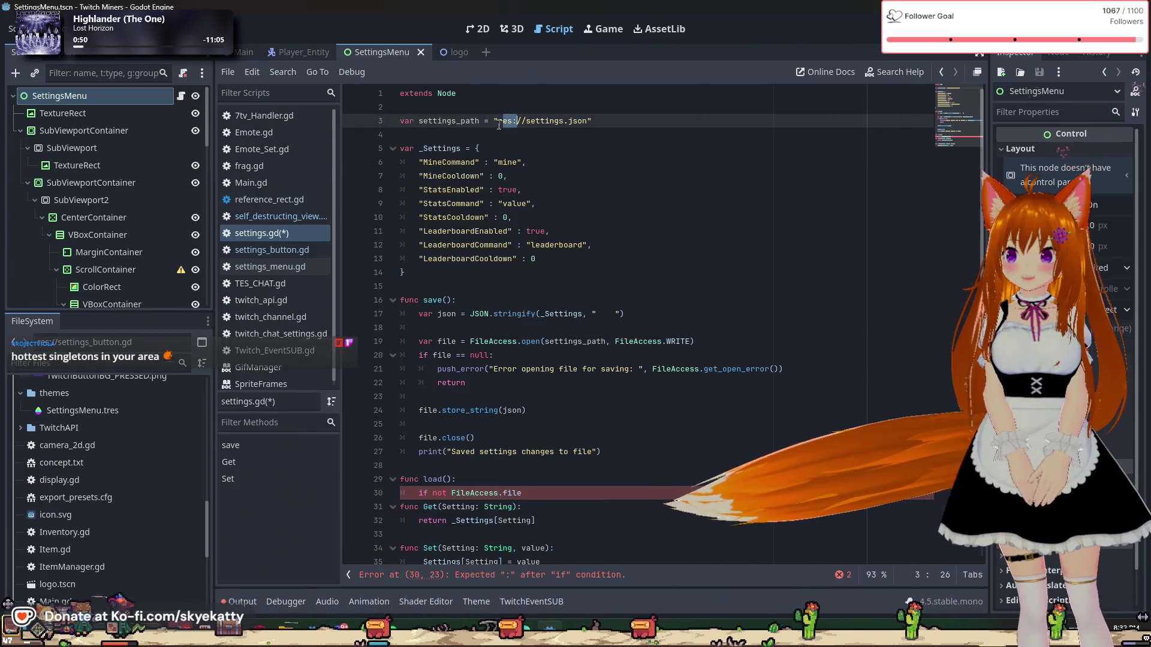
left_click_drag(498, 121, 526, 121)
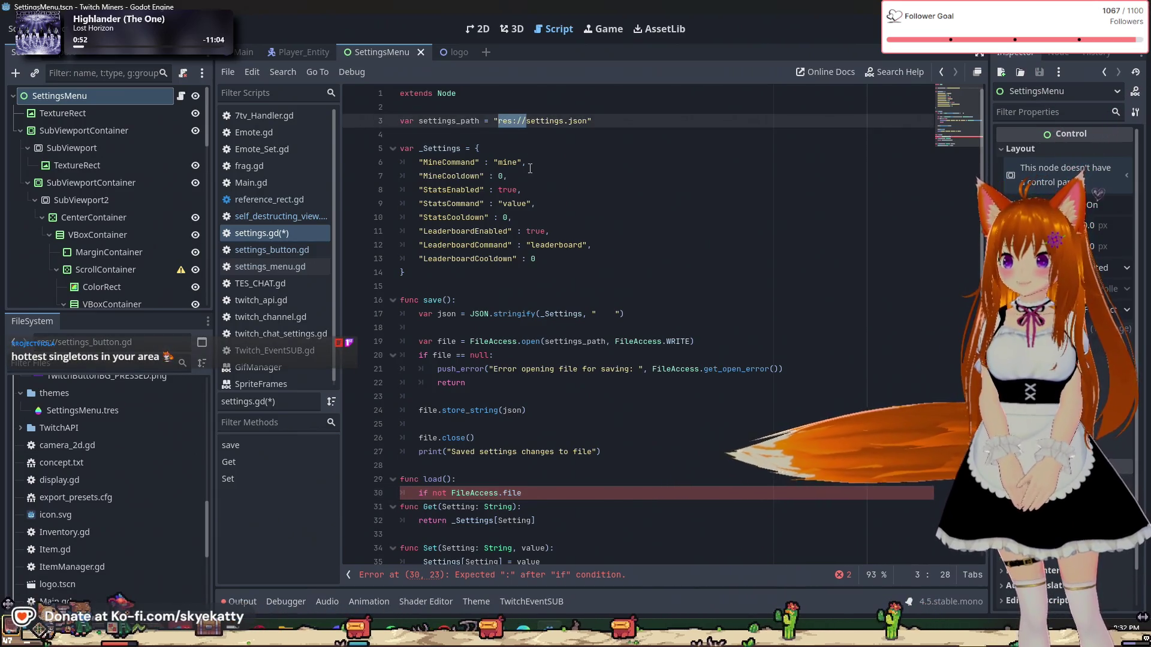
mouse_move(498, 121)
left_mouse_down()
mouse_move(531, 121)
mouse_move(383, 3)
left_mouse_up()
left_click(519, 148)
left_click(502, 135)
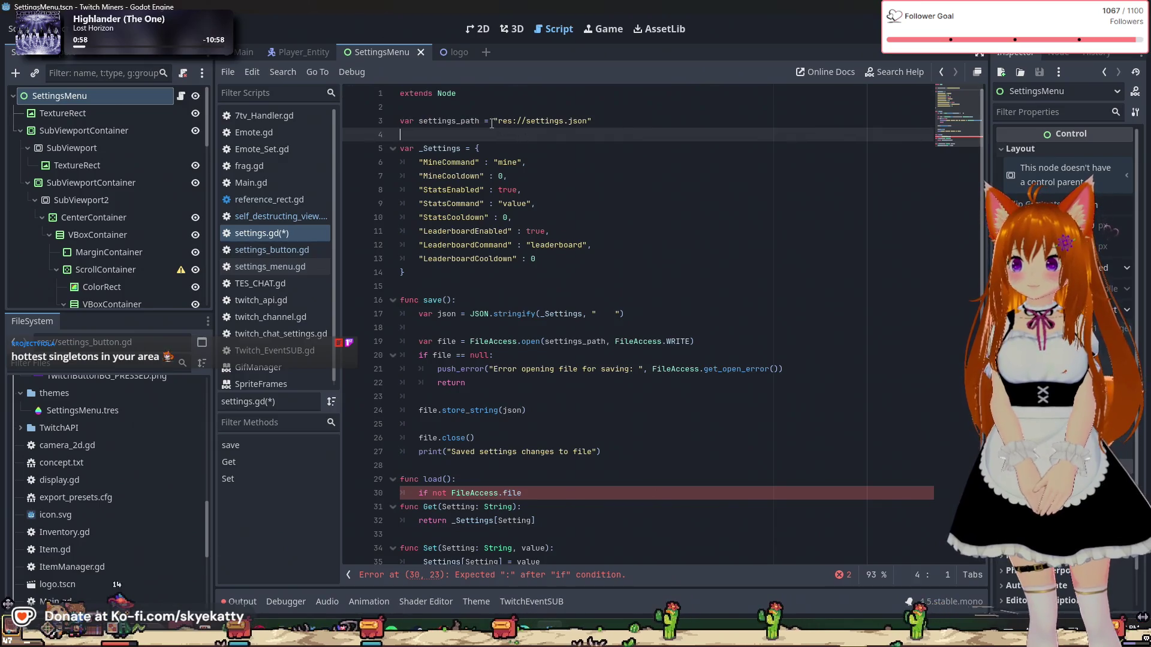
key("ctrl+z")
left_click(500, 122)
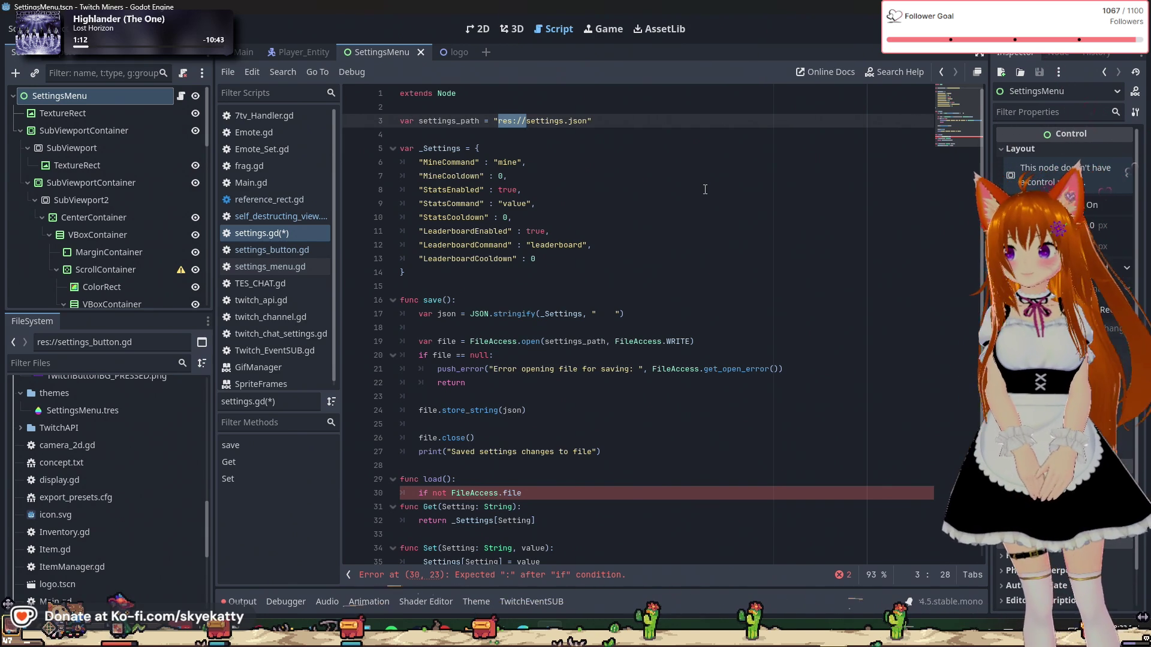
left_click(705, 190)
scroll(687, 210, "down", 1)
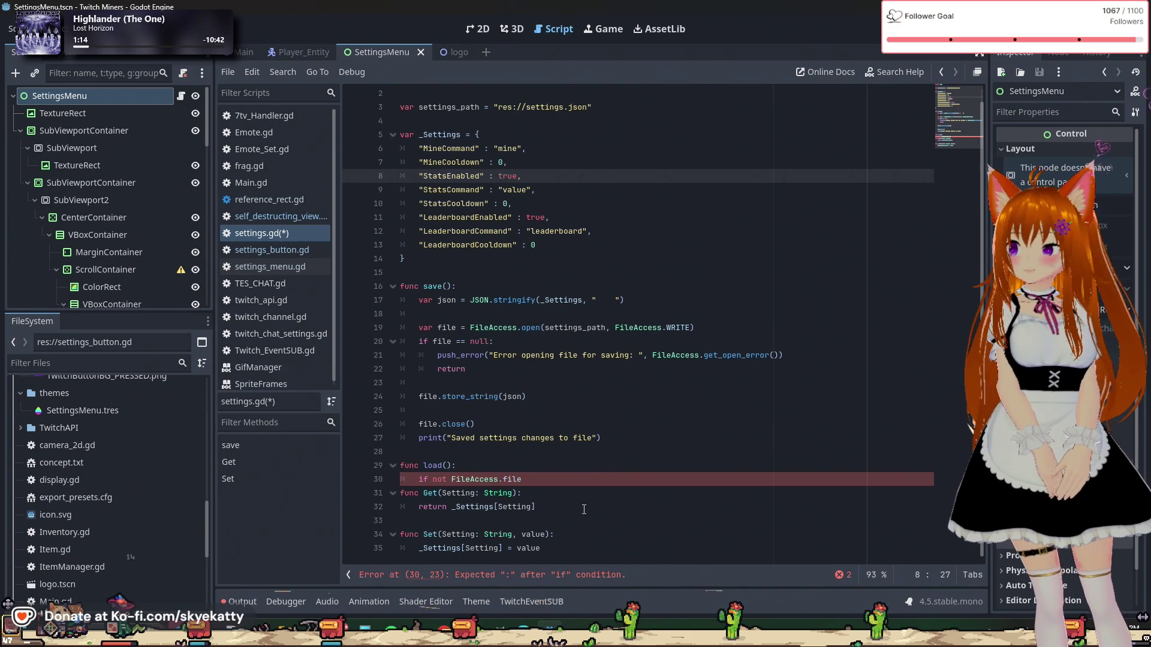
mouse_move(498, 111)
left_mouse_down()
mouse_move(600, 110)
mouse_move(525, 110)
left_mouse_up()
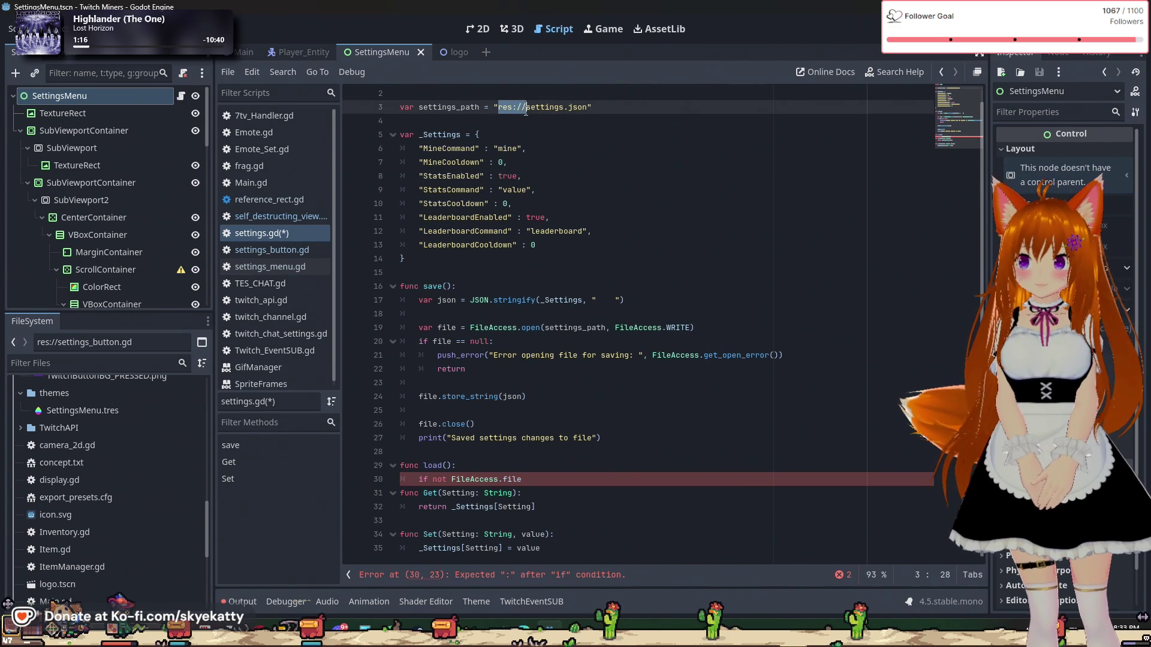
left_click(519, 311)
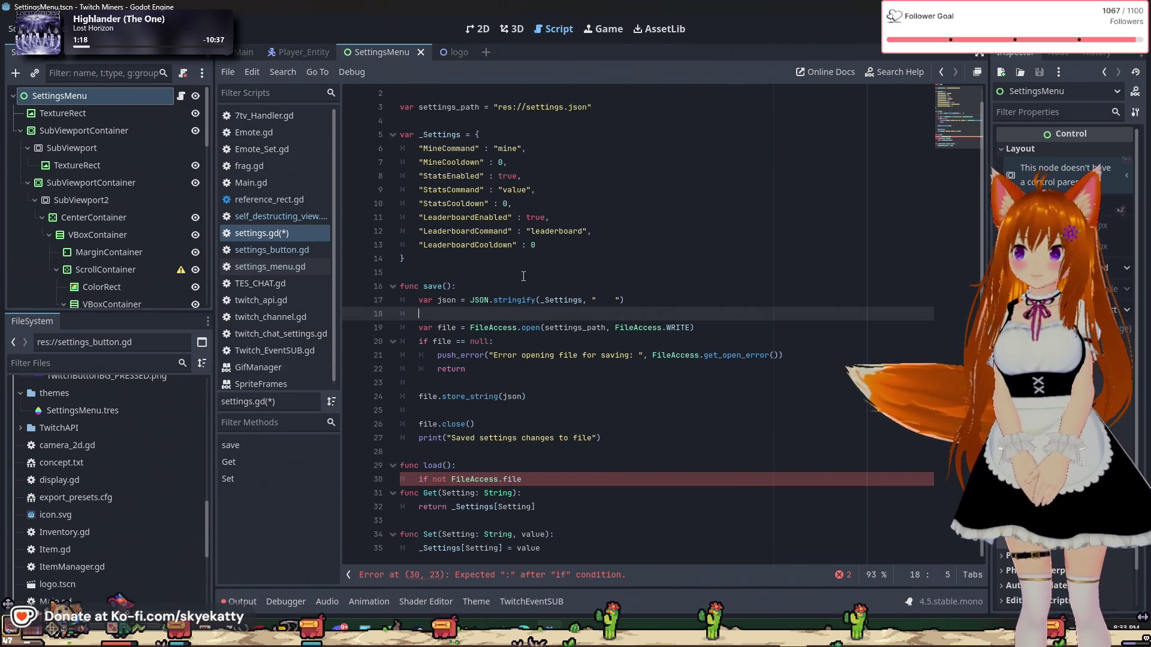
mouse_move(520, 299)
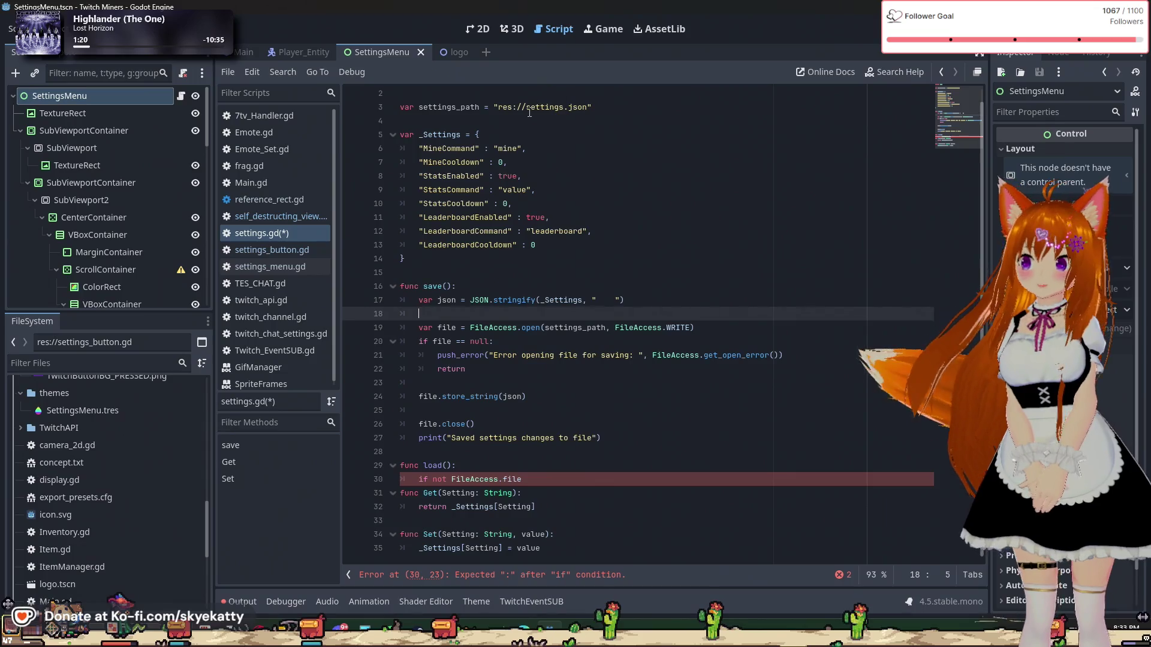
left_click(528, 107)
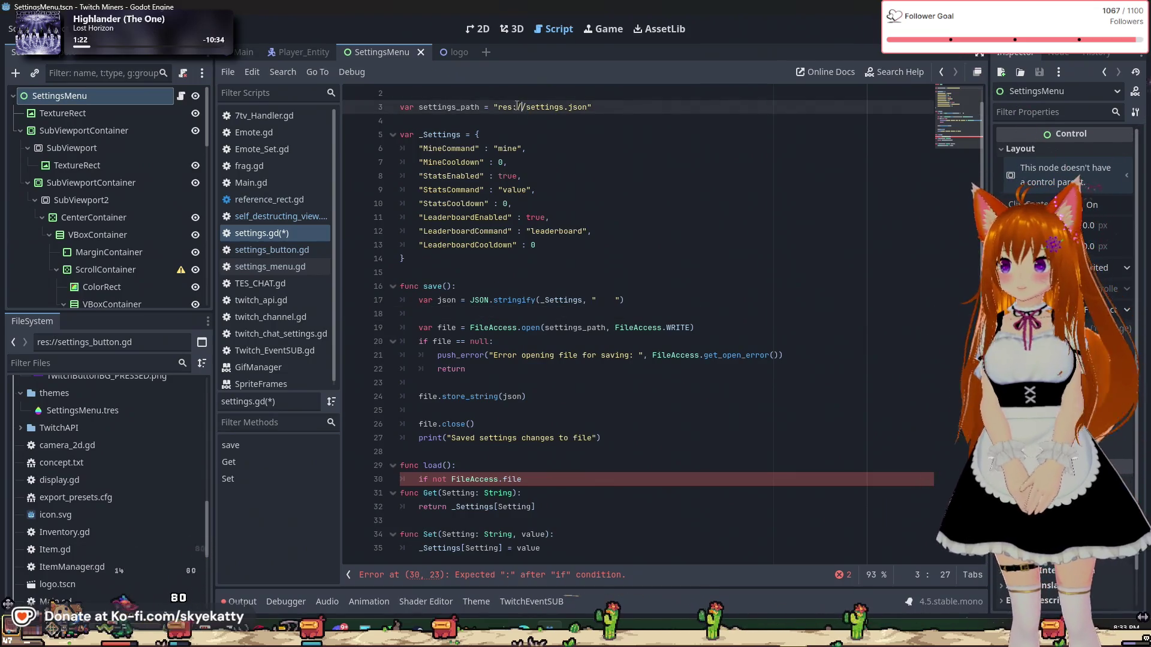
left_click(529, 142)
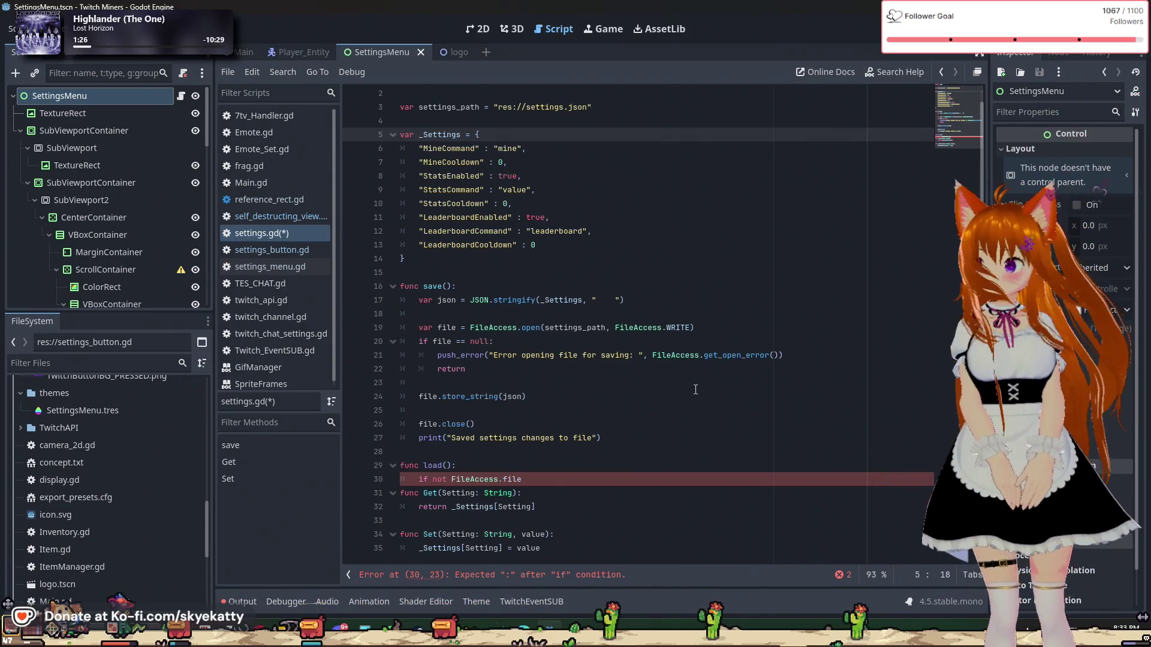
left_click(540, 480)
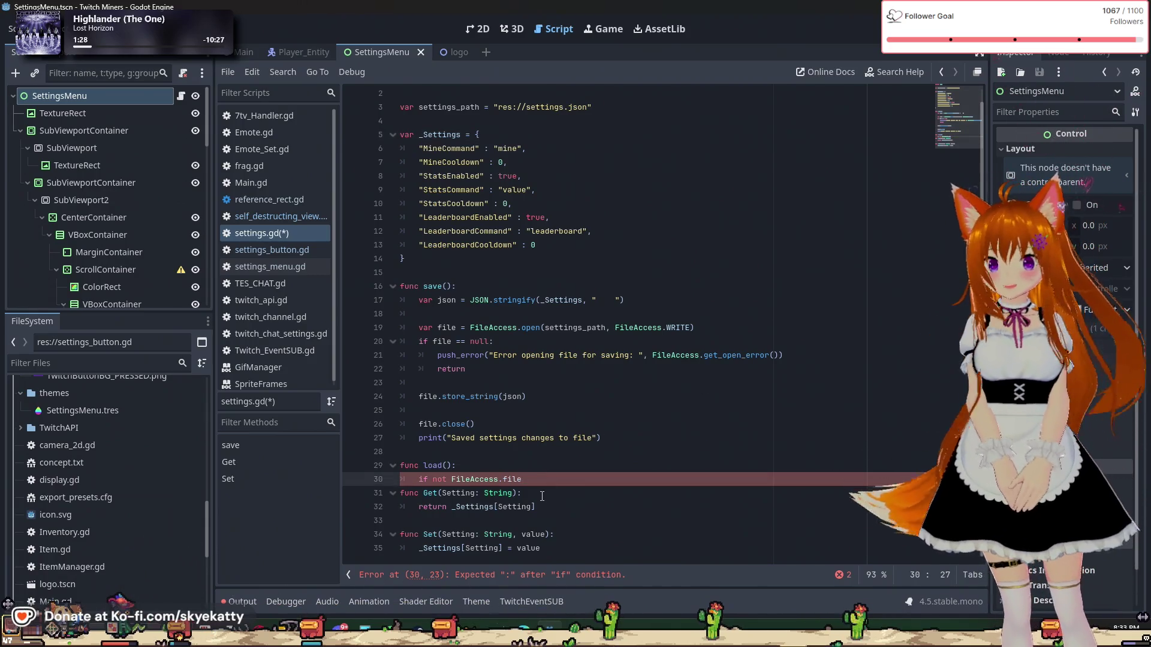
left_click(658, 287)
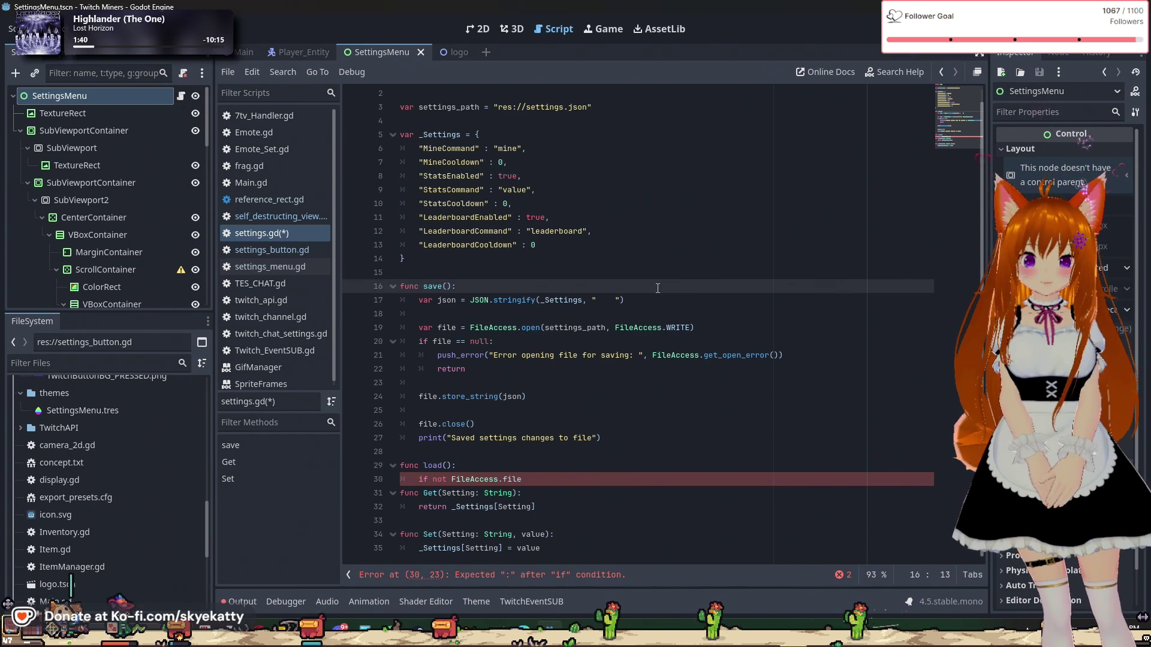
scroll(657, 288, "up", 1)
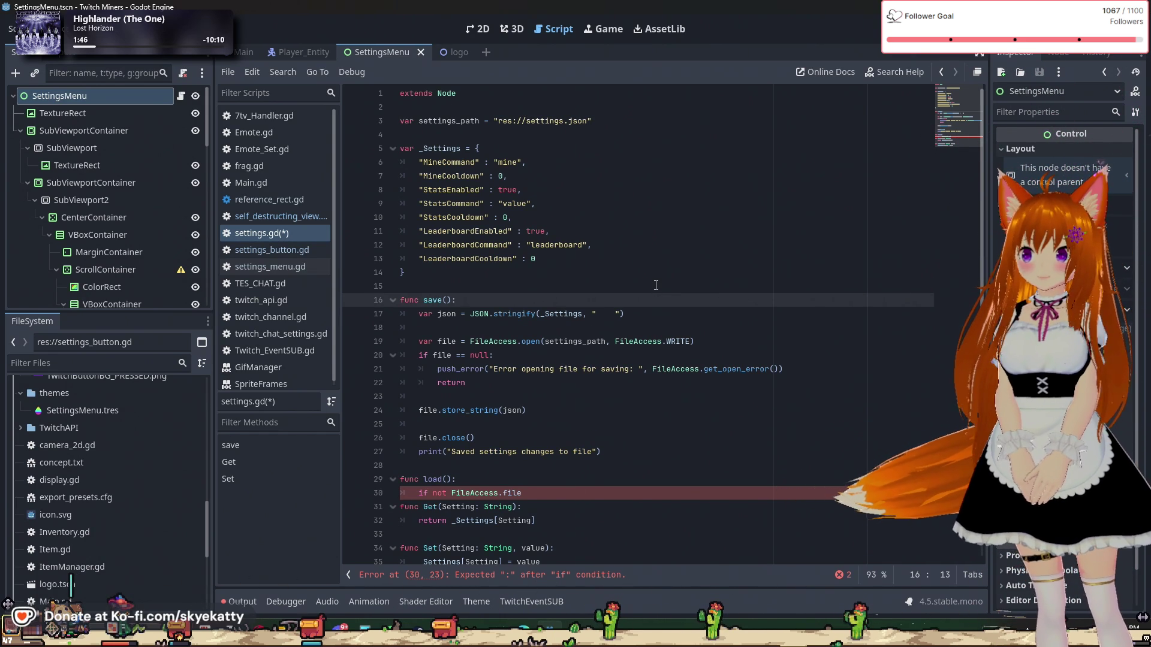
scroll(629, 285, "down", 1)
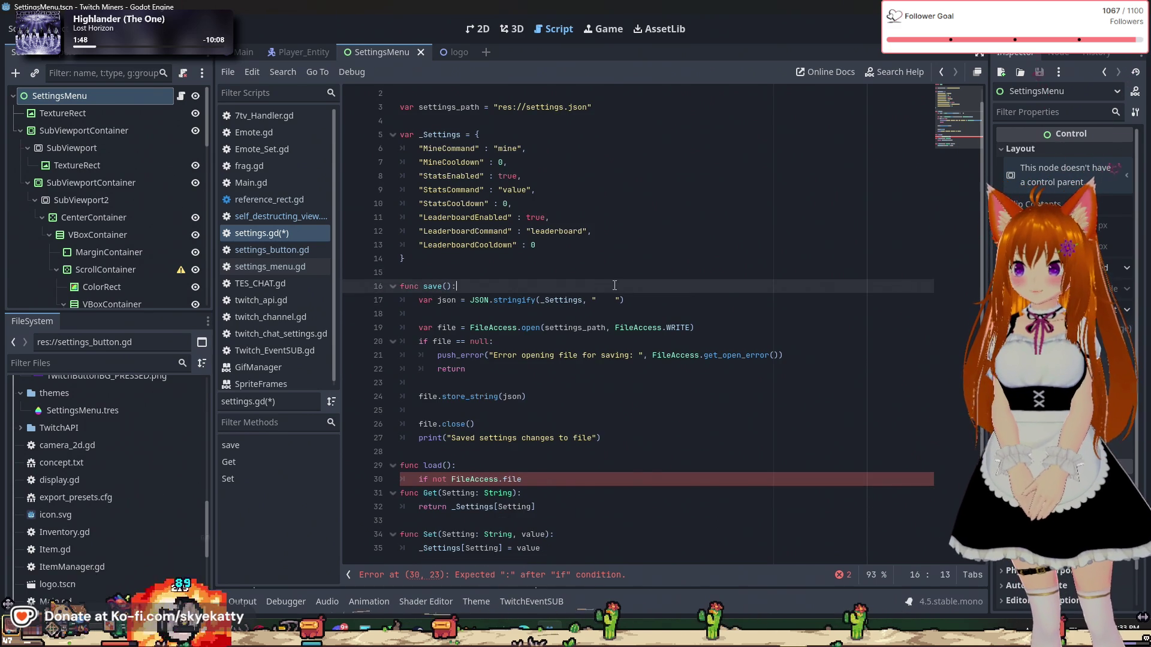
key("Down")
key("Down")
key("Down")
key("Up")
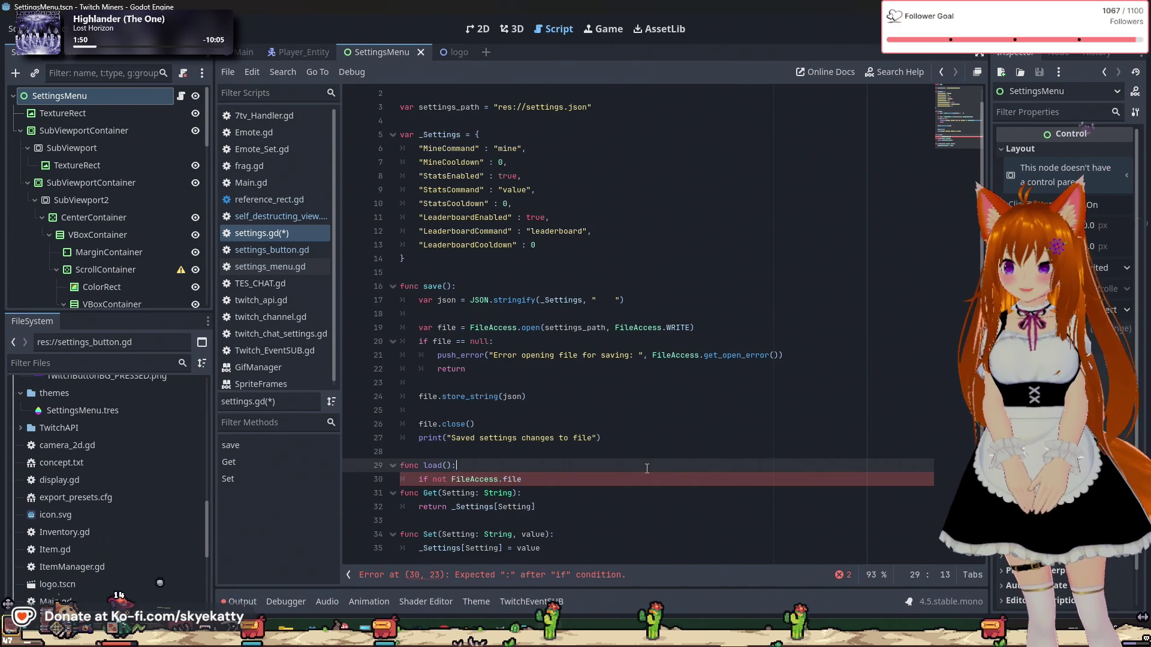
Step: Insert an indented blank line below the line 30 'if not FileAccess.file' statement
left_click(605, 483)
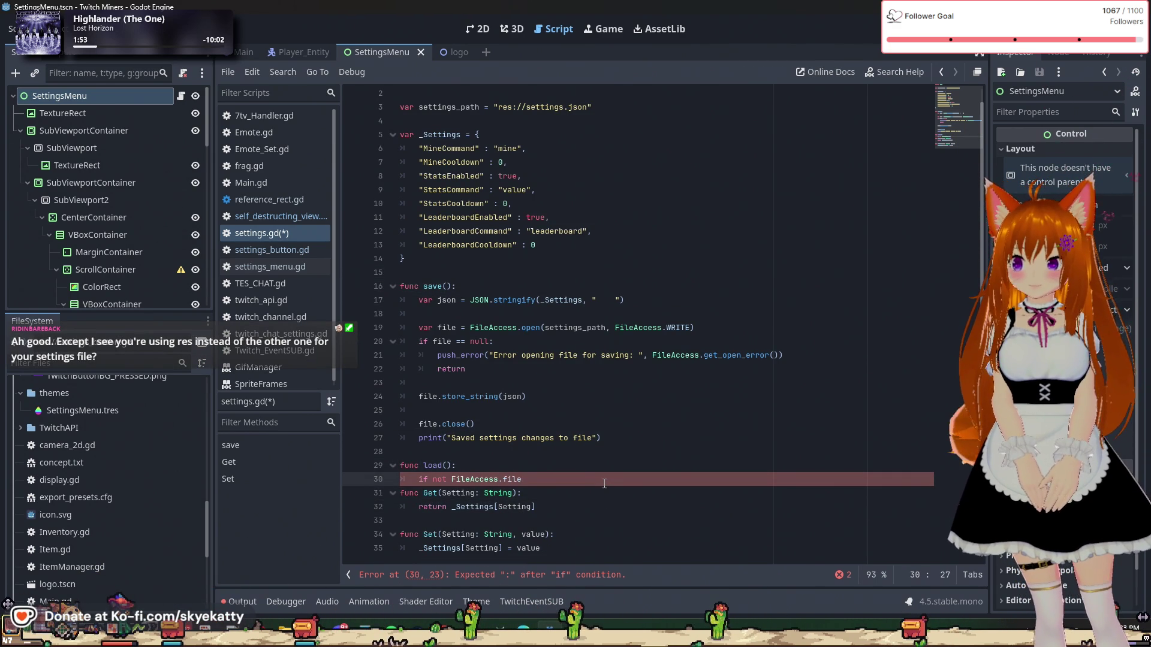
key("Return")
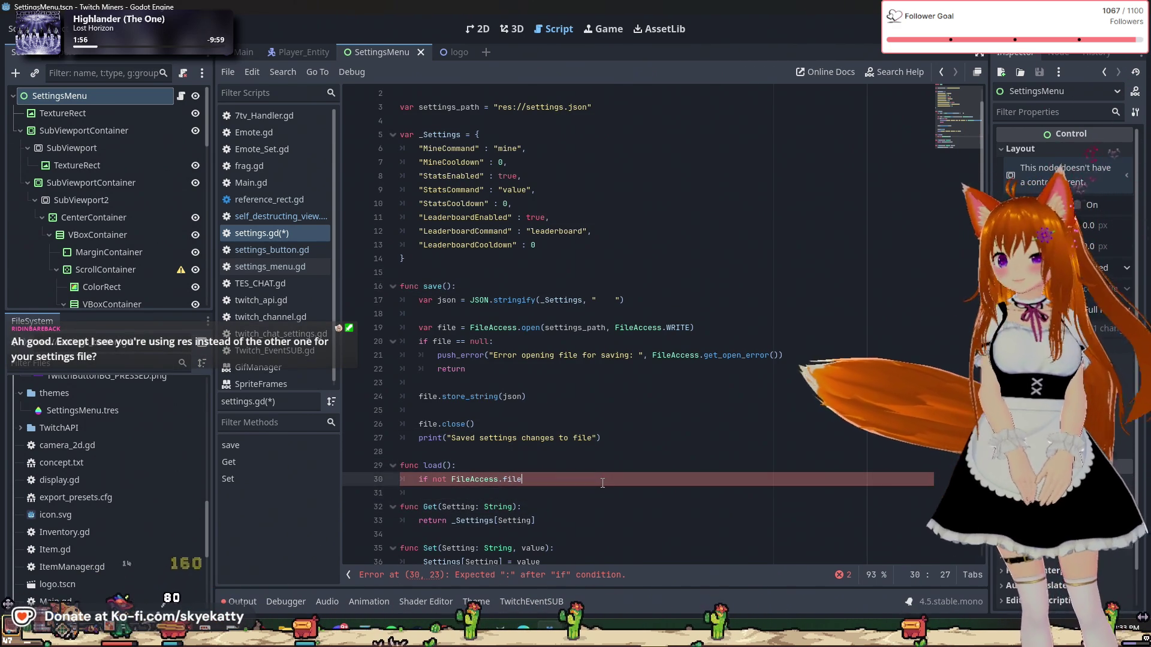
key("Up")
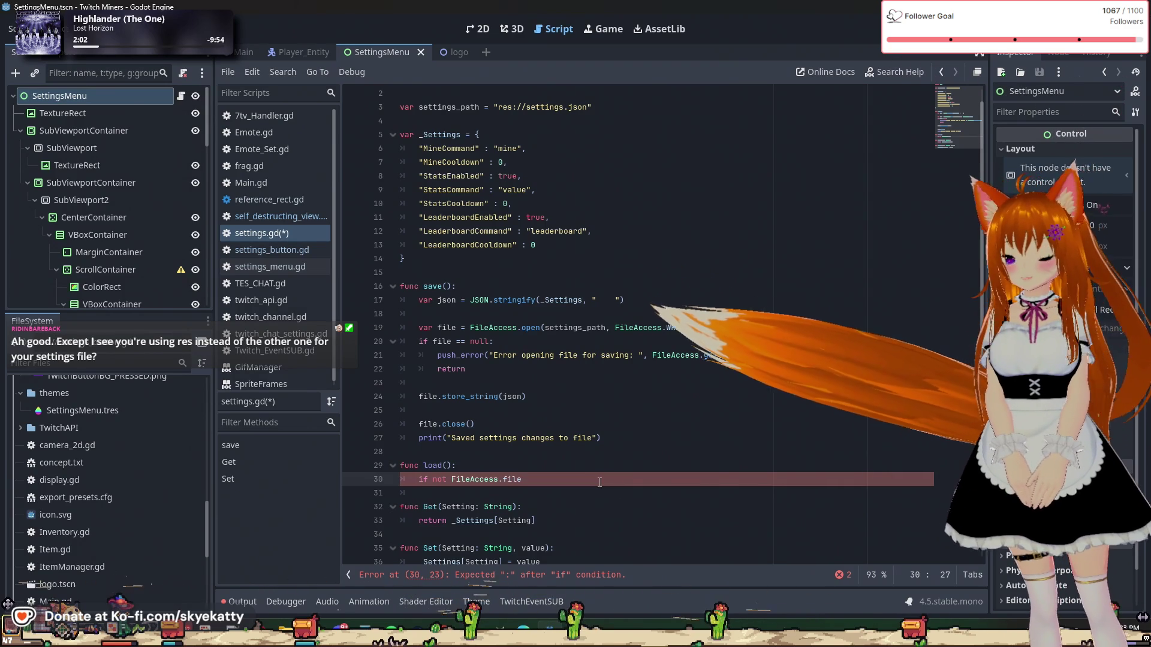
scroll(565, 450, "down", 1)
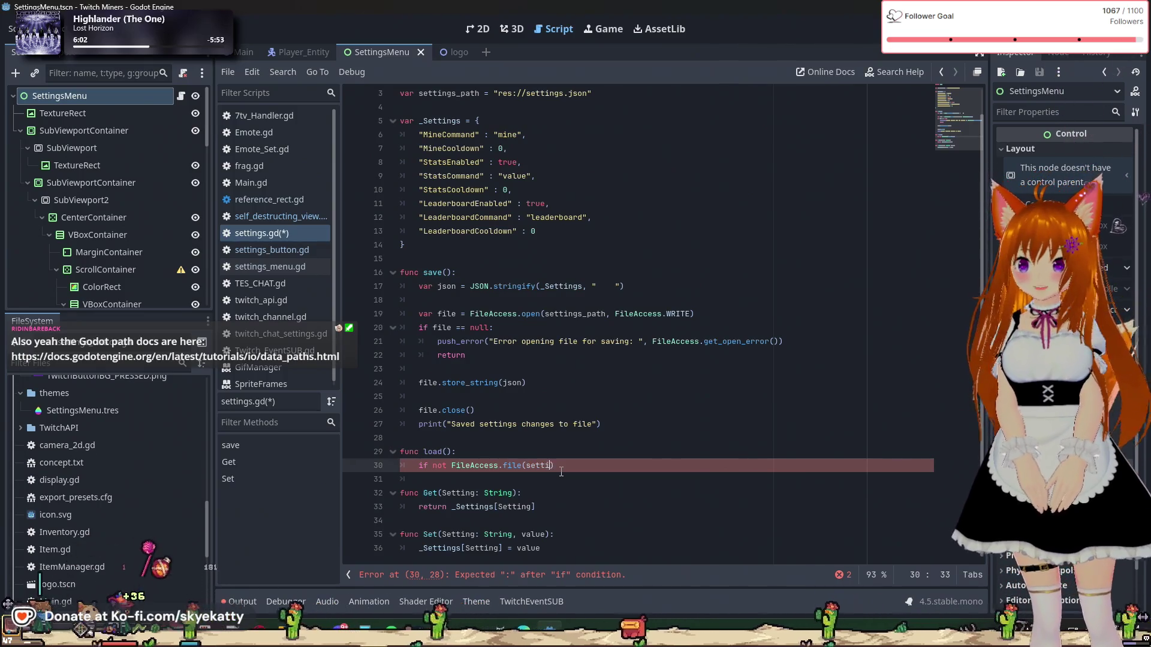
Step: Complete the condition as 'if not FileAccess.file(settings_path):' and start its indented body
type("settin")
key("Return")
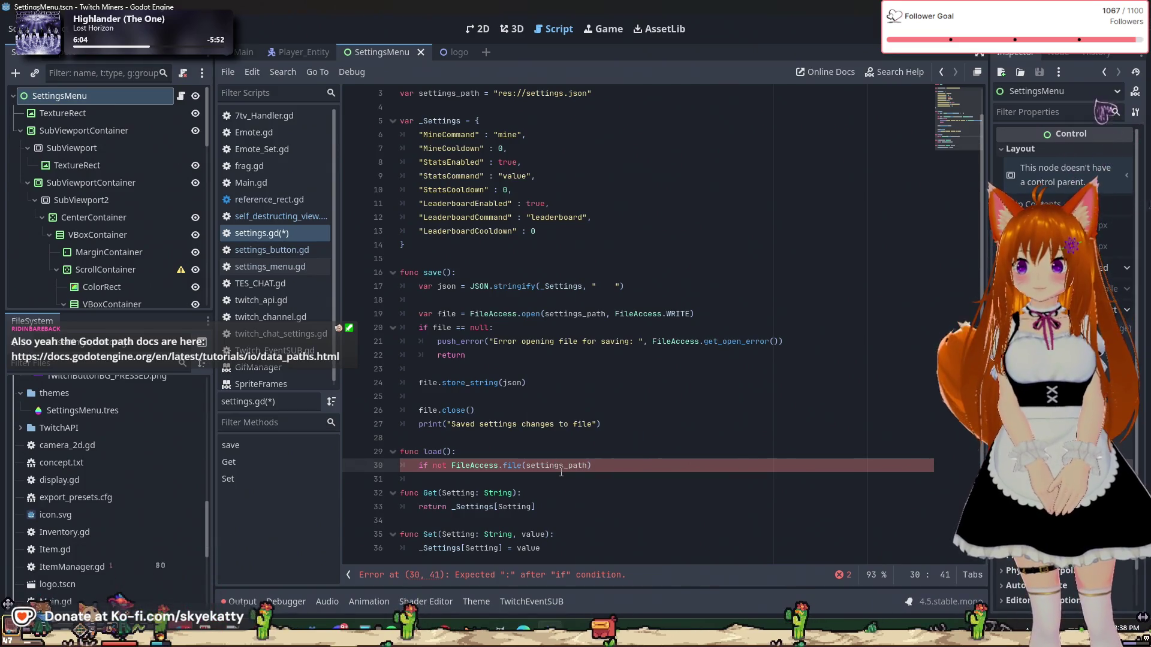
key("Right")
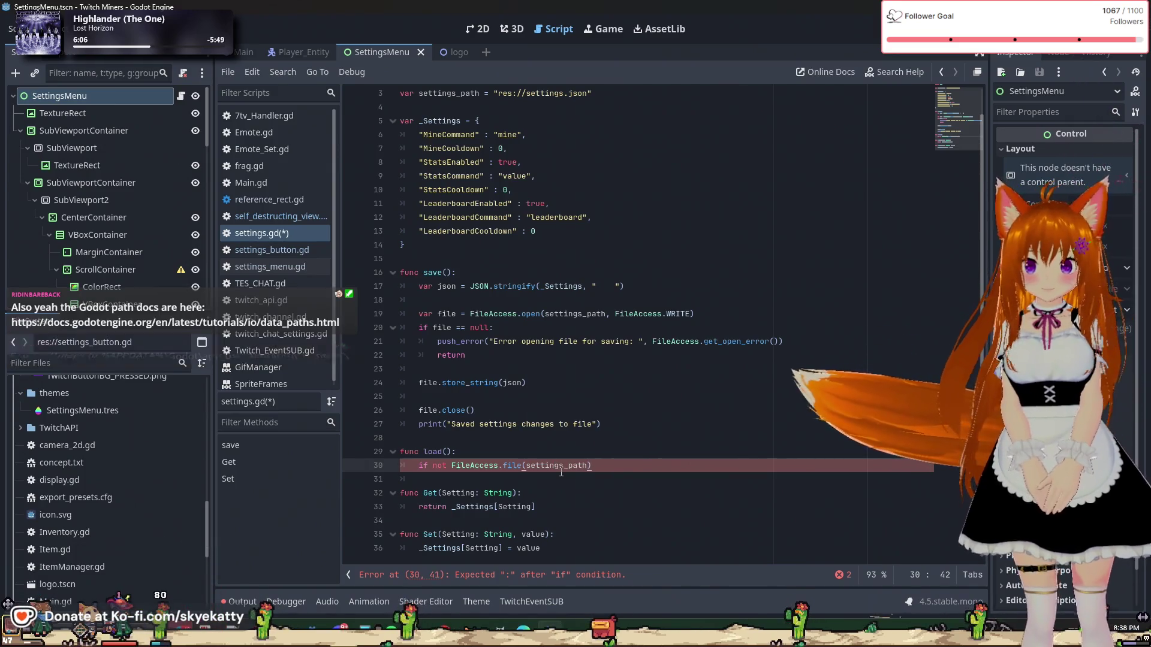
type(":")
key("Return")
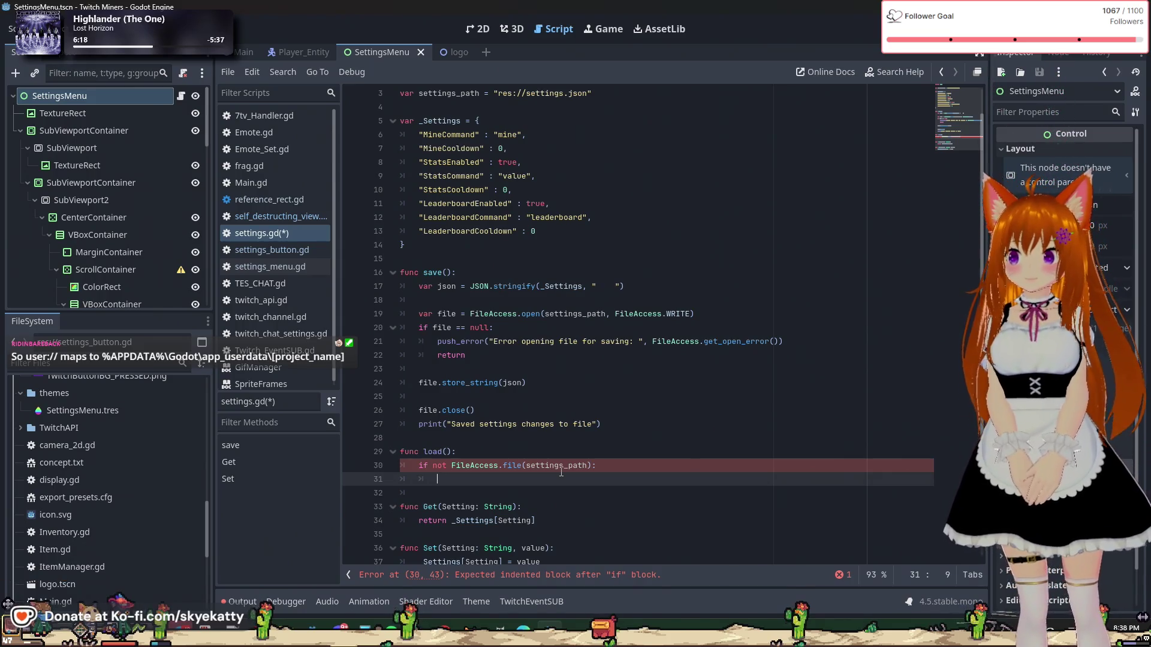
Step: Call save() inside the if block, then fold the save() function
type("save")
key("Return")
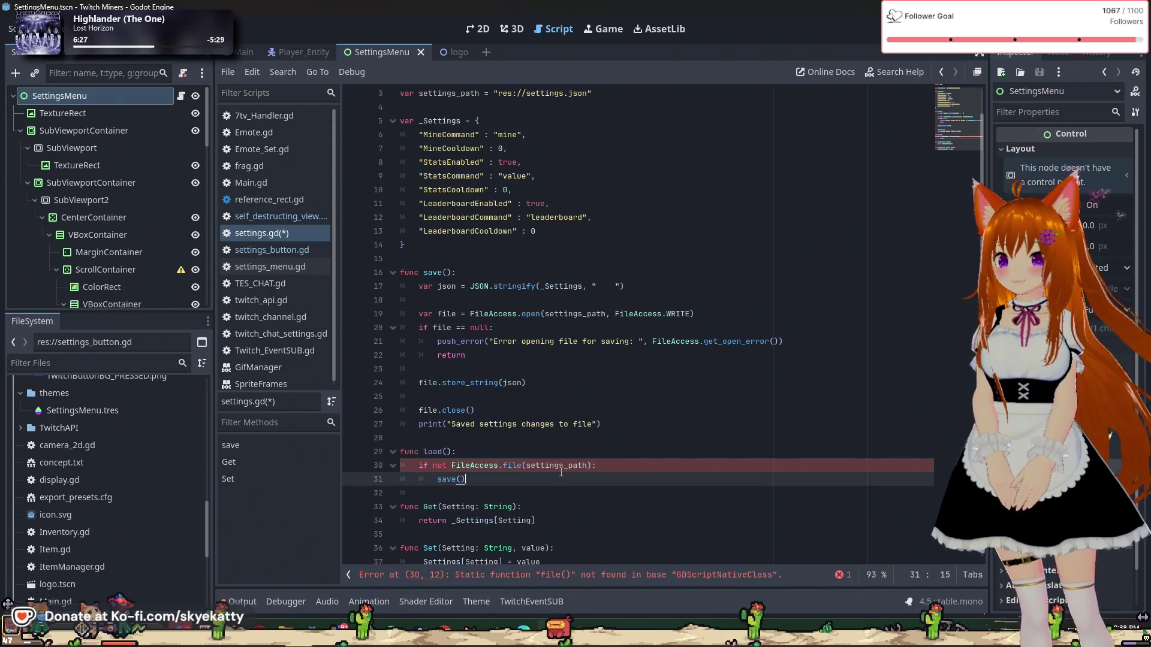
left_click(479, 410)
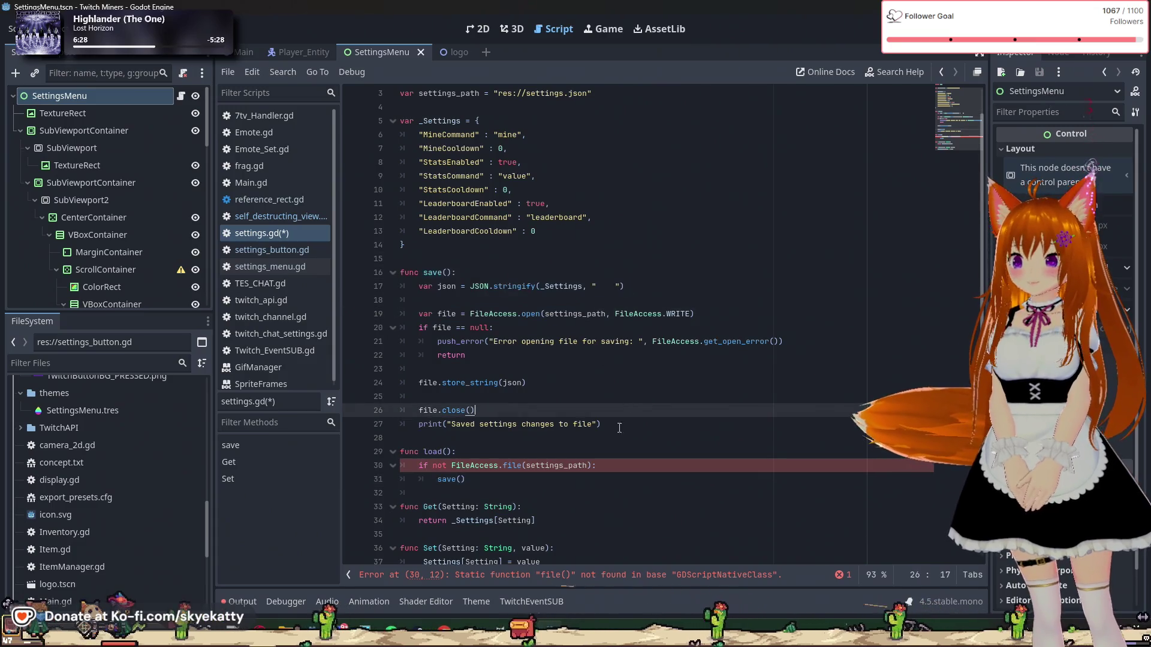
left_click(392, 272)
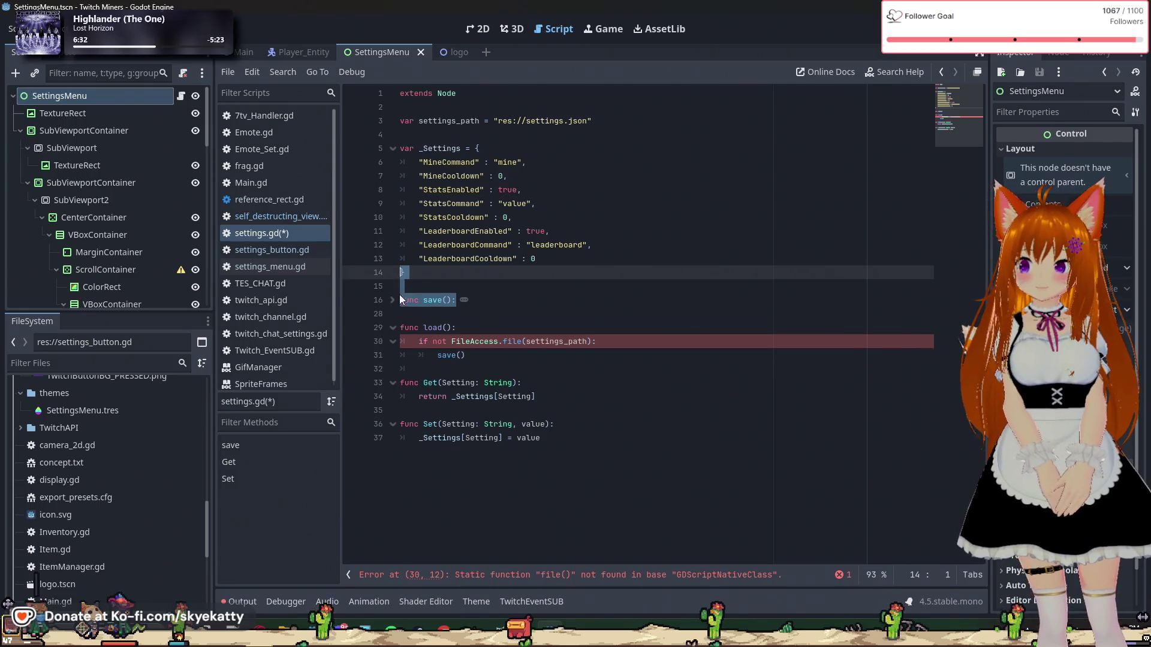
Step: Re-expand save() and fix line 3 so settings_path reads 'user://settings.json'
key("Down")
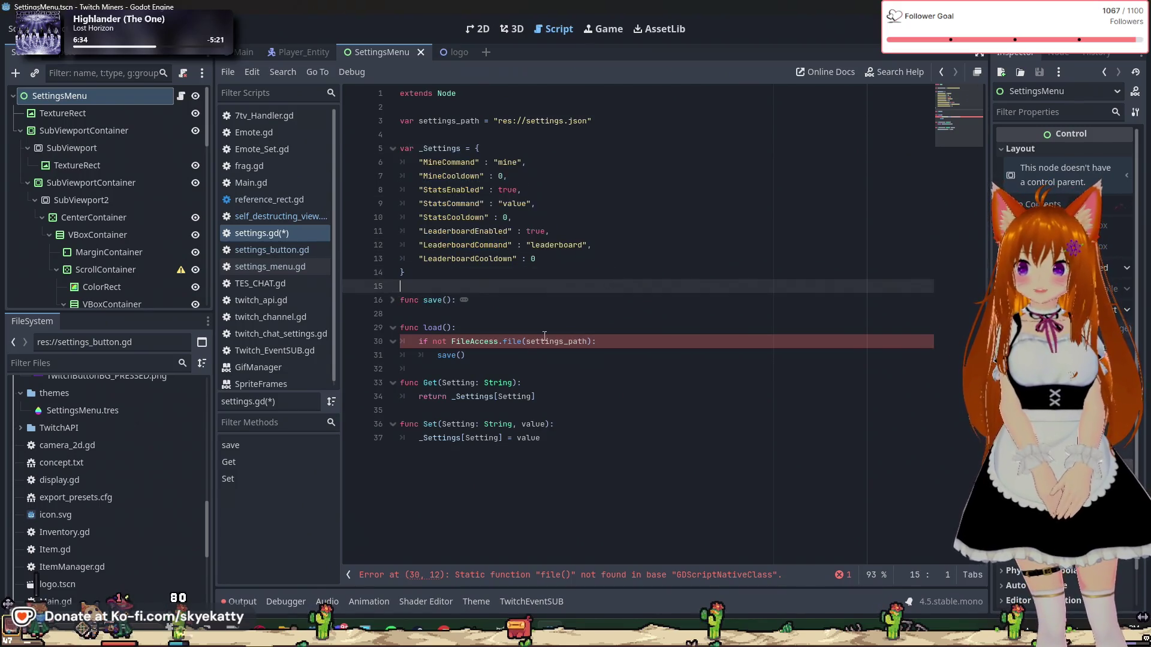
left_click(392, 300)
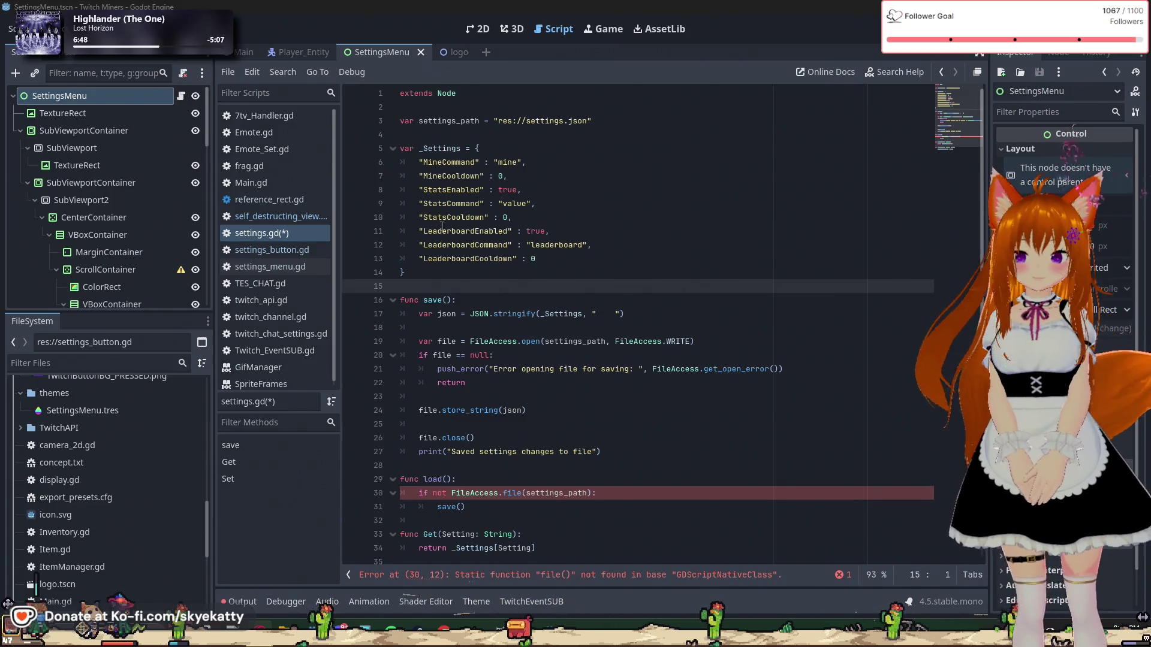
left_click(514, 121)
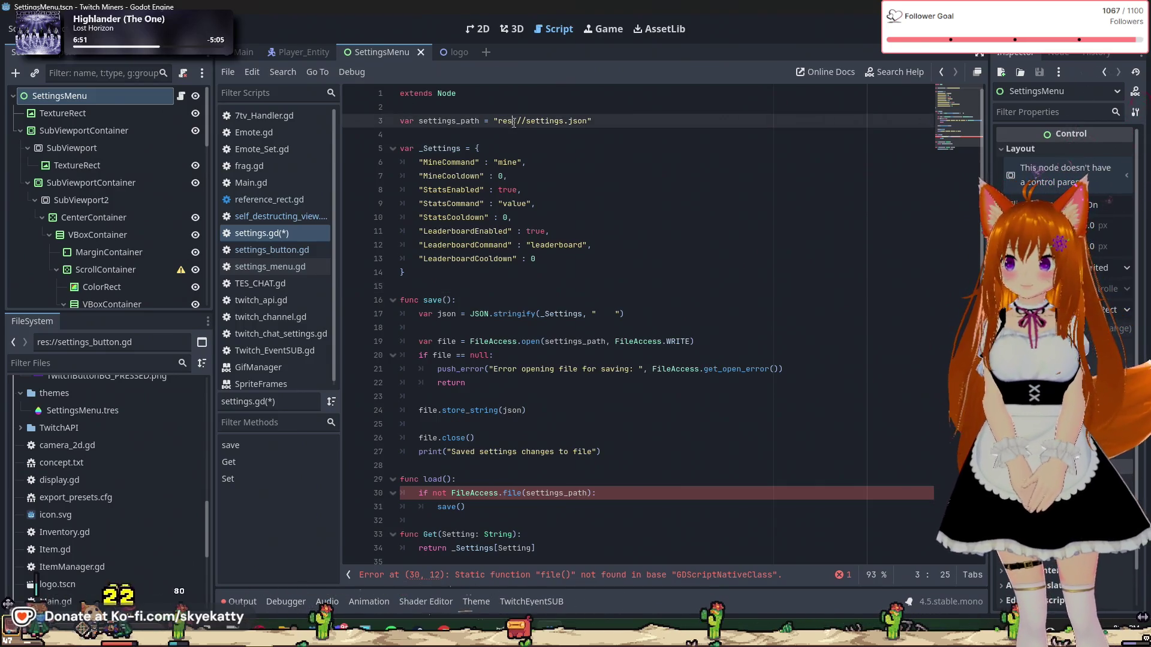
key("BackSpace")
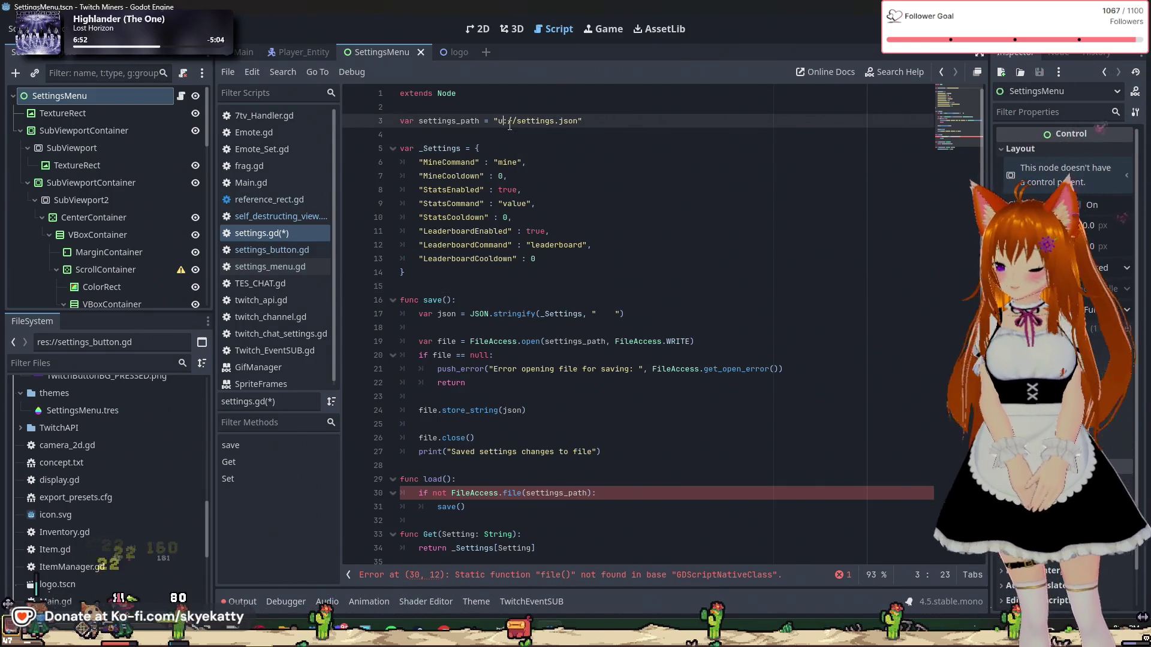
type("ser")
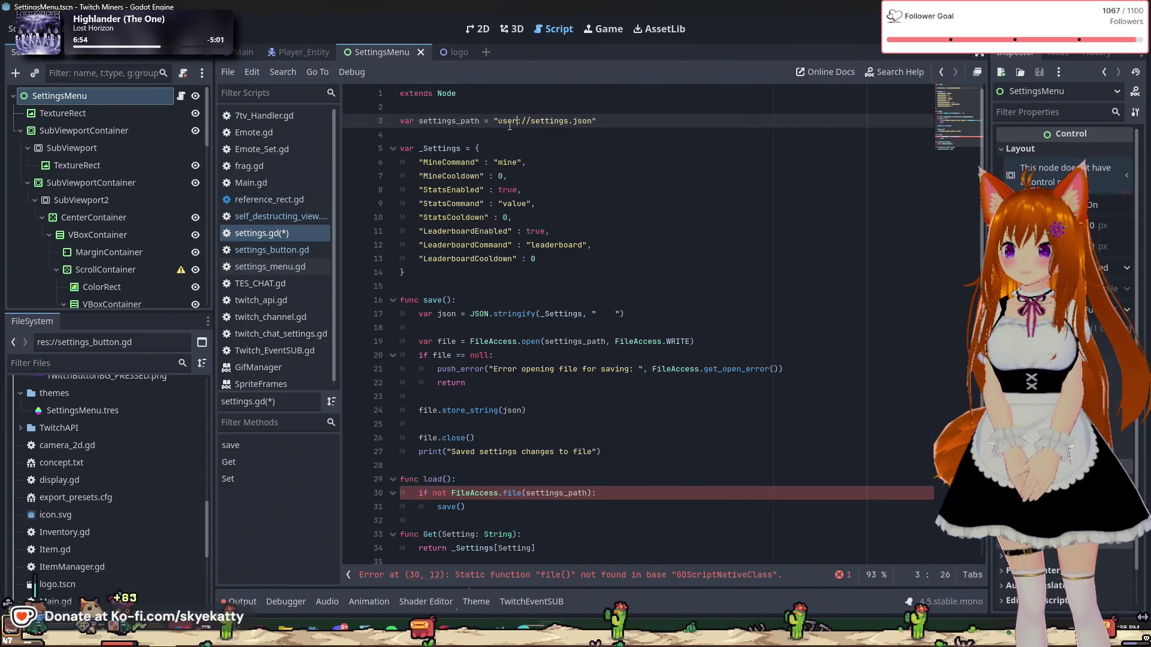
left_click(561, 243)
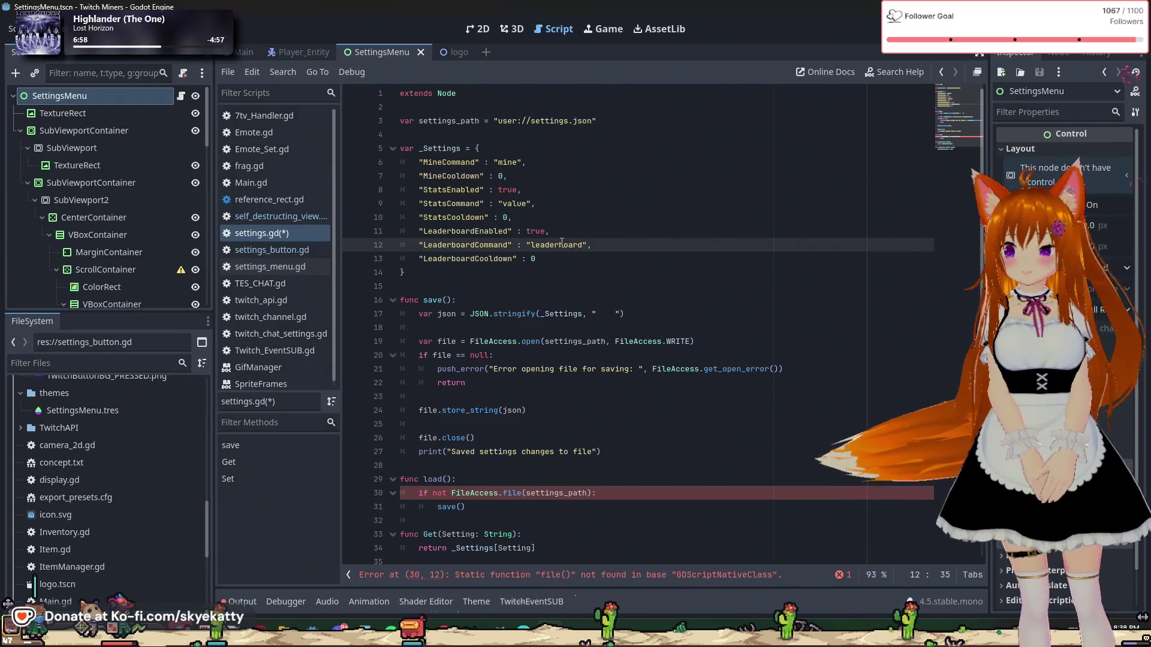
scroll(737, 432, "down", 1)
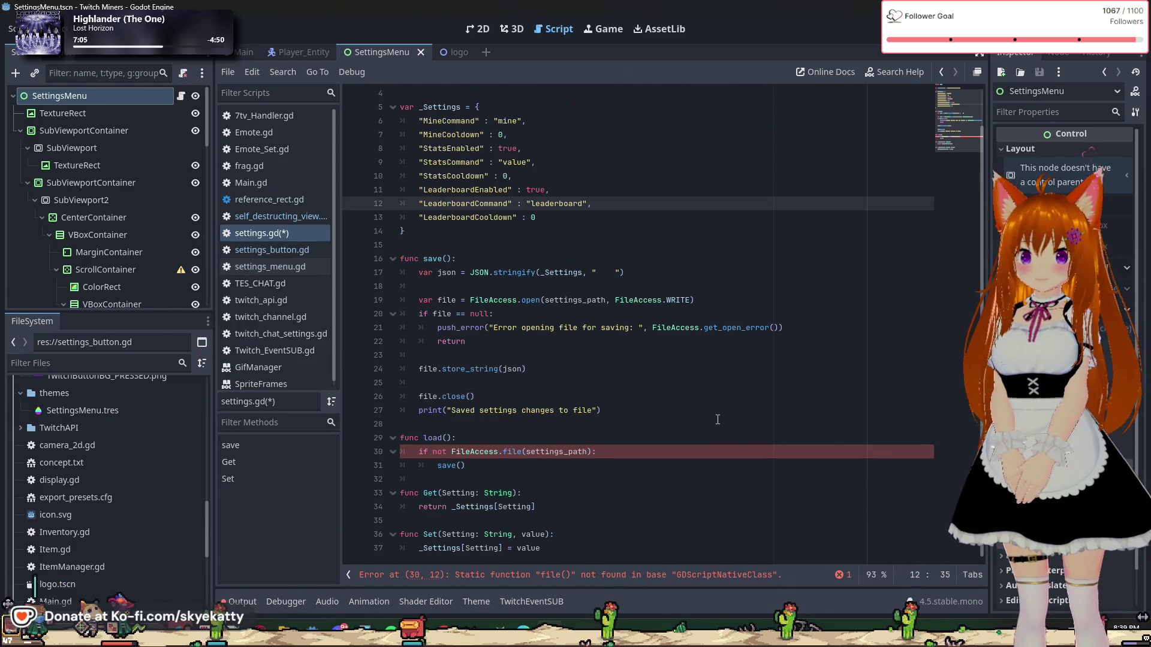
left_click(561, 468)
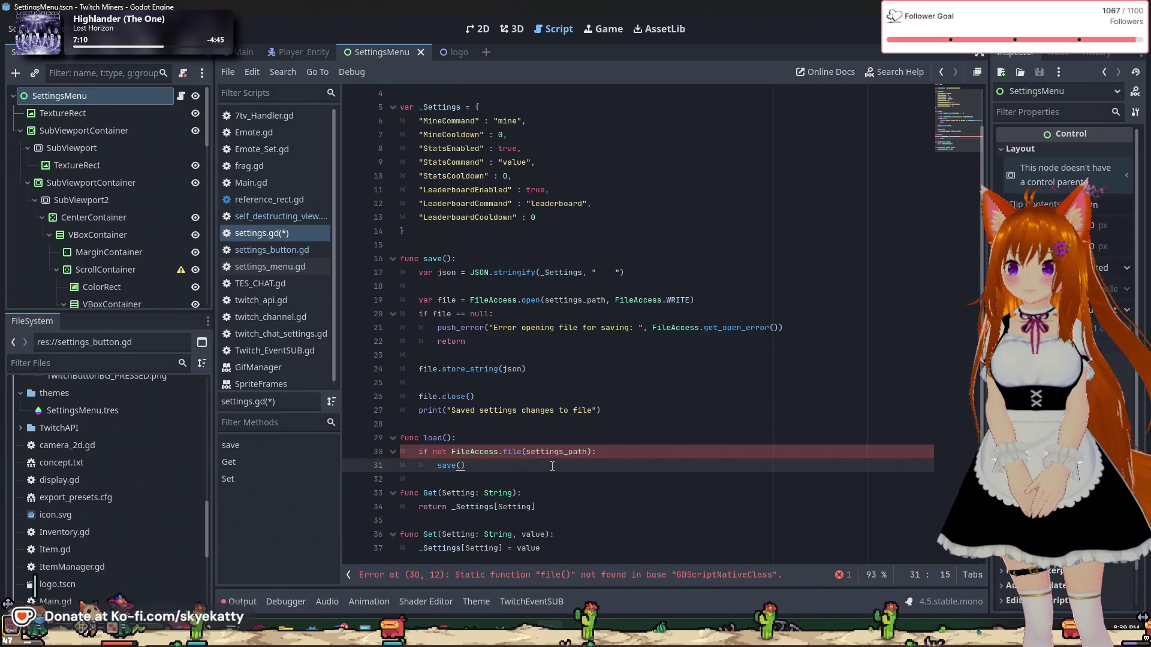
key("Left")
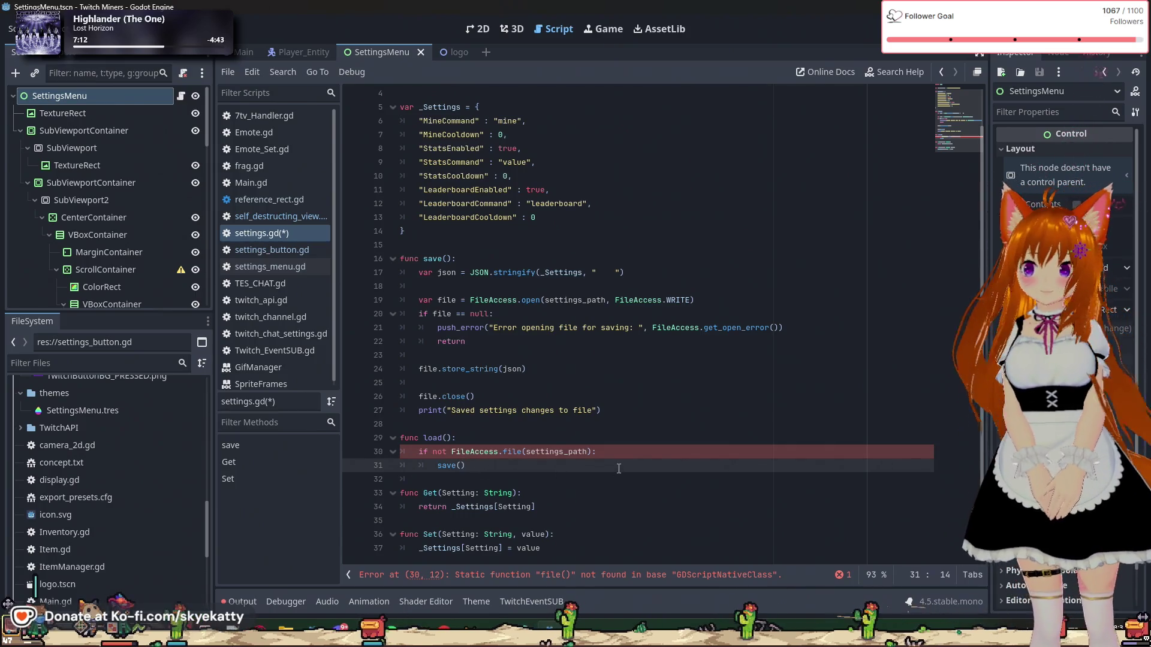
scroll(618, 455, "up", 2)
mouse_move(500, 119)
left_mouse_down()
mouse_move(575, 122)
mouse_move(575, 149)
mouse_move(420, 95)
mouse_move(584, 146)
left_mouse_up()
left_click(605, 231)
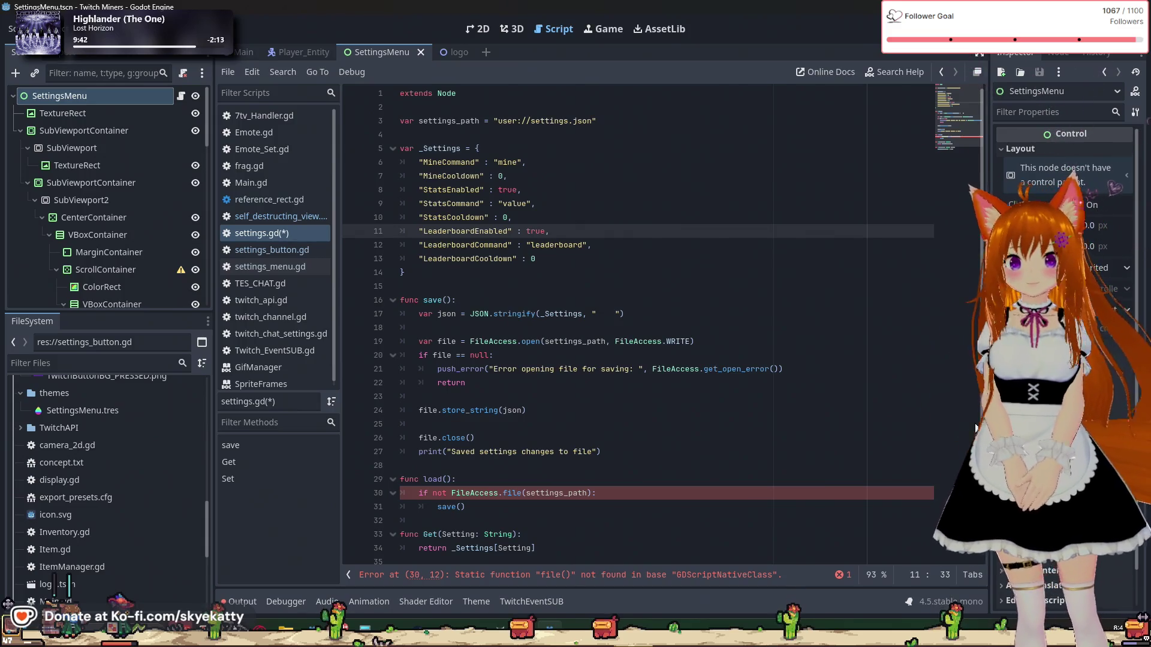
Step: Change the line 30 check to call FileAccess.file_exists(settings_path) via autocomplete
left_click(577, 493)
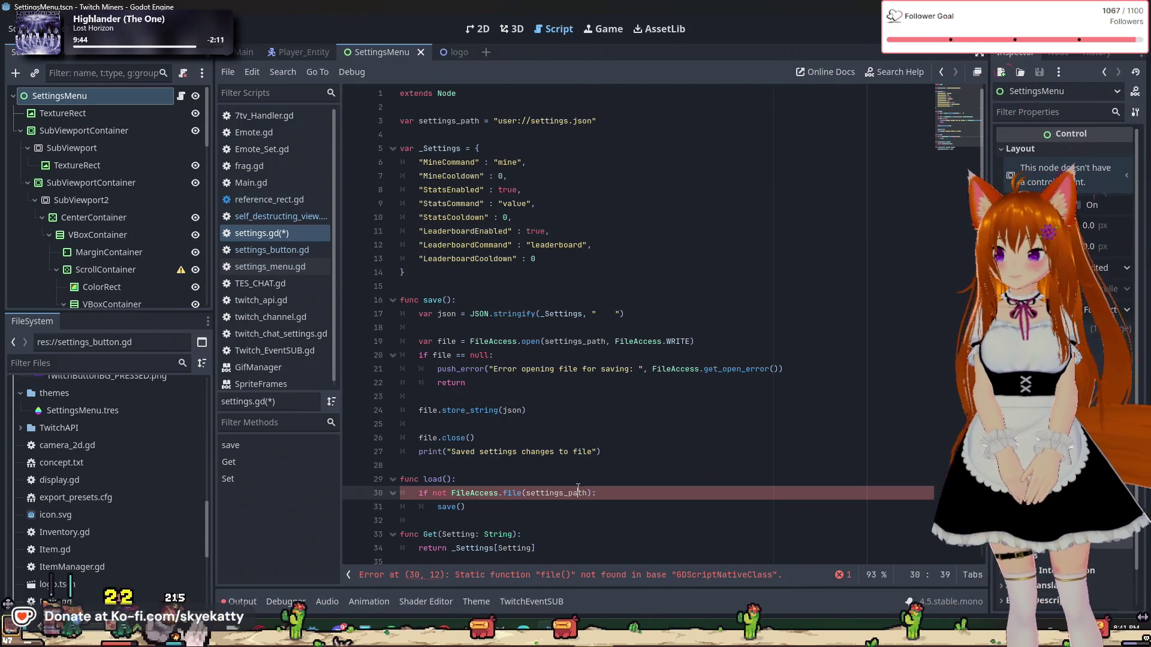
scroll(557, 485, "down", 1)
left_click(515, 479)
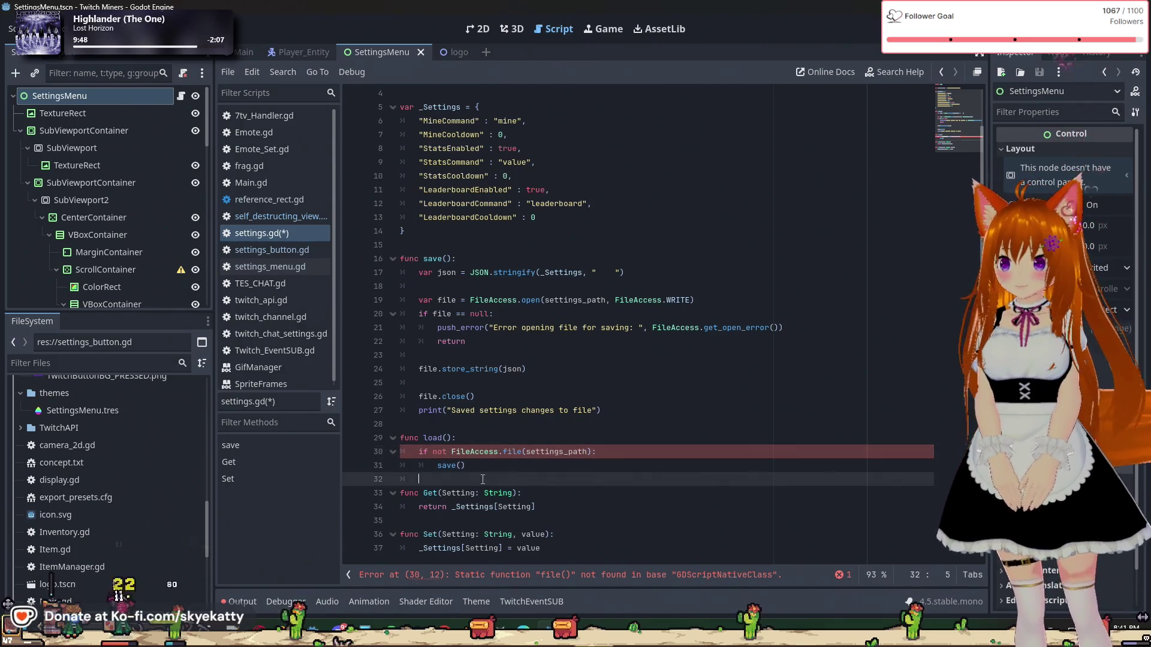
left_click(662, 462)
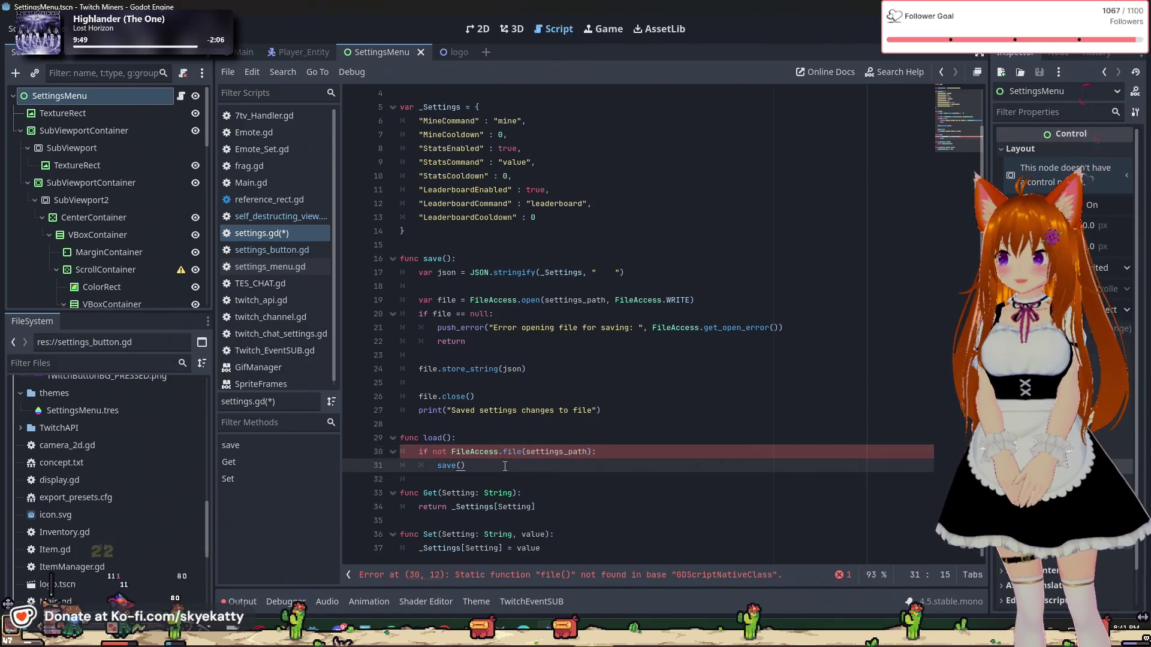
left_click(665, 454)
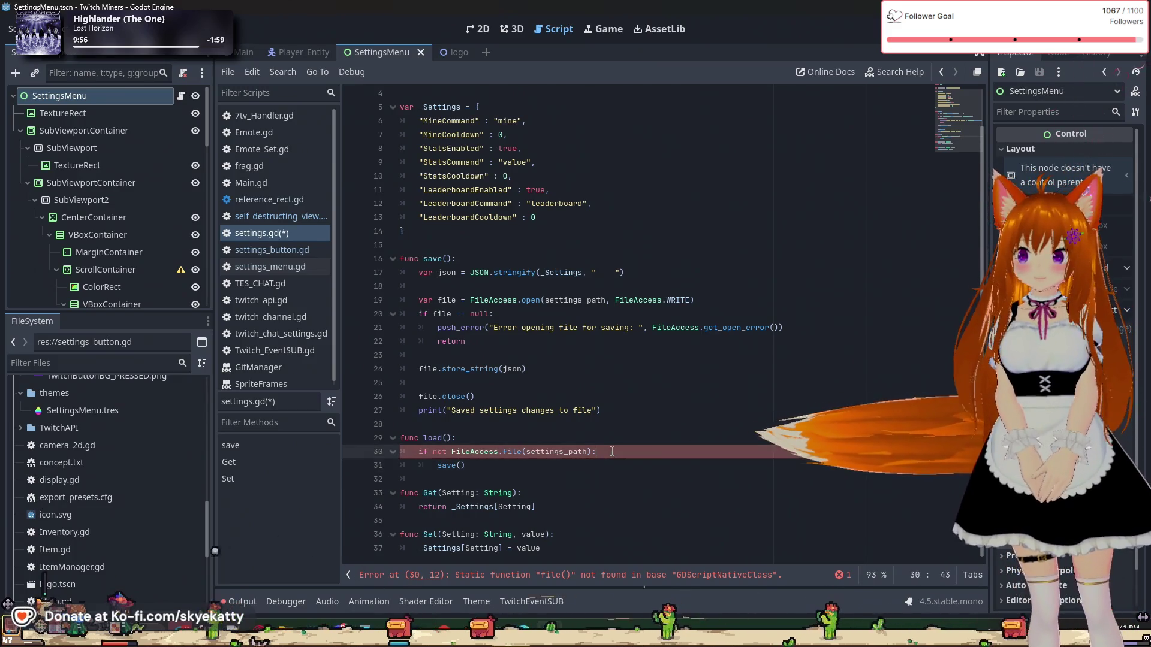
key("Up")
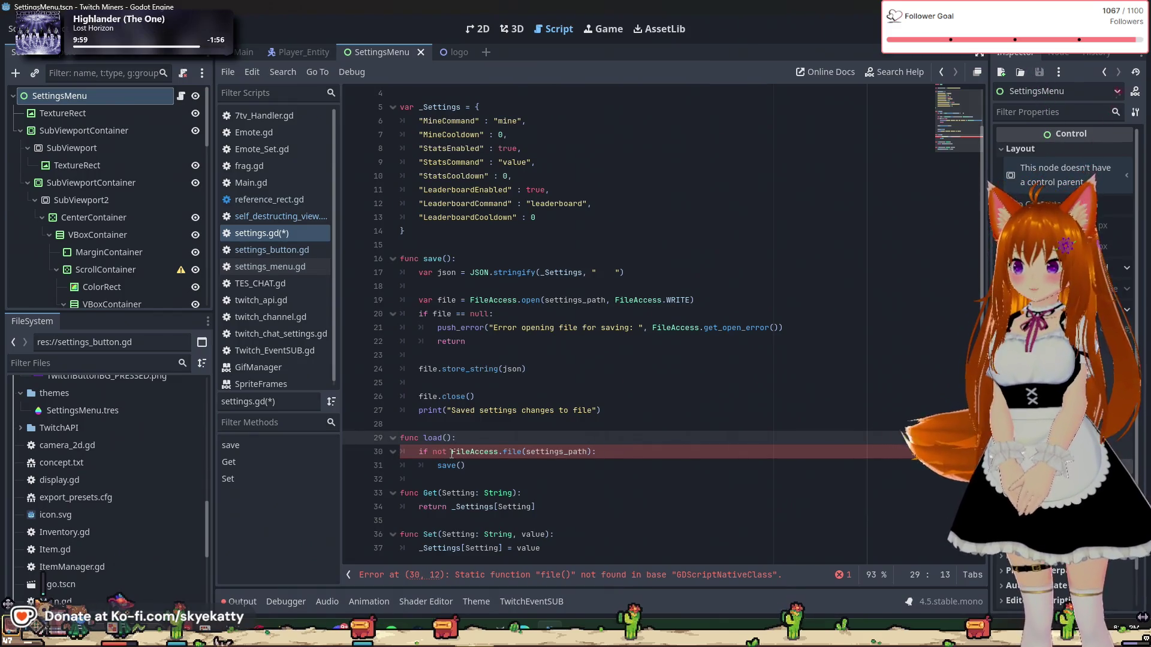
left_click(452, 454)
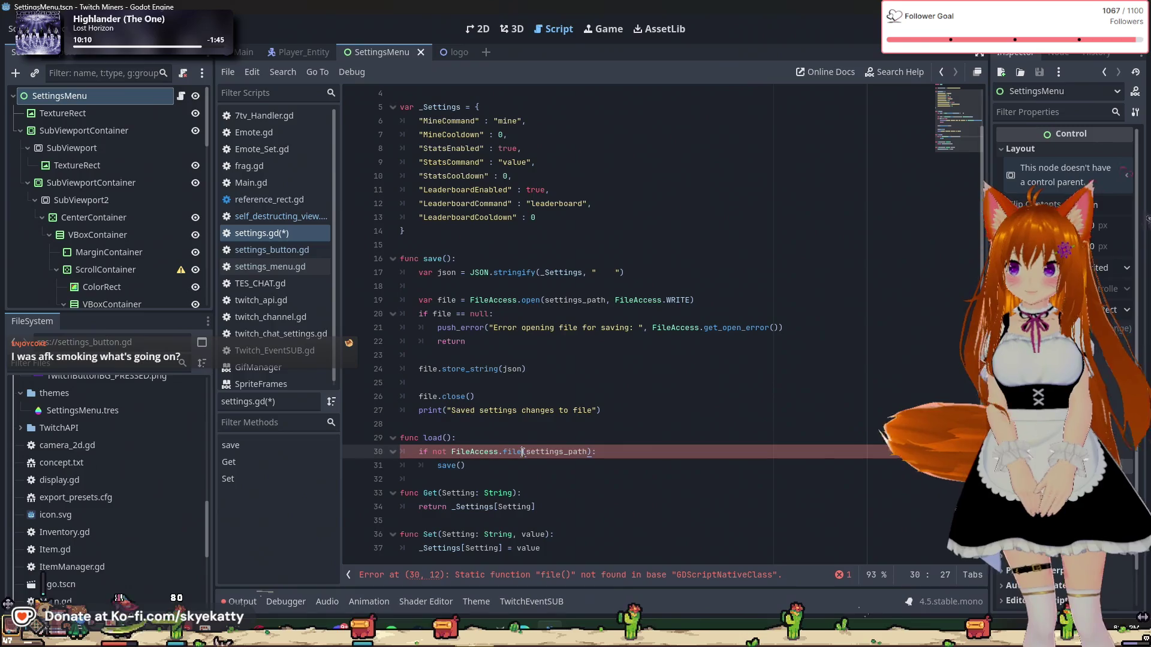
type("_exists")
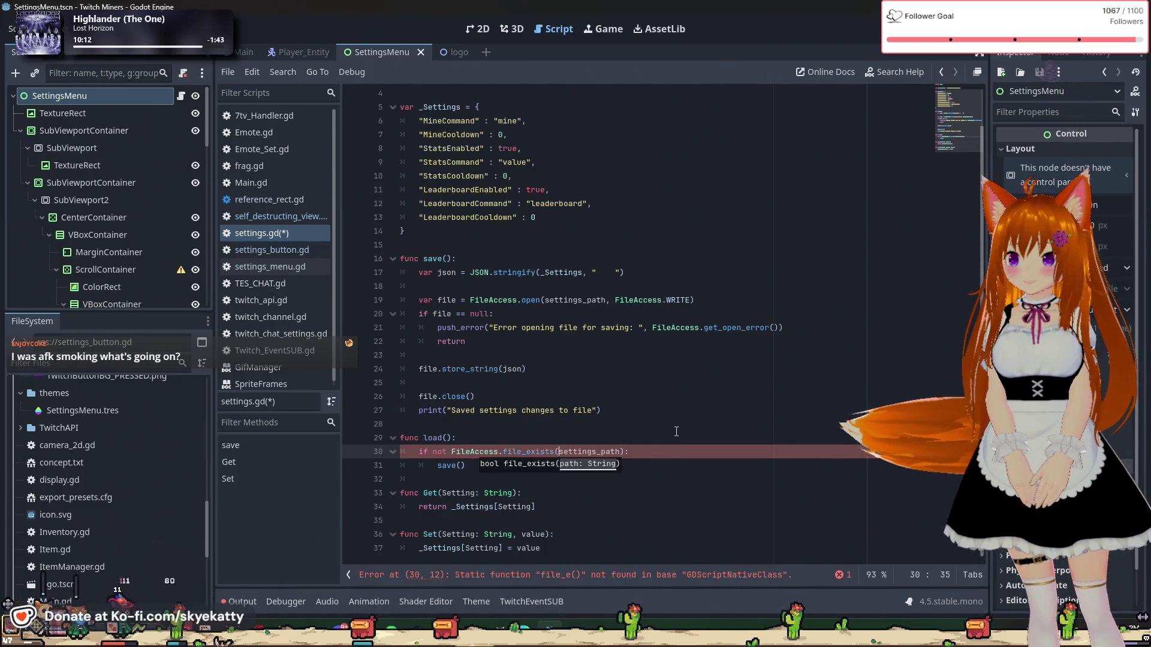
key("Return")
left_click(676, 431)
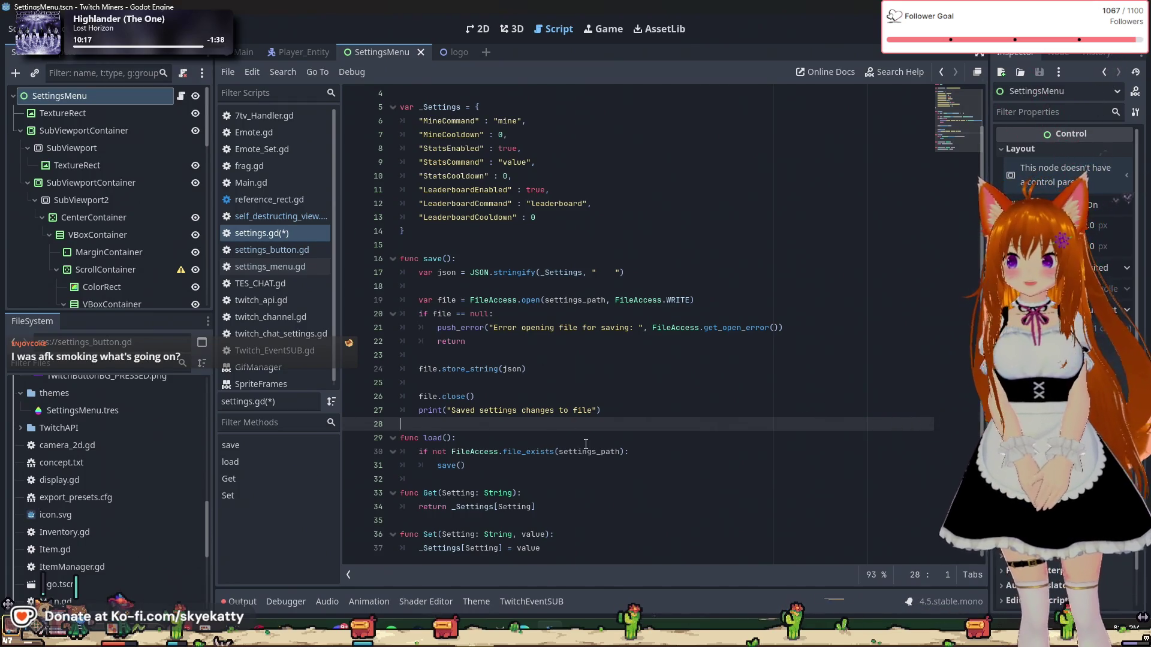
left_click(659, 452)
Step: Select the settings_path declaration line near the top of settings.gd
left_click(659, 465)
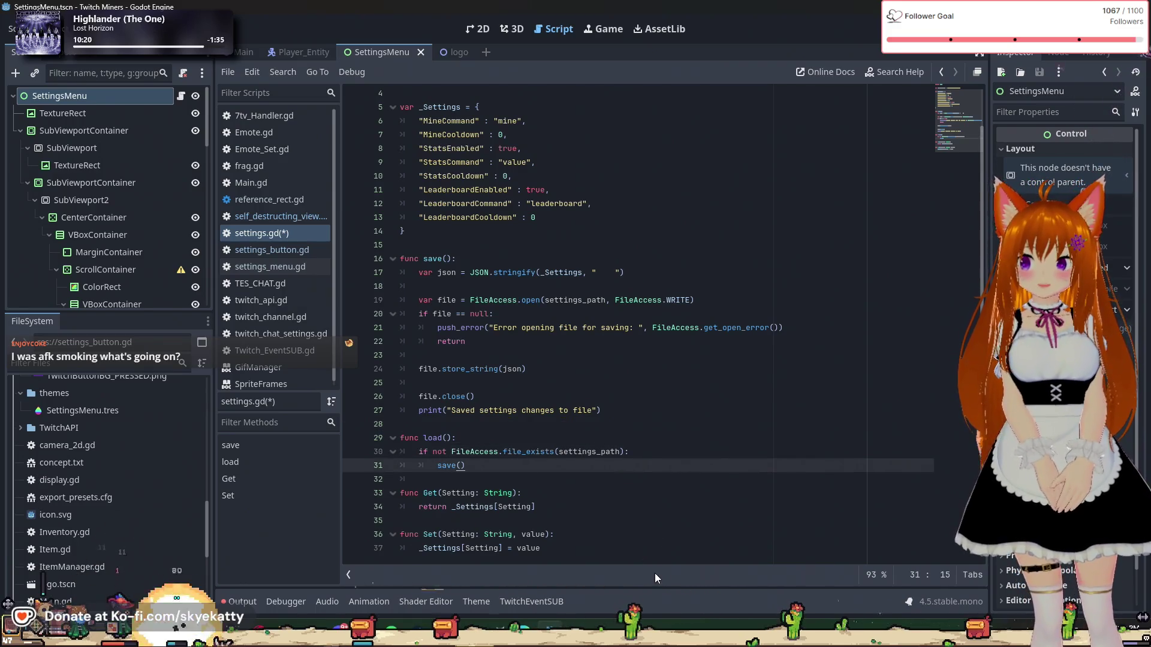
scroll(623, 451, "up", 1)
scroll(621, 443, "down", 1)
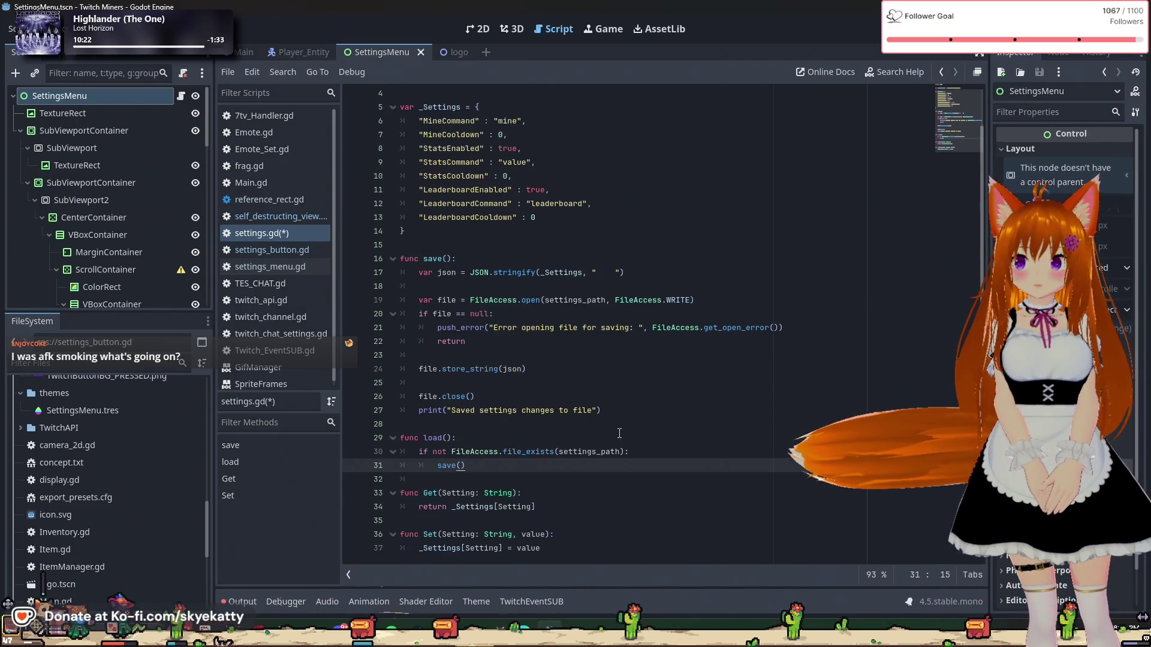
scroll(618, 433, "up", 1)
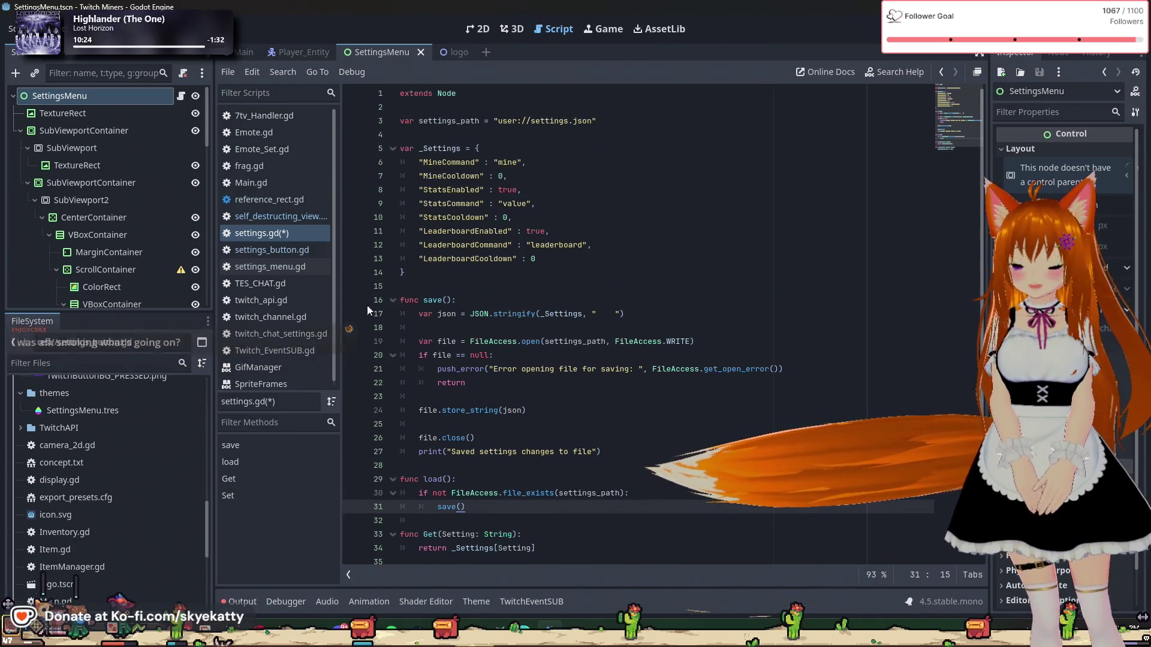
left_click(403, 121)
left_click(539, 148)
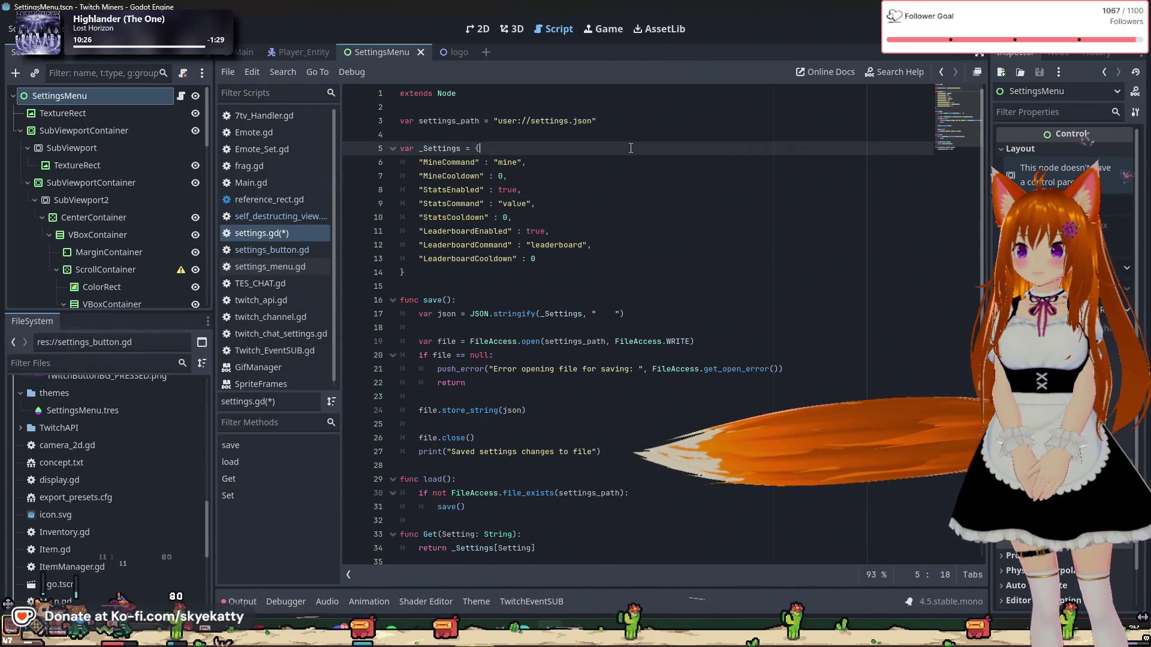
left_click(599, 127)
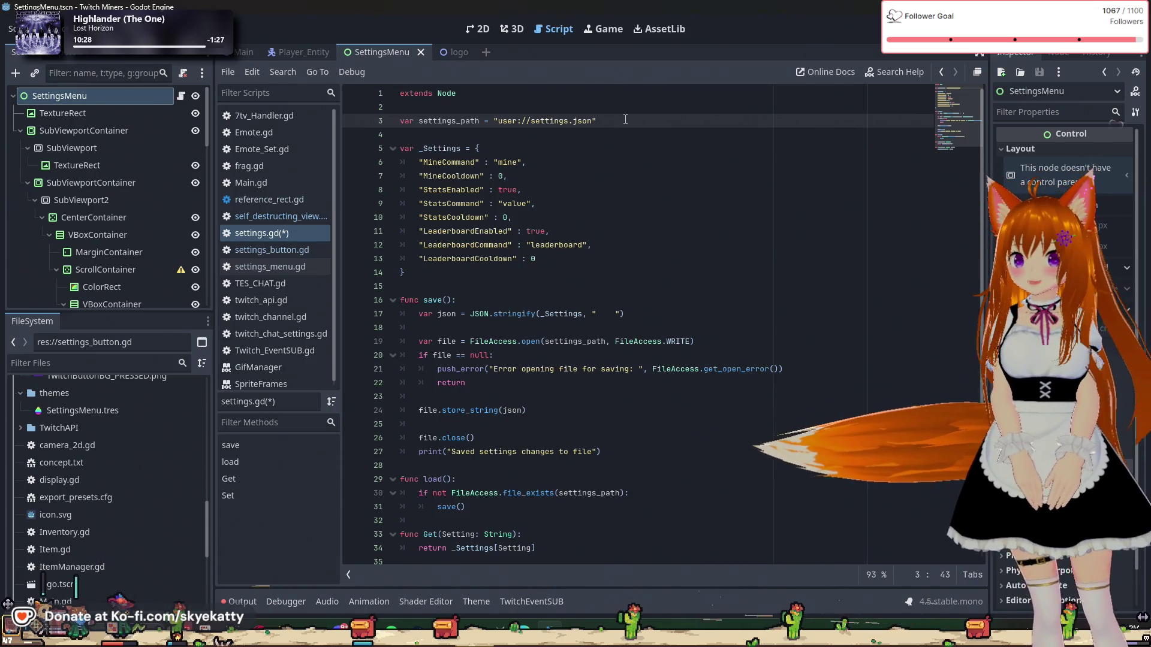
left_click_drag(599, 123, 492, 113)
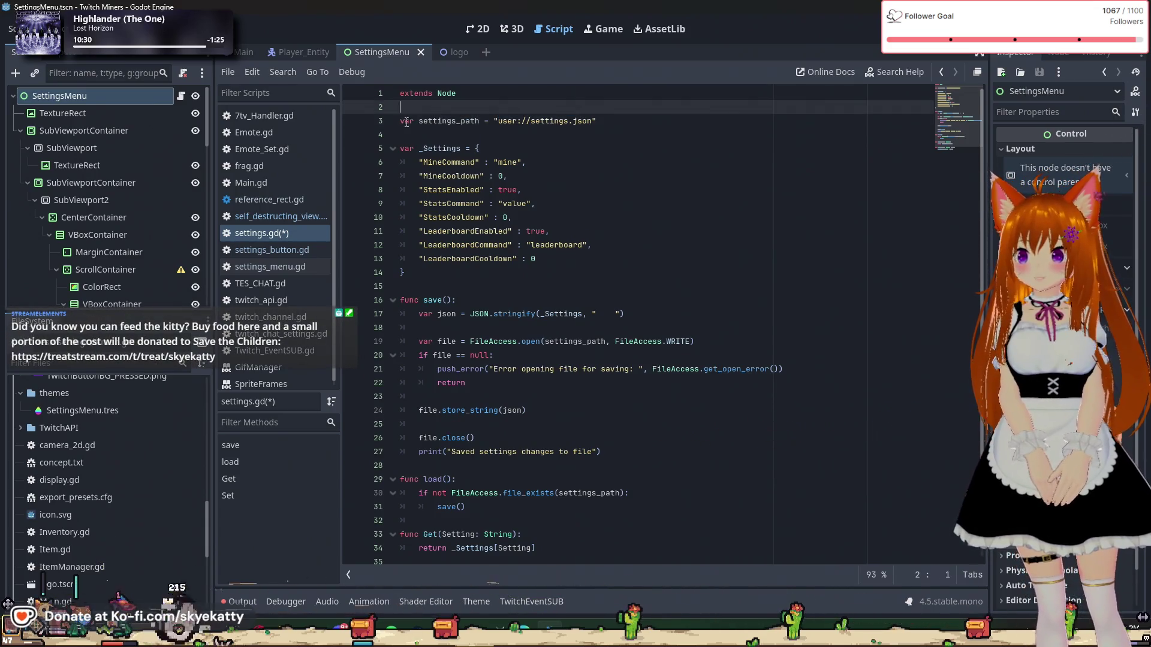
left_click(567, 136)
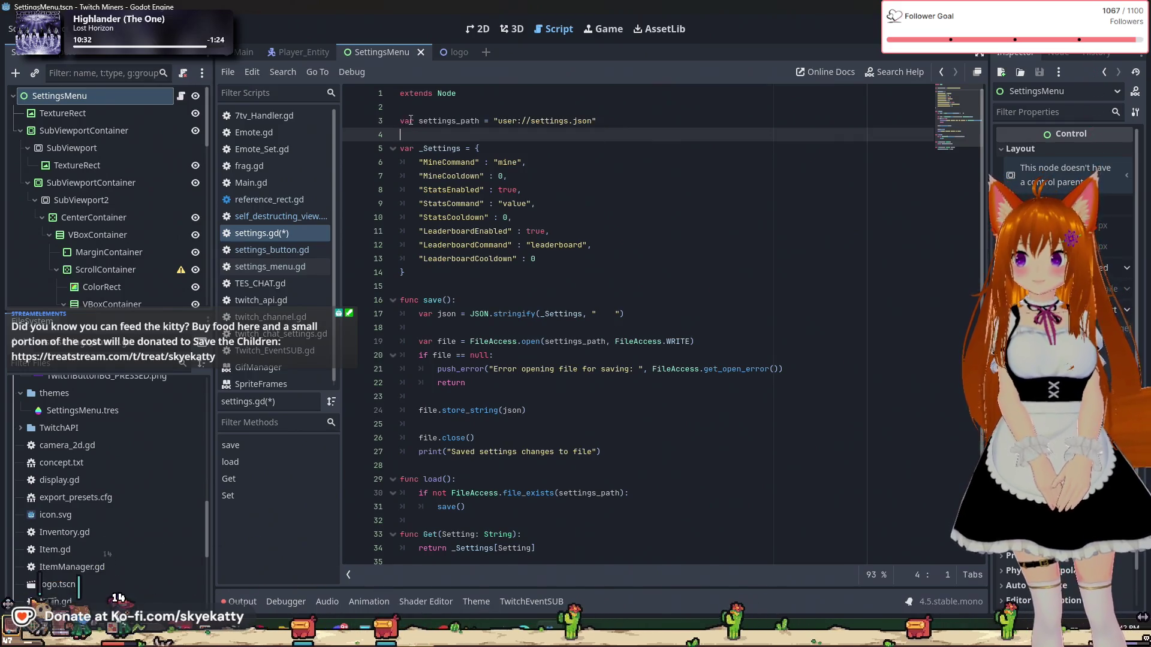
triple_click(647, 118)
left_click(643, 135)
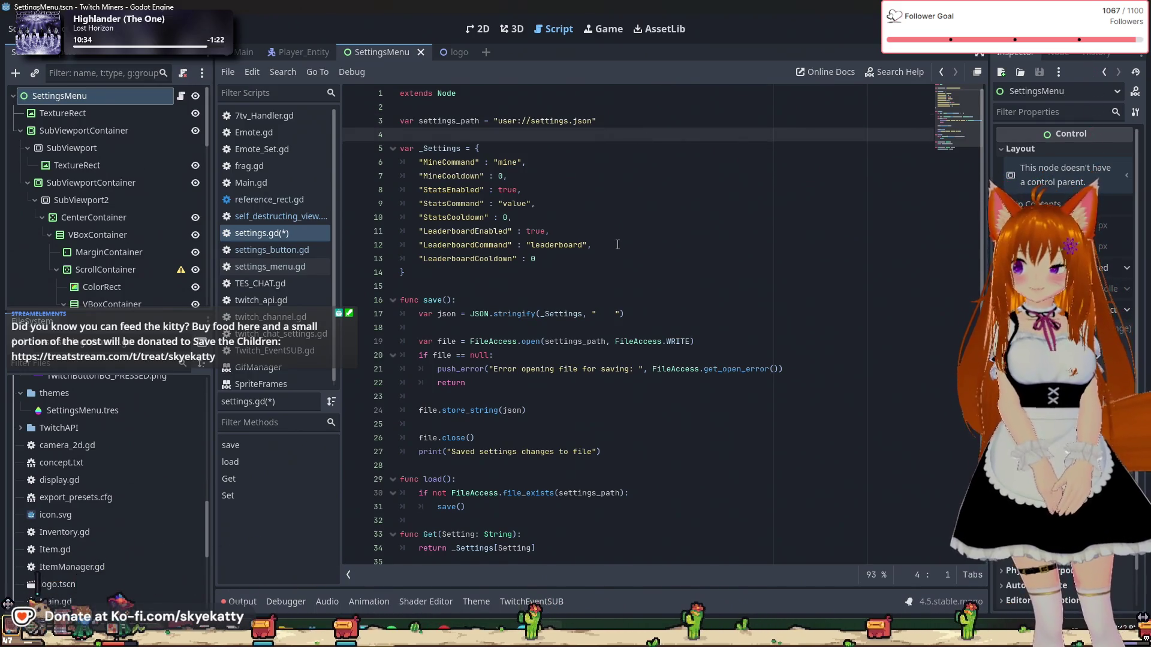
Step: Insert a new indented line in load() below the save() call
scroll(617, 245, "down", 1)
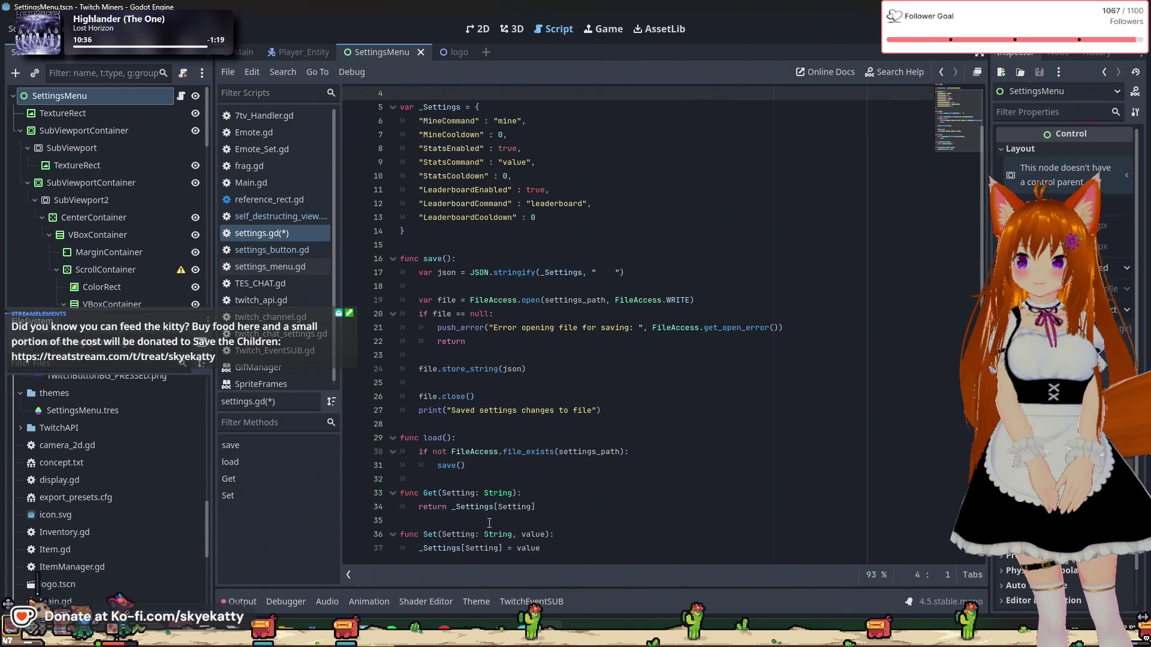
mouse_move(489, 503)
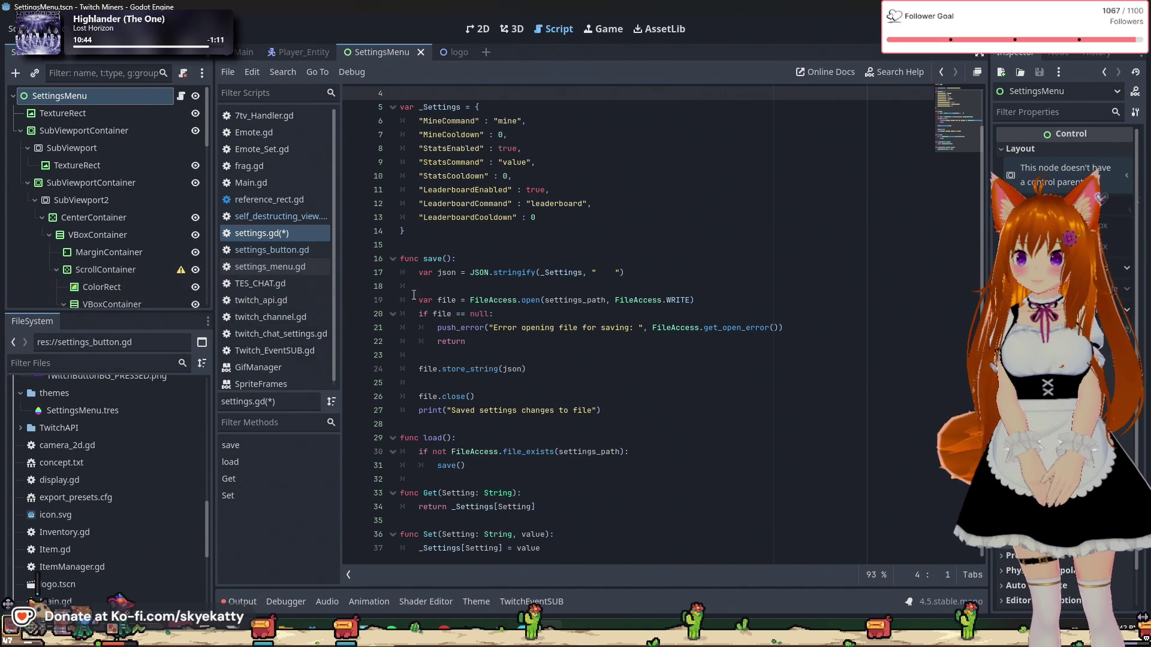
left_click(471, 479)
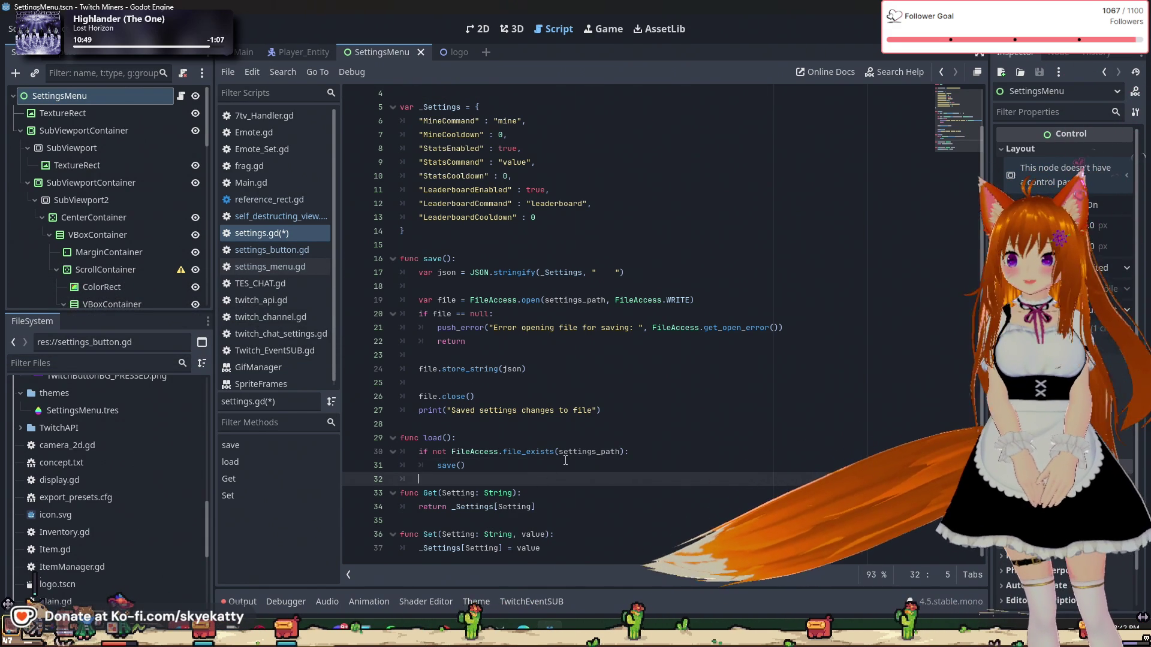
key("Return")
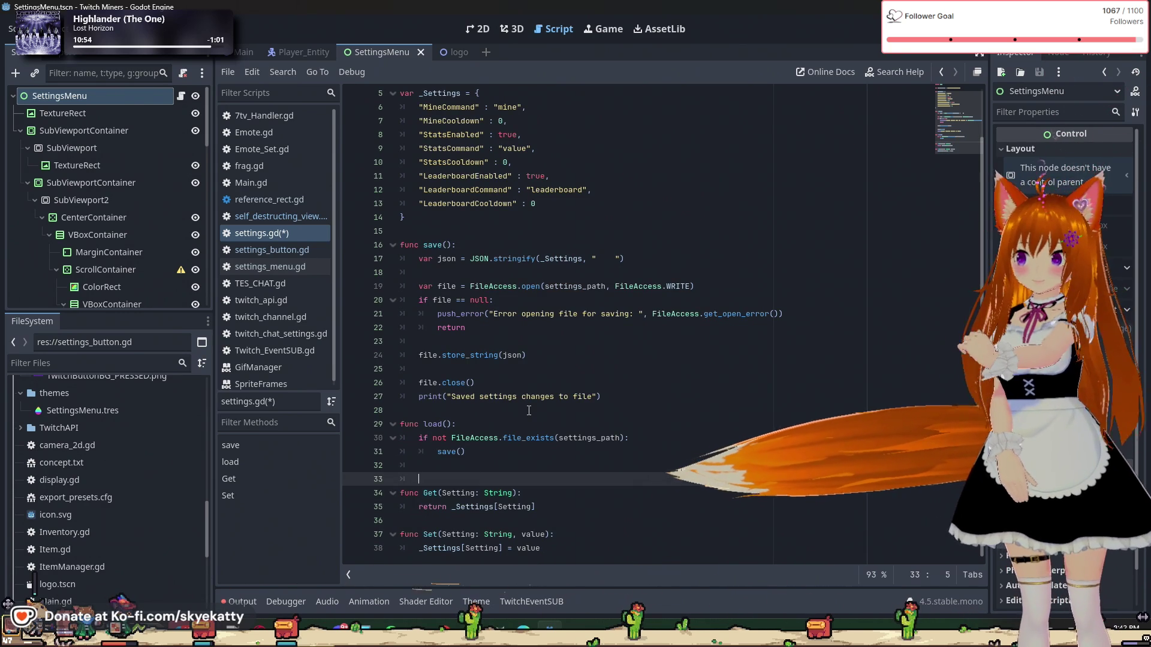
left_click(529, 446)
Step: Add an early return after save() inside the if block
key("Return")
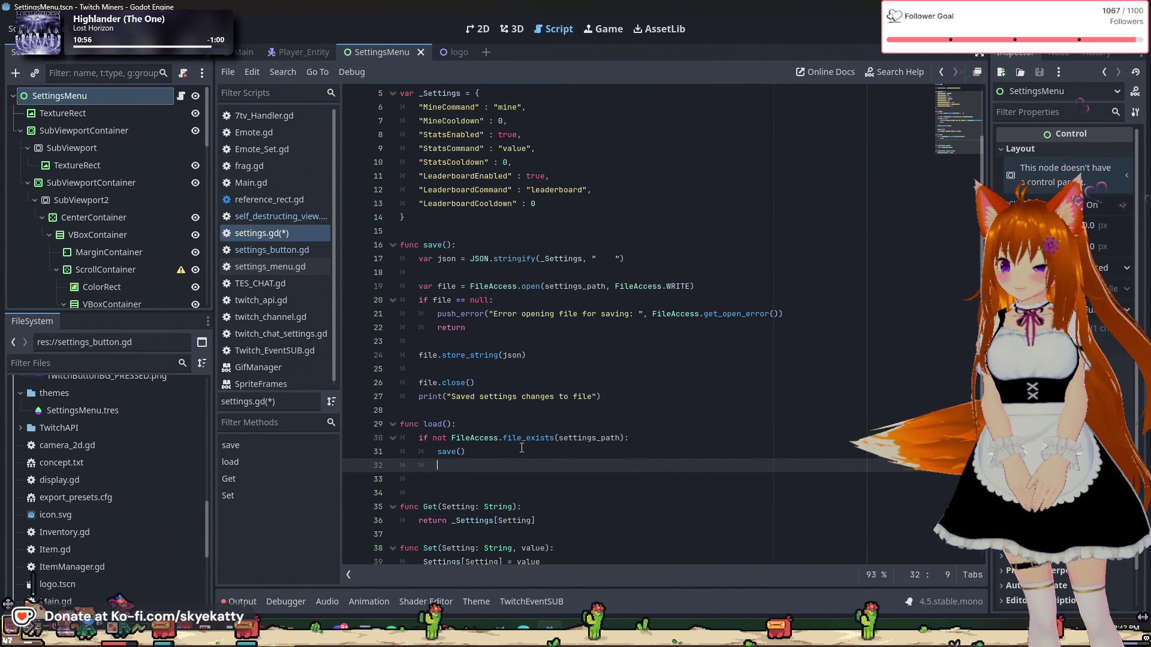
type("re")
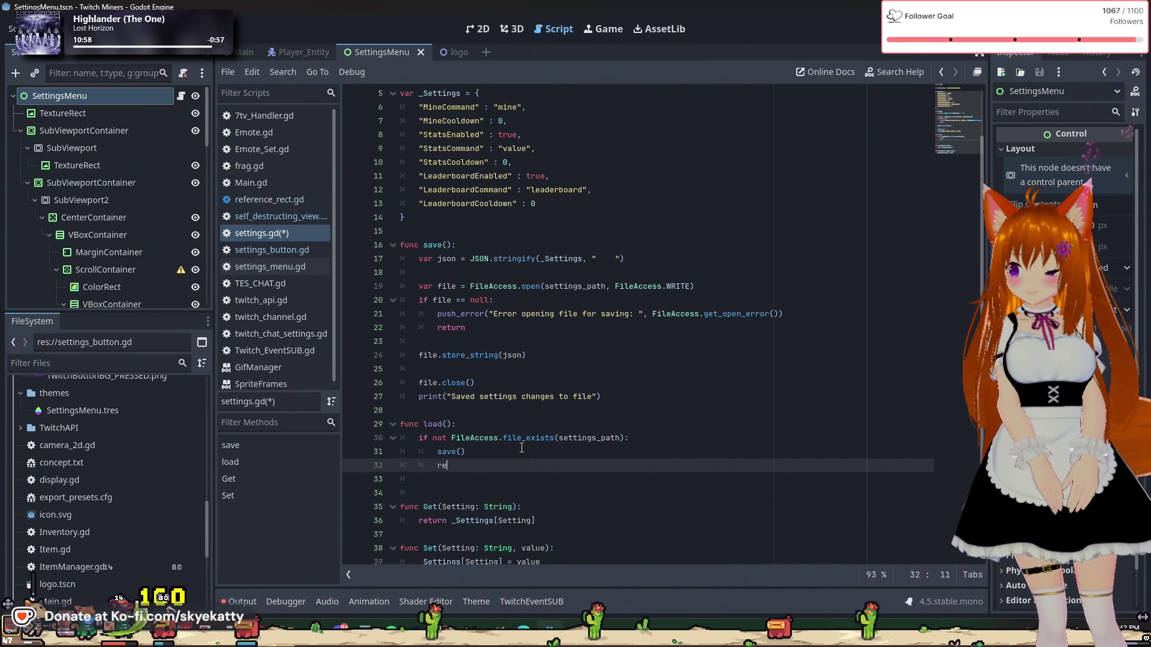
type("turn")
left_click(521, 448)
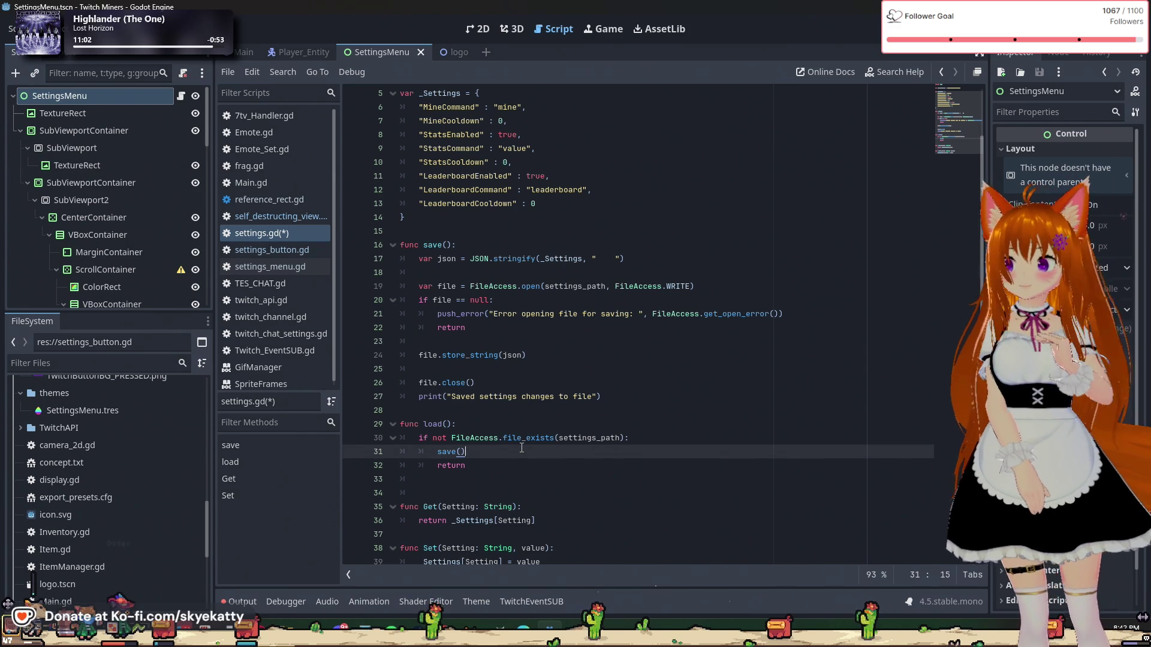
Step: Start declaring 'var fil' on line 34 of load()
left_click(506, 490)
key("Up")
key("Down")
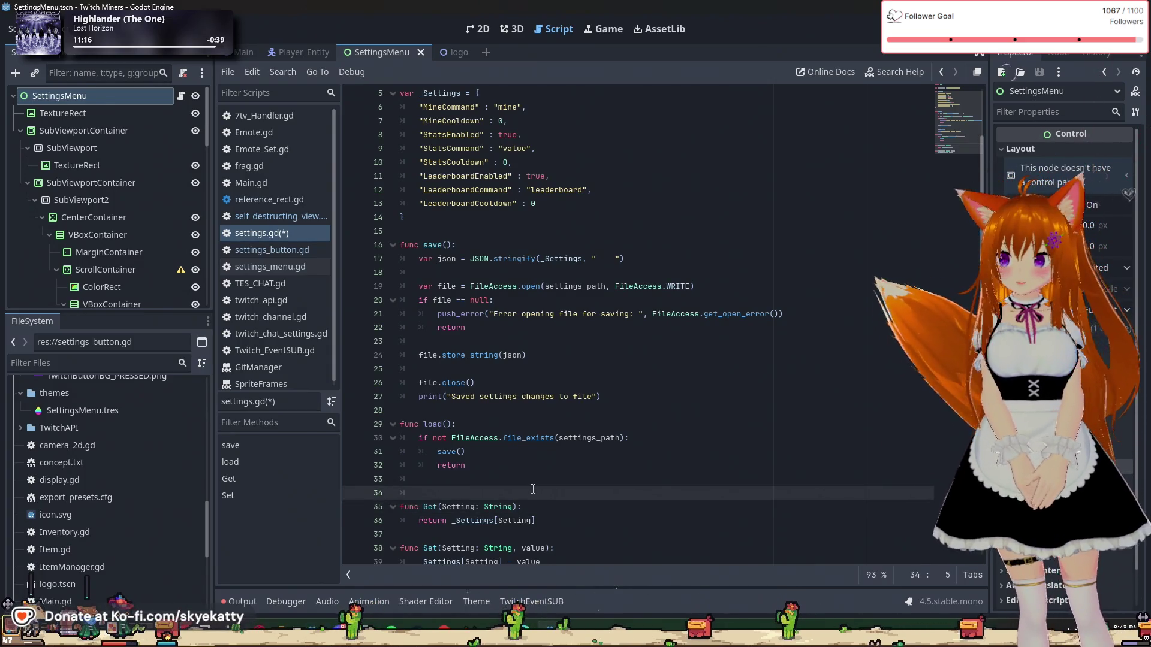
type("var ")
type("fill")
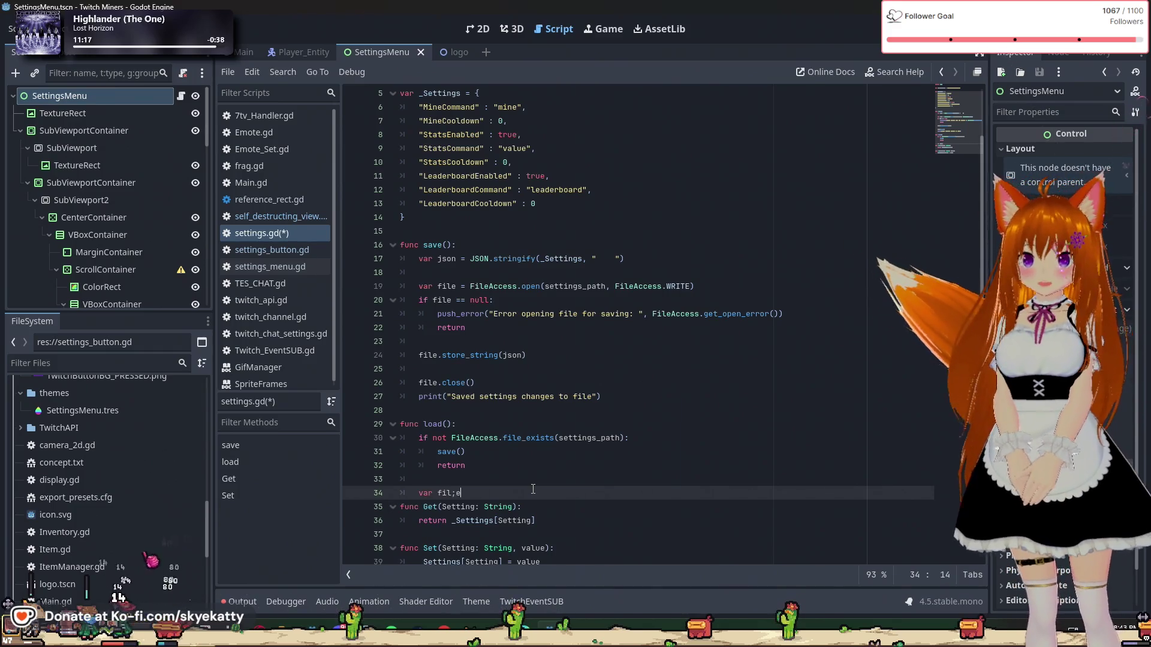
Step: Write 'var file = FileAccess.open(settings_path' using autocomplete
key("BackSpace")
type("e = File")
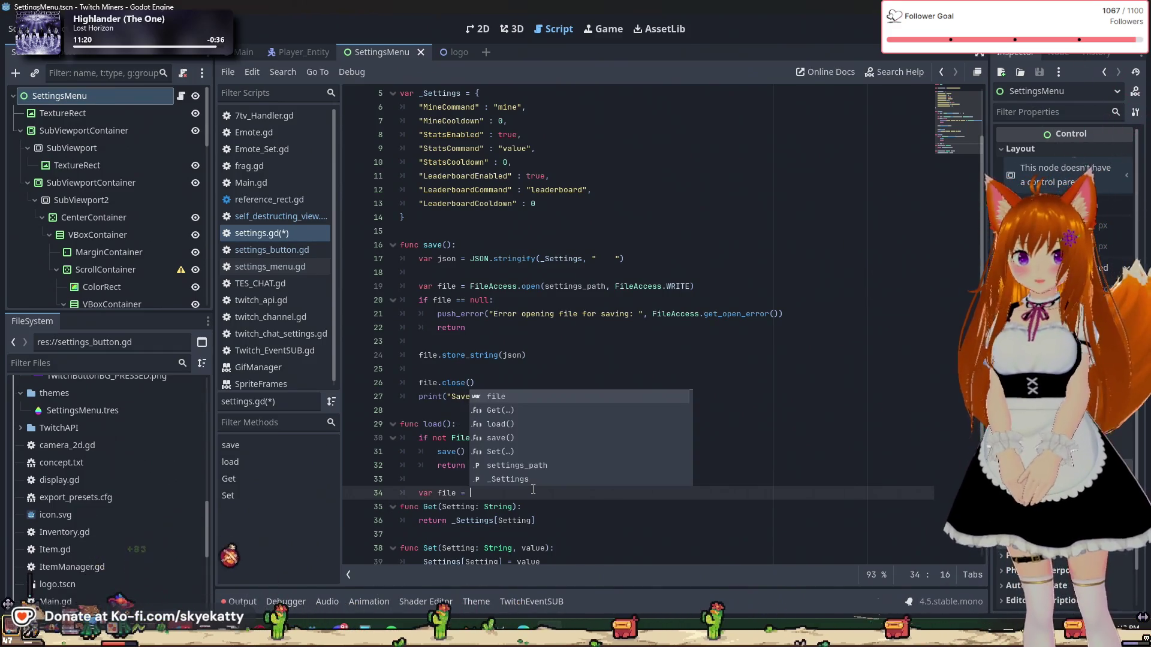
key("Return")
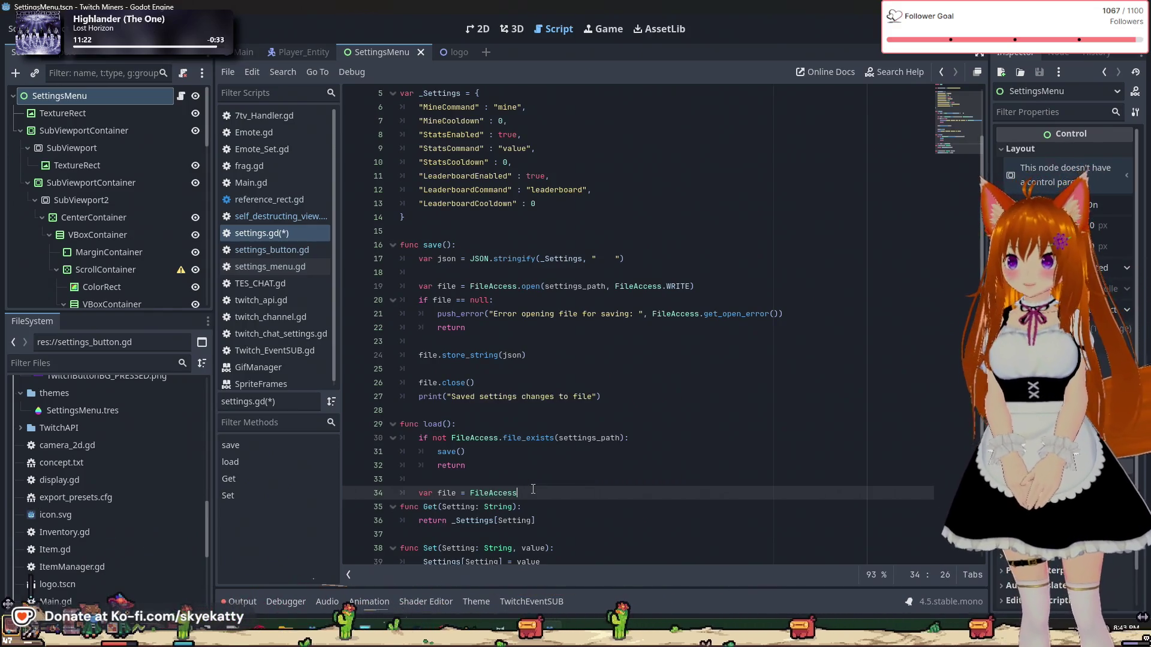
type(".open")
key("Return")
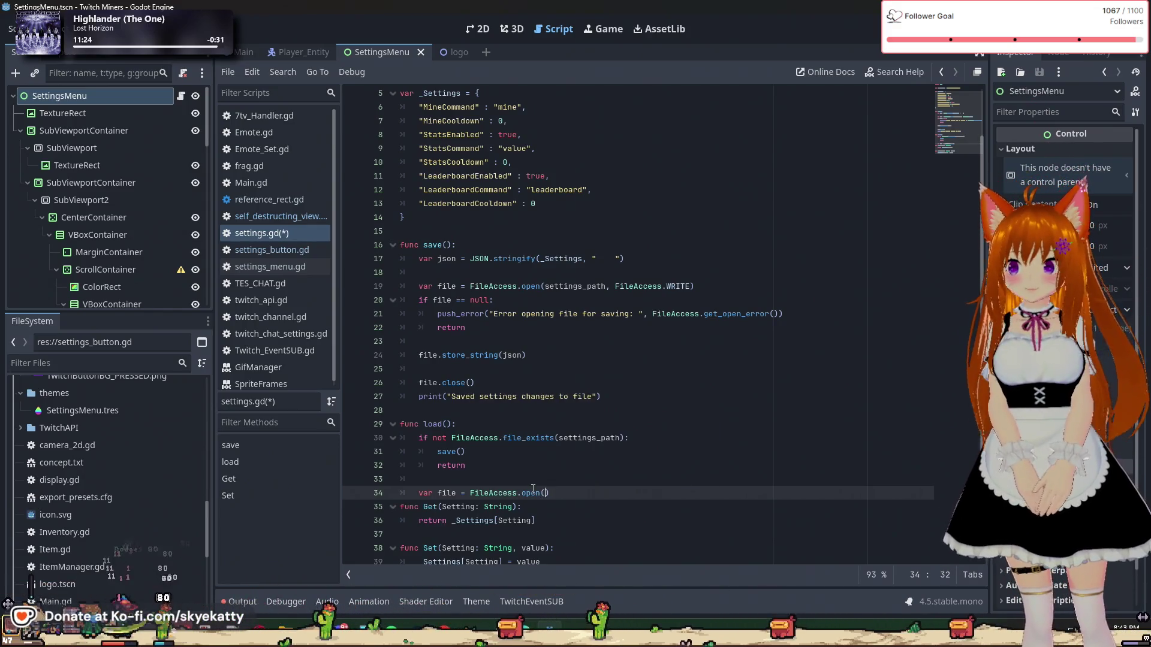
type("sav")
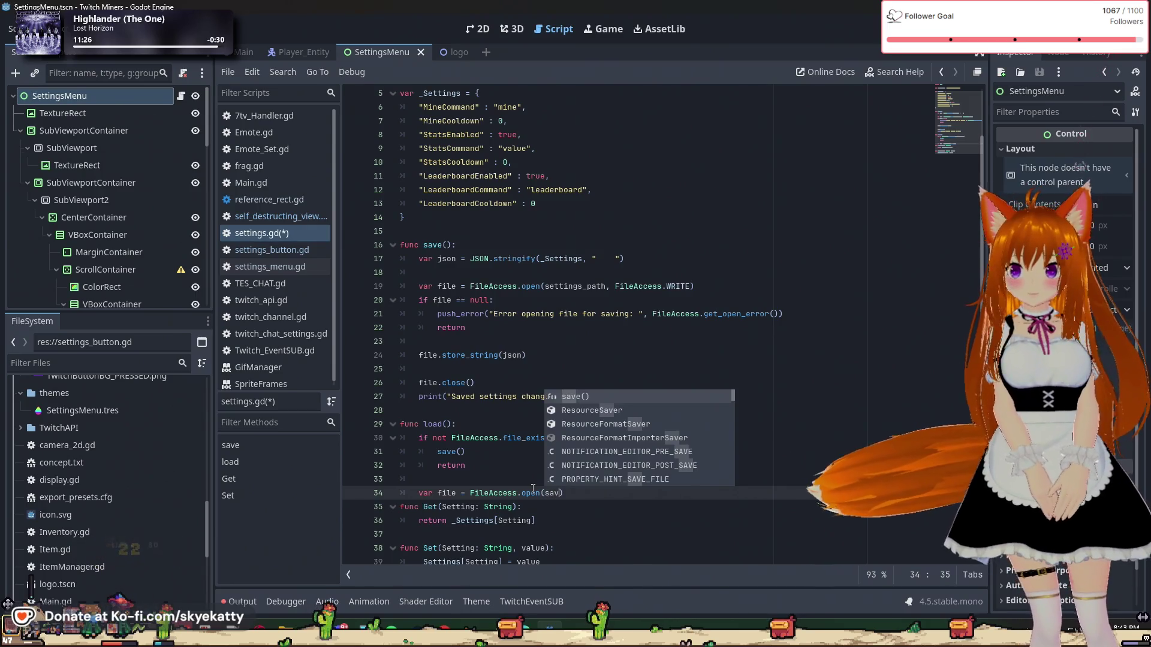
key("BackSpace")
key("BackSpace")
type("ettings")
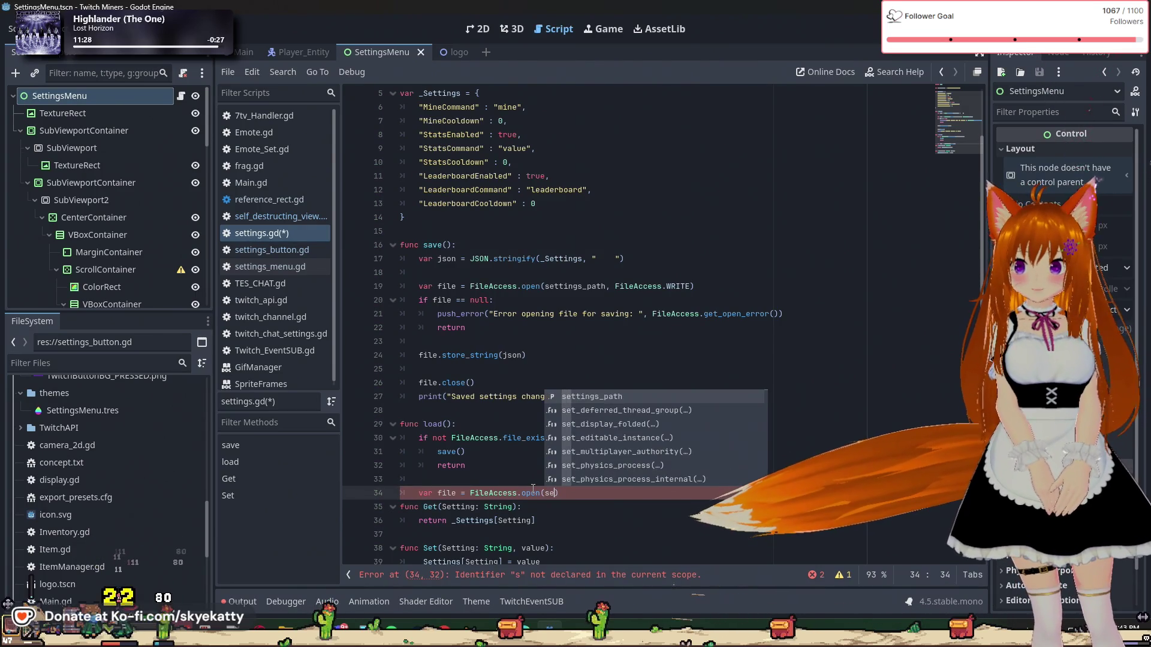
key("Return")
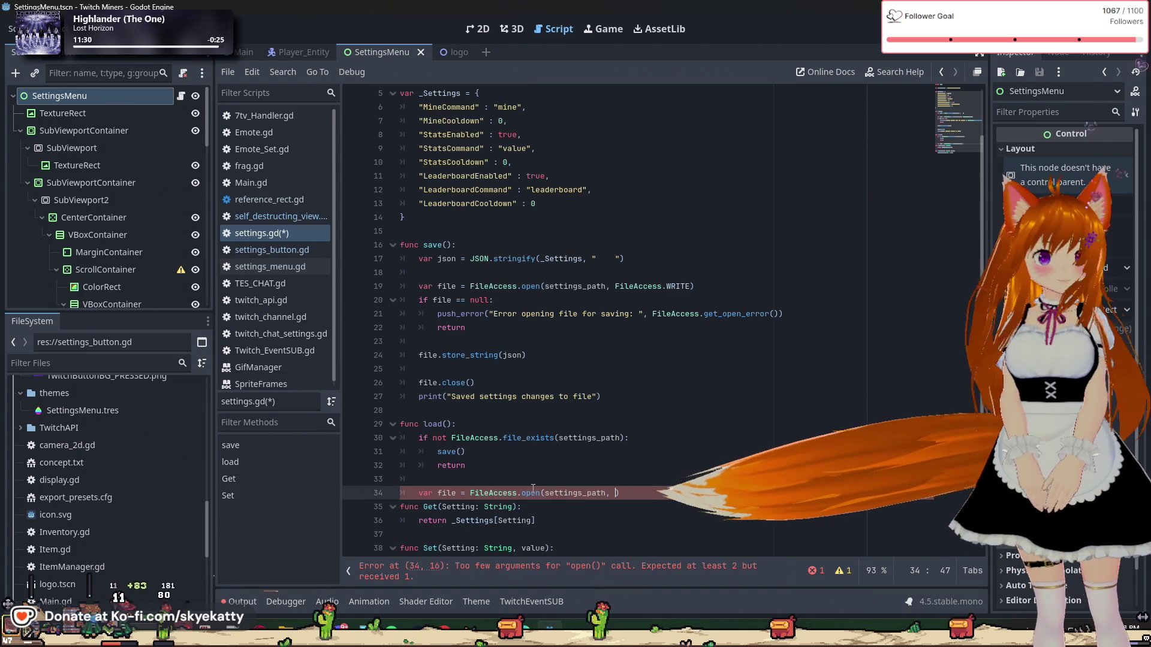
Step: Add FileAccess.READ as the open mode, close the call and begin the next line
type(", ")
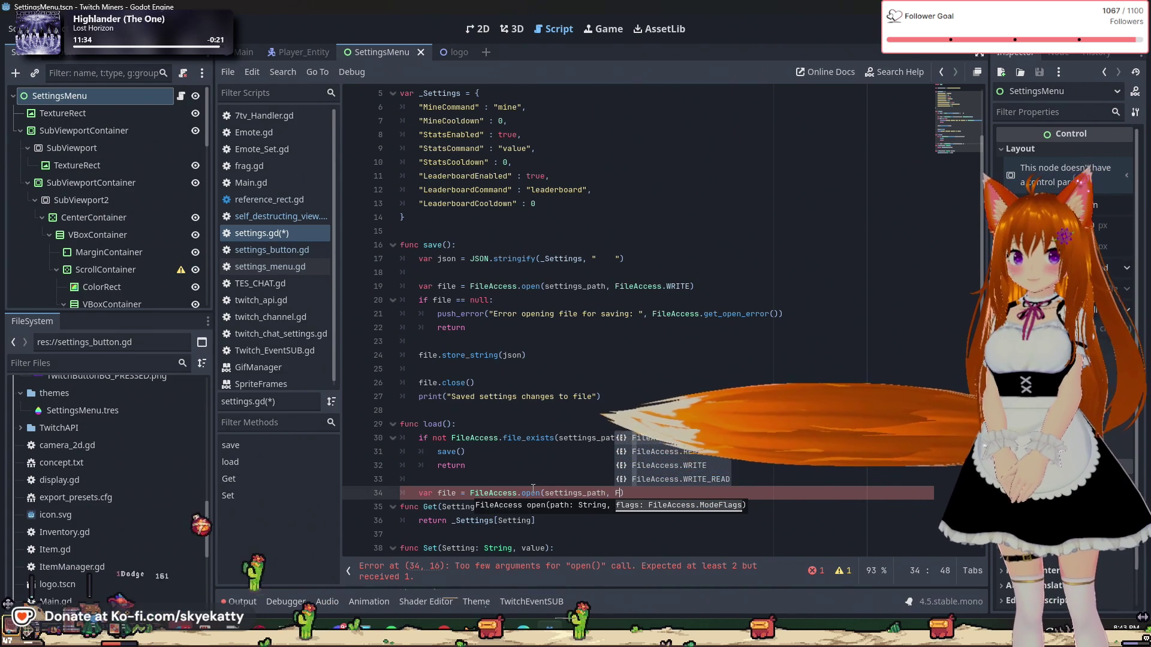
type("F")
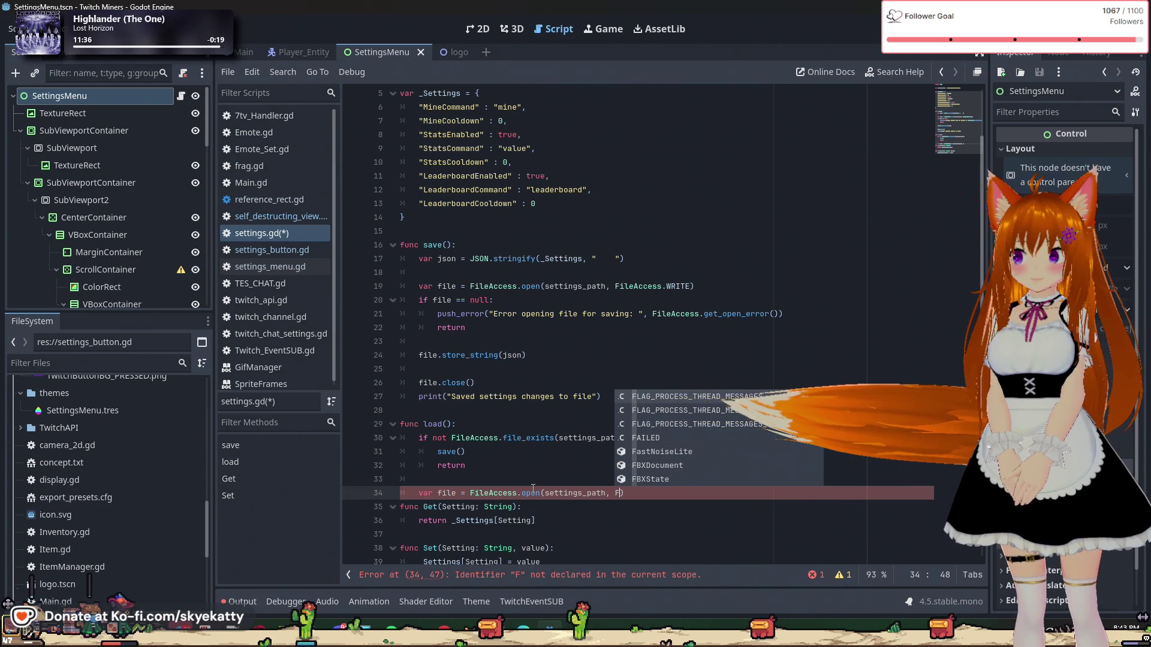
type("ile")
key("Return")
type(".")
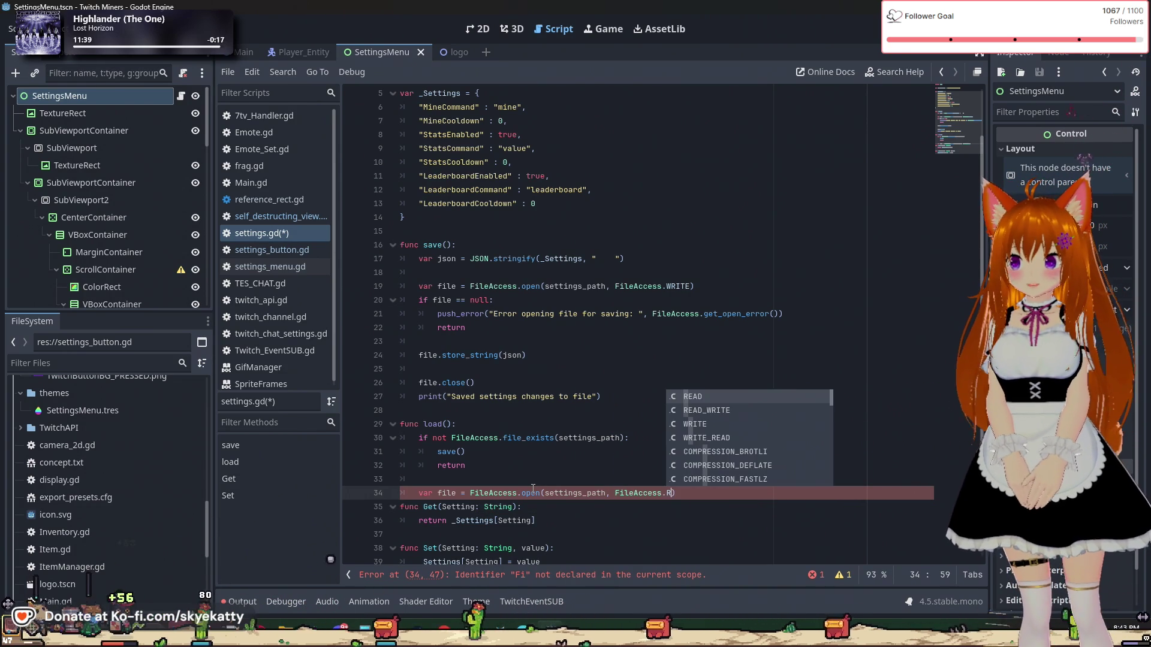
type("R")
key("Return")
type(")")
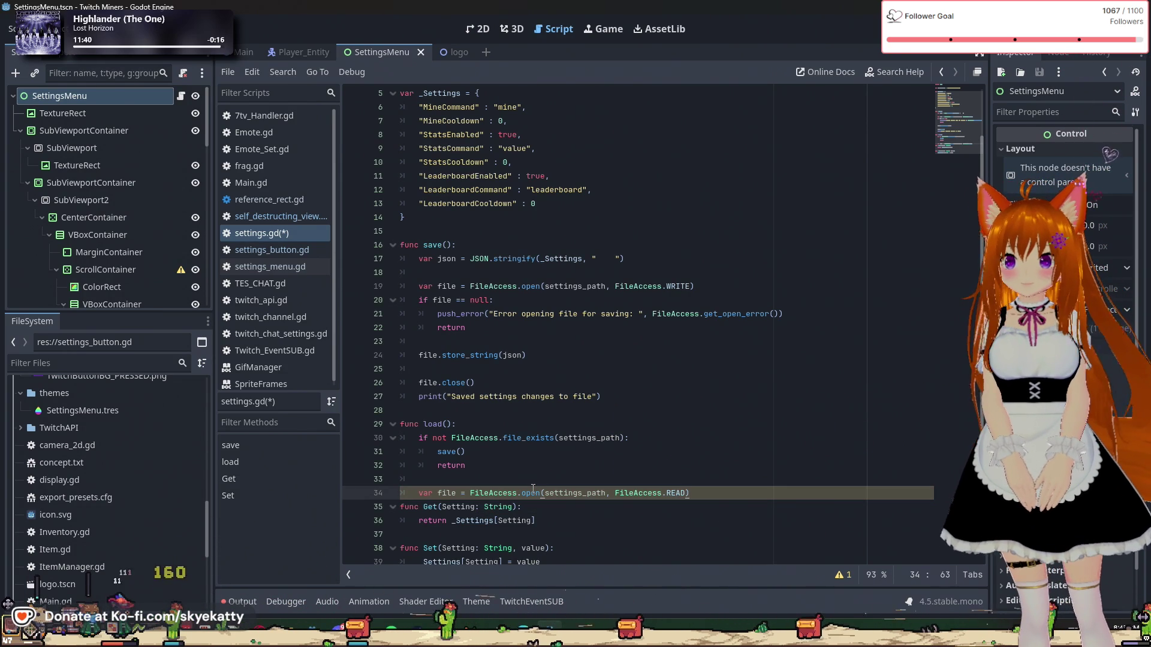
key("Return")
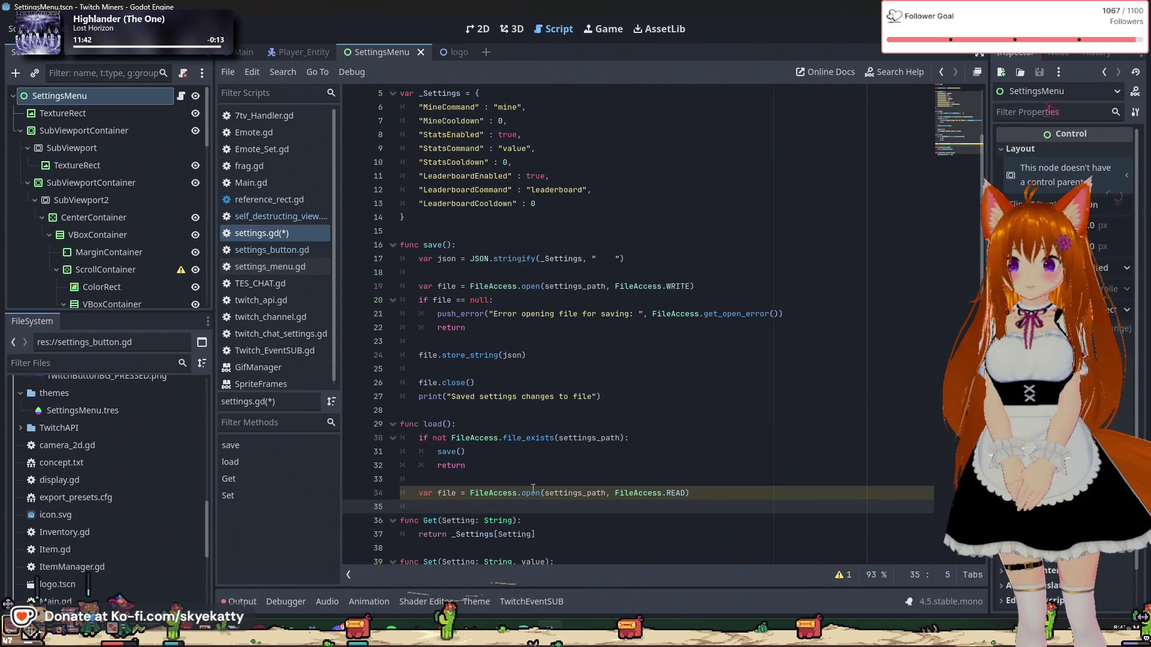
type("if file = =m")
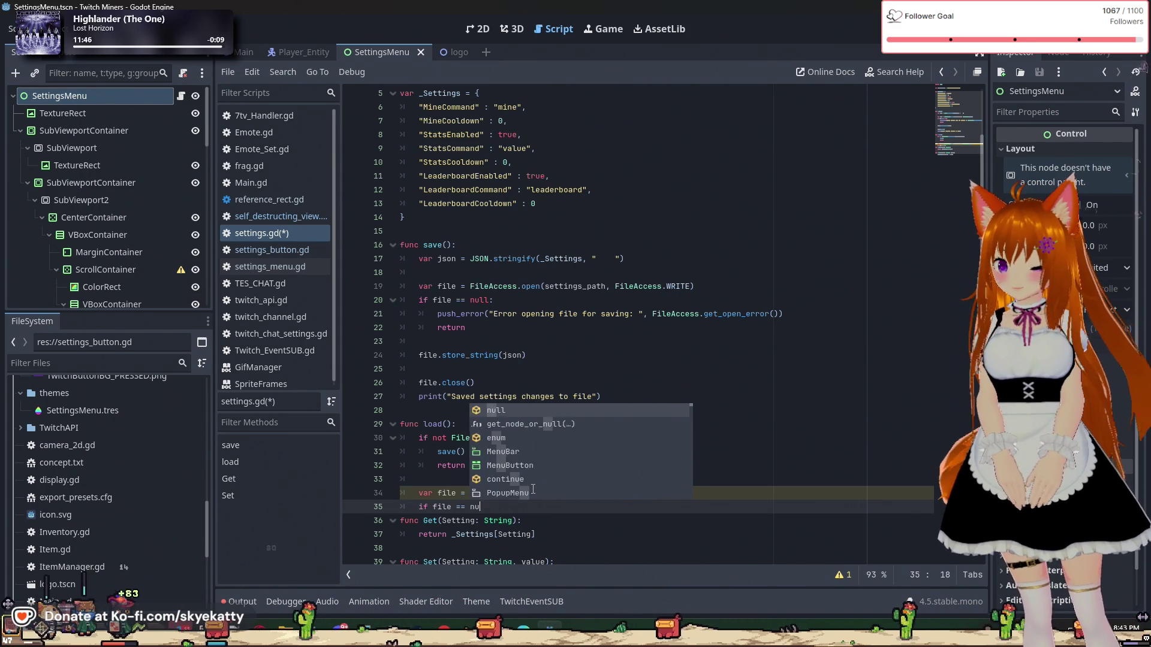
Step: Finish 'if file == null:' and add push_error("") with the caret between the quotes
key("BackSpace")
type("null:")
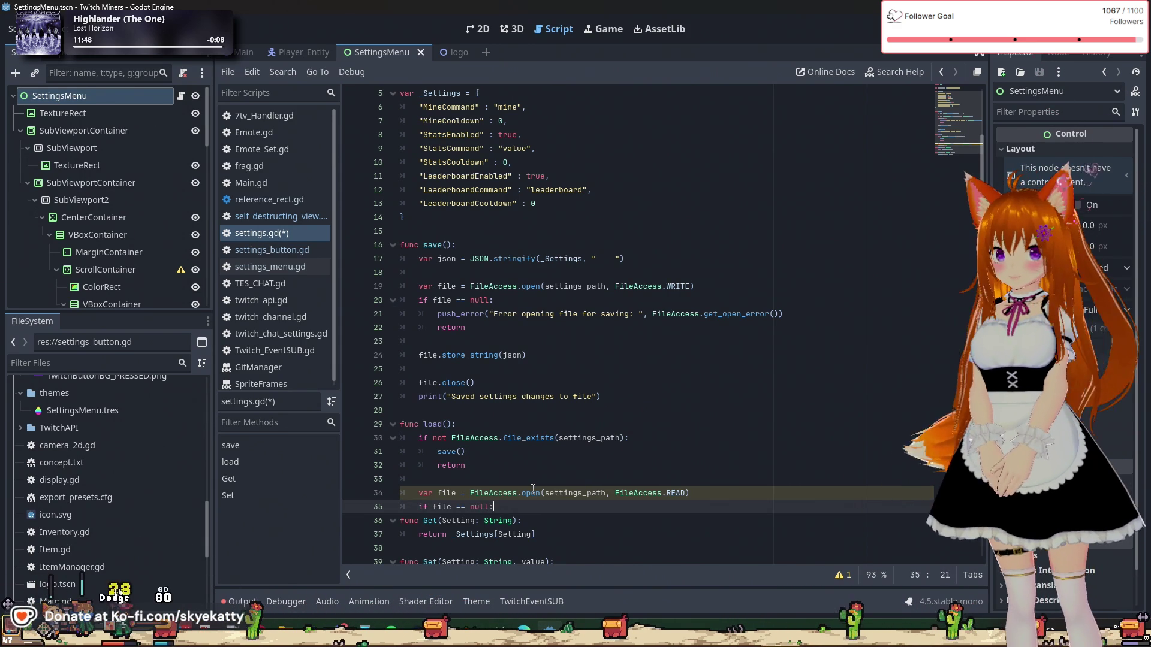
key("Return")
key("BackSpace")
type("ush_e")
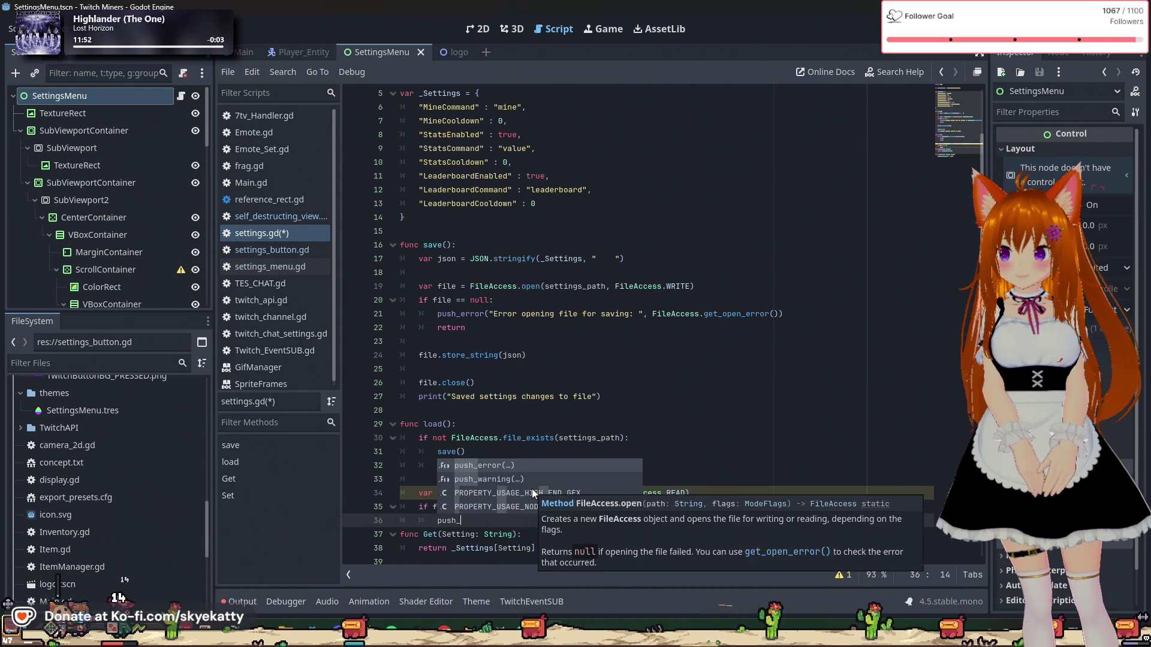
key("Return")
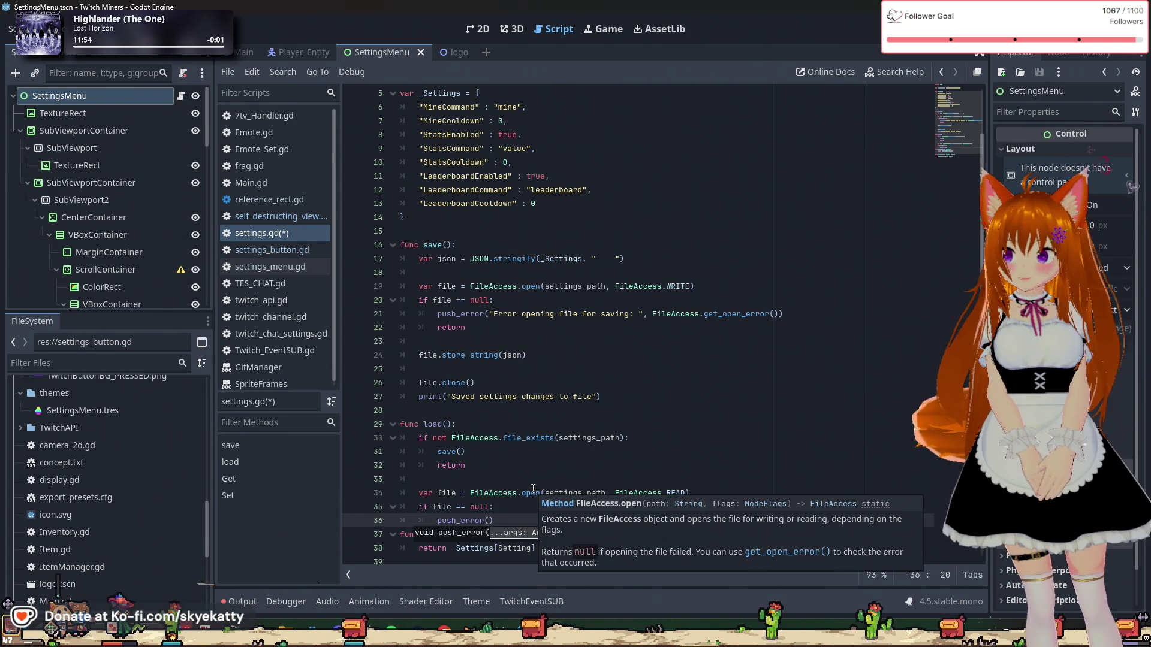
type("\"")
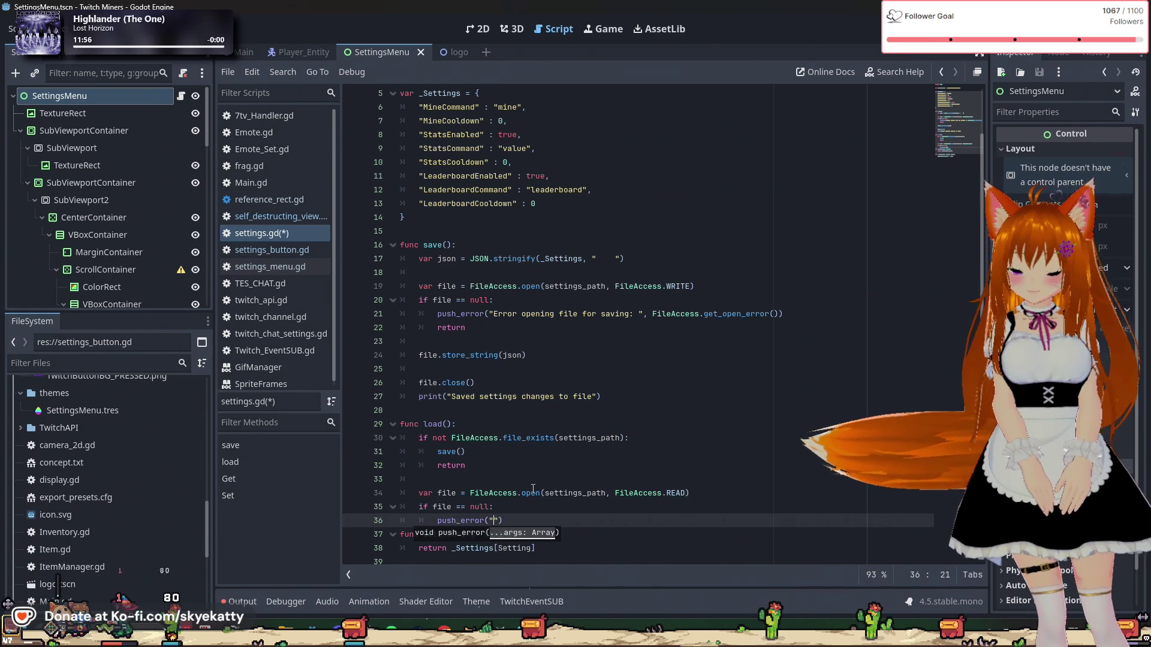
key("Right")
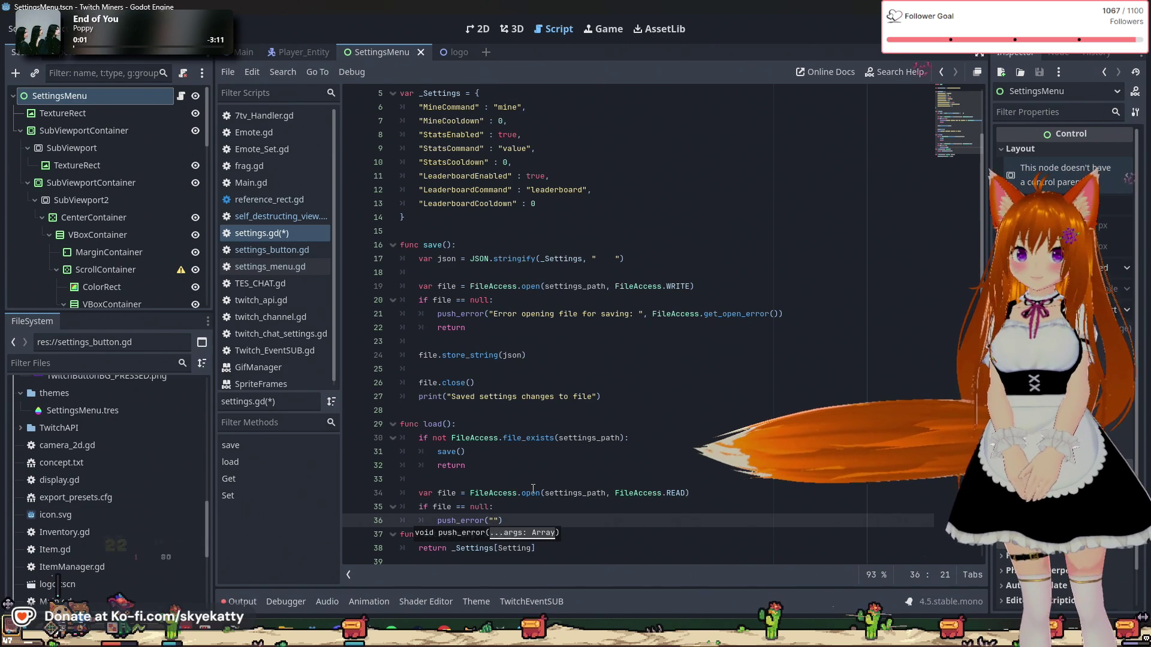
key("Right")
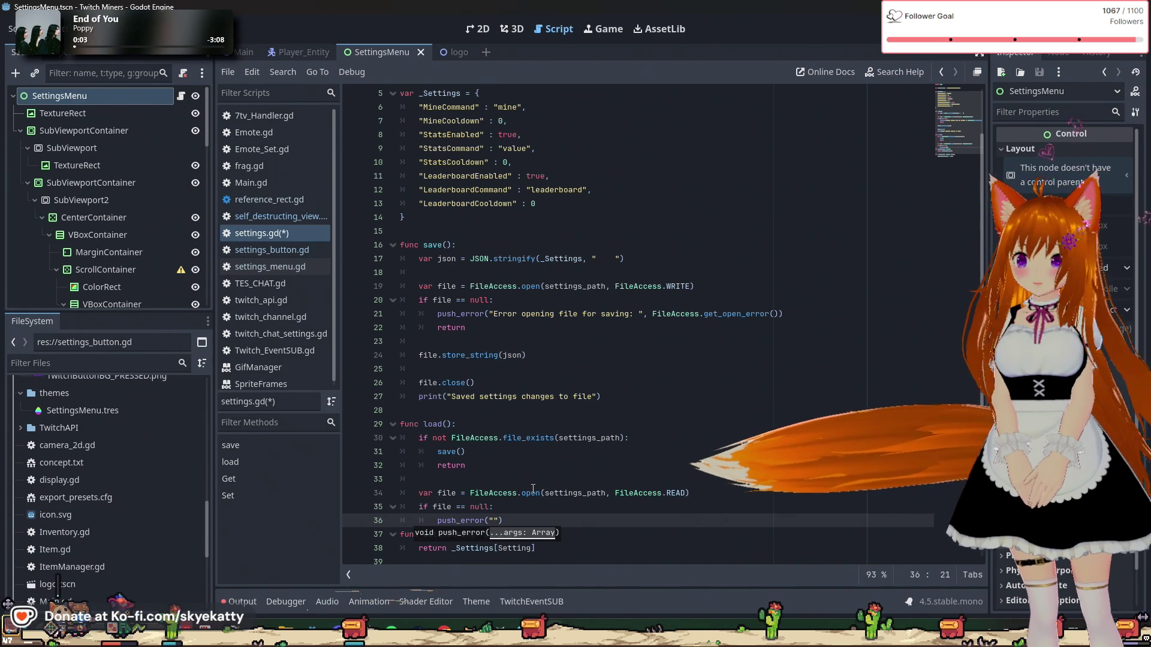
key("Left")
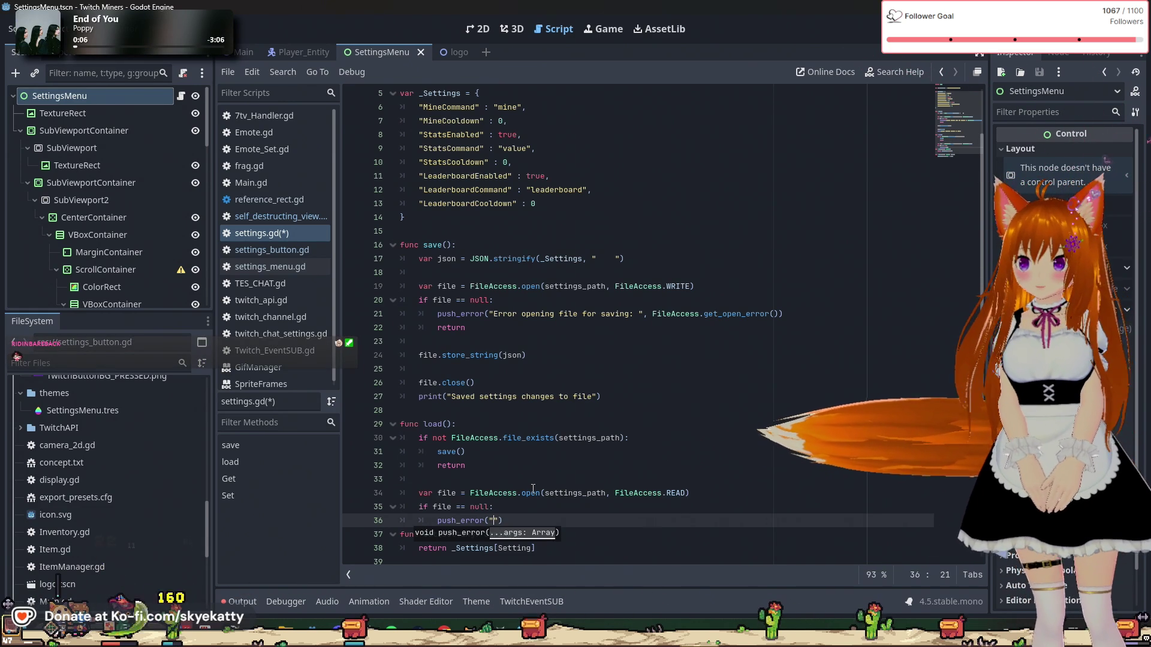
scroll(605, 300, "down", 1)
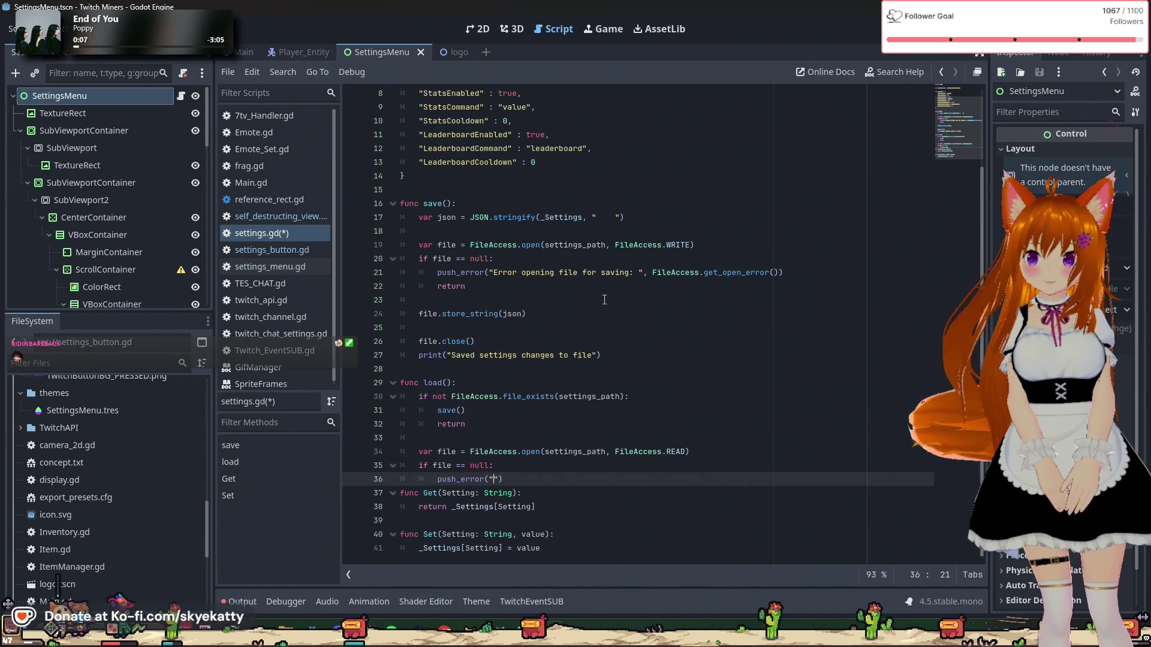
Step: Edit the save error message on line 21 to mention 'settings'
left_click(598, 273)
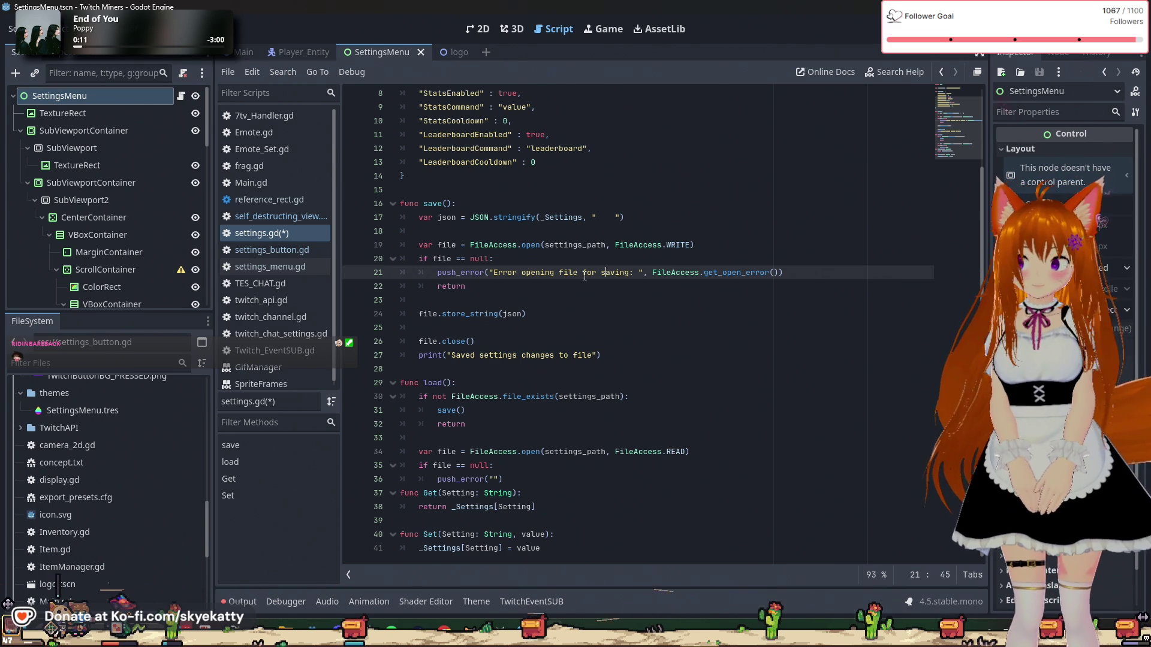
type("settings")
left_click(644, 259)
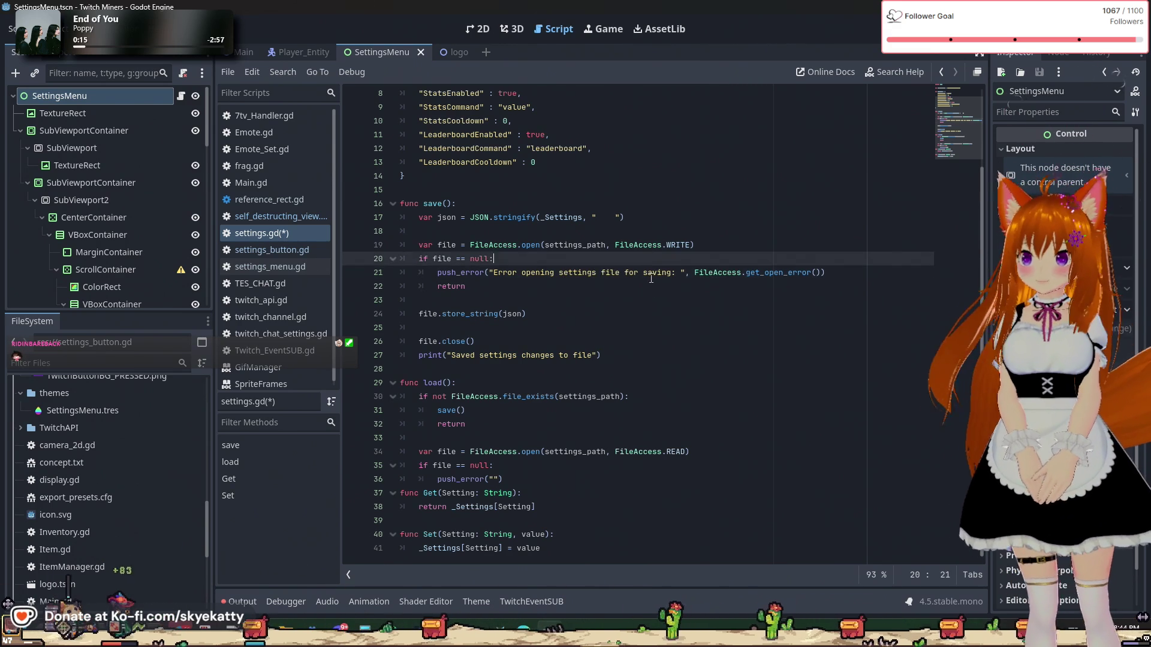
key("Down")
key("Down")
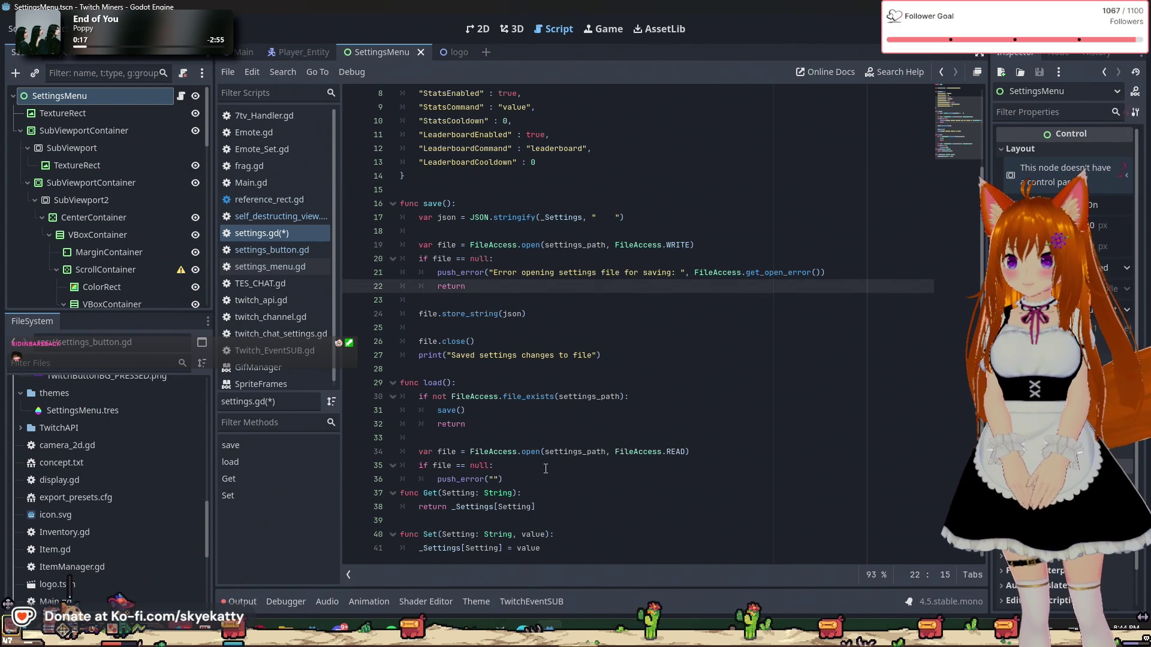
Step: Make push_error report 'Error opening settings file for loading: ' with FileAccess.get_open_error()
left_click(501, 480)
type("Error opening se")
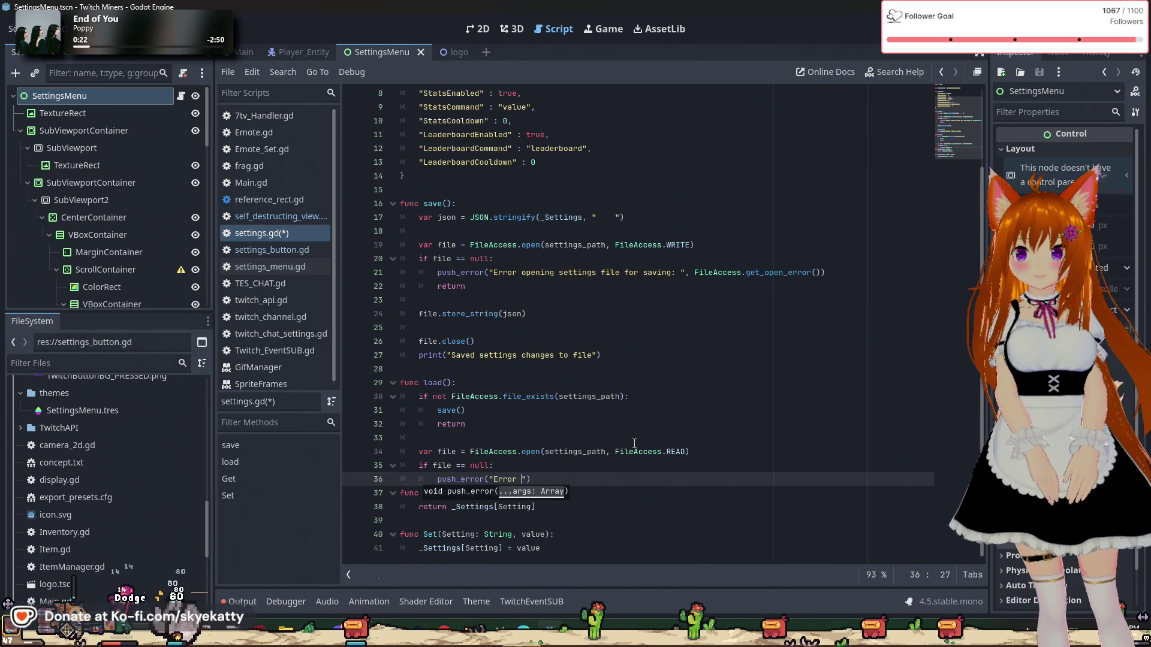
type("ttings file f")
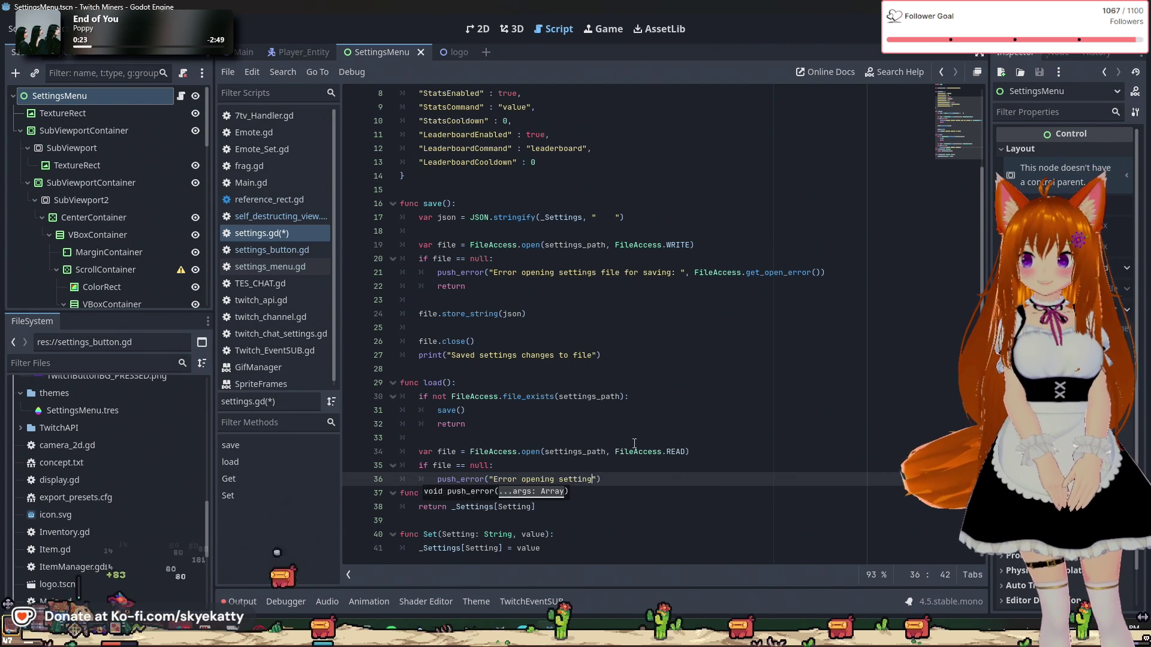
type("or loading")
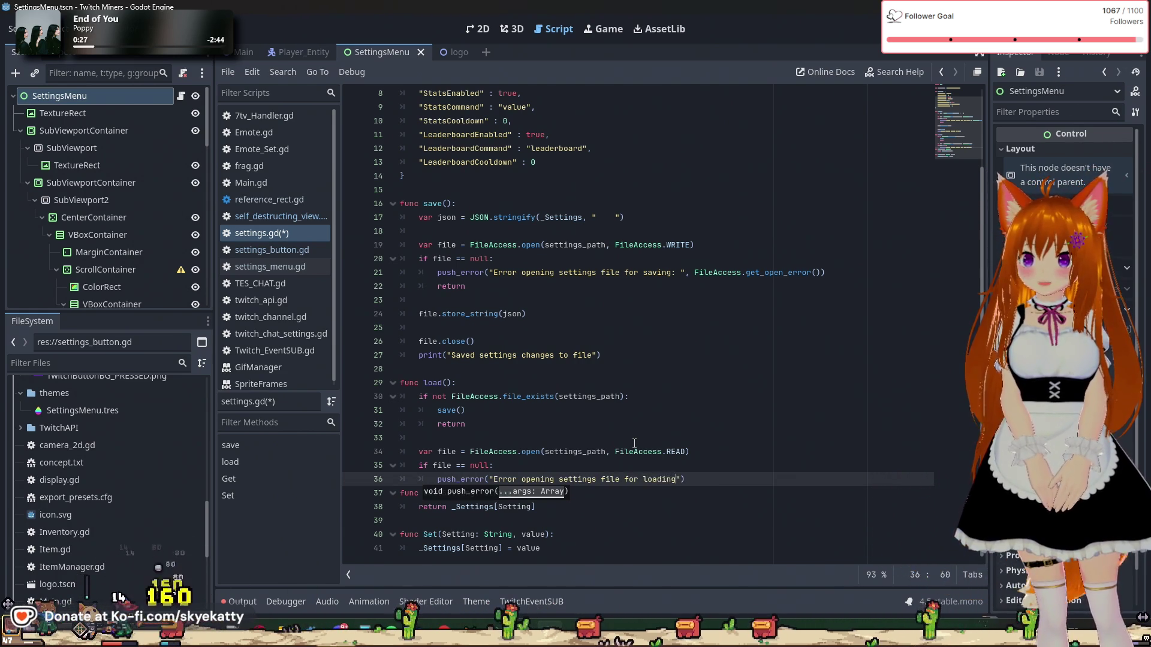
key("Down")
key("Left")
key("Left")
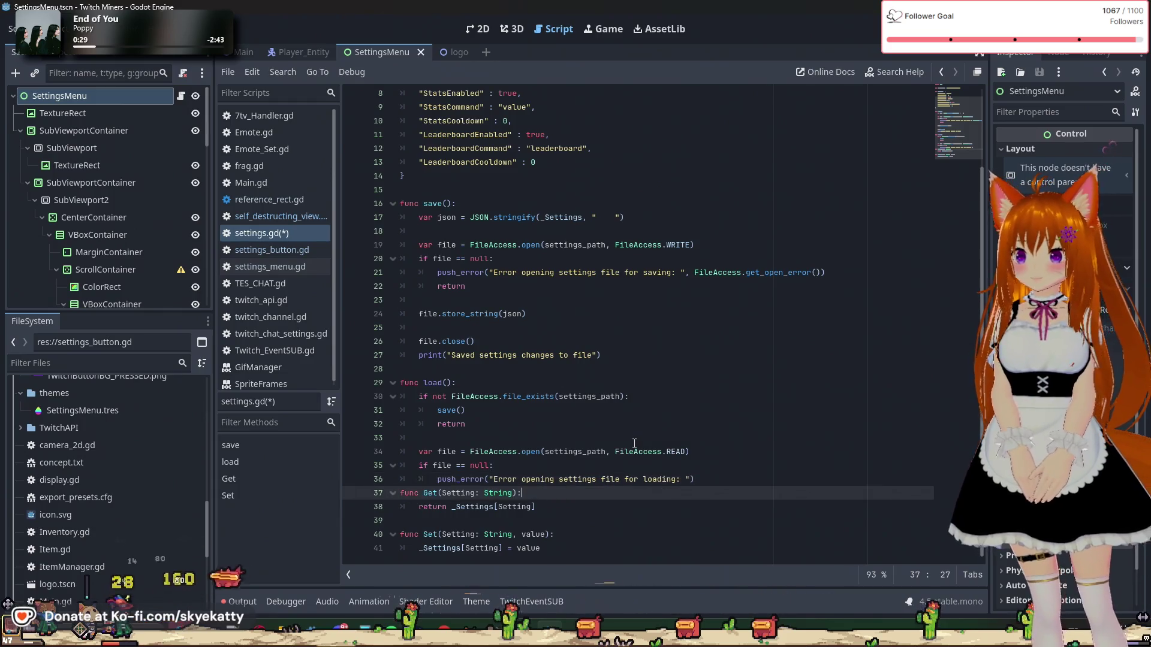
left_click(692, 478)
type(", Fi")
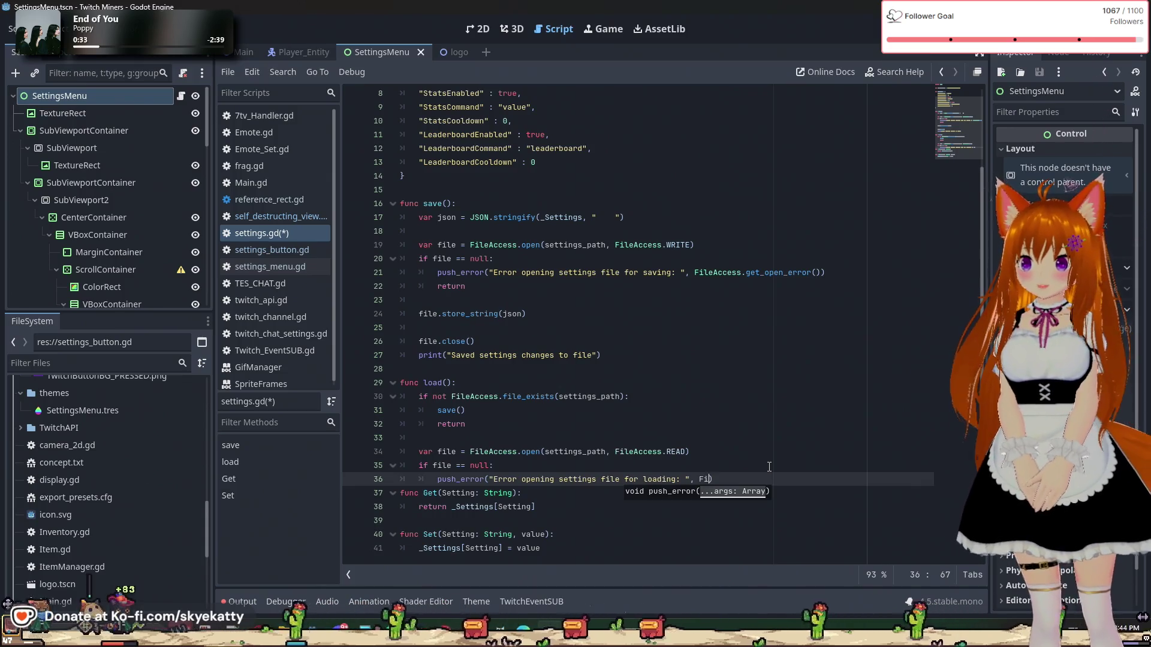
type("leAccess.get")
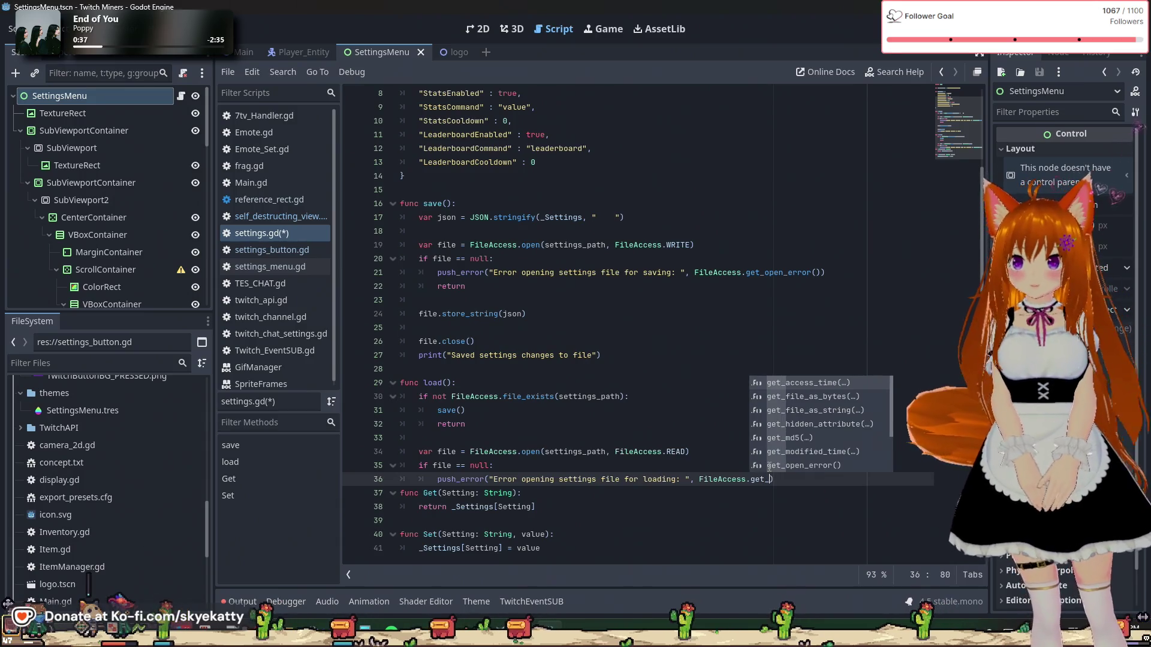
type("_op")
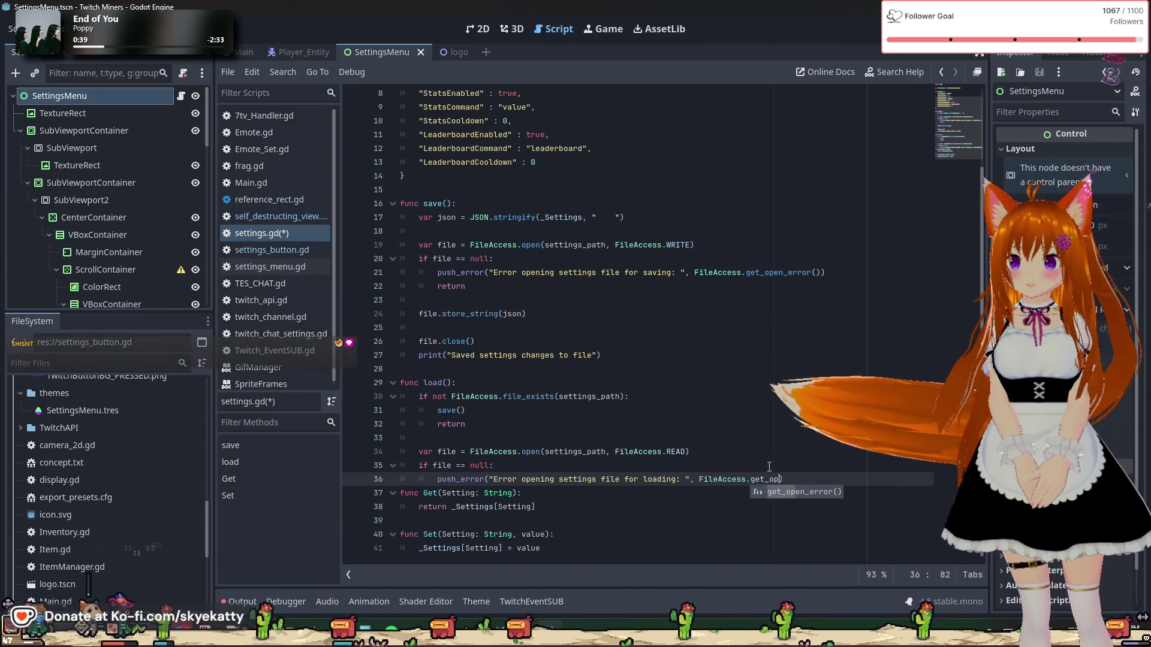
key("Return")
Step: Add a return below the loading push_error, followed by blank lines
key("Down")
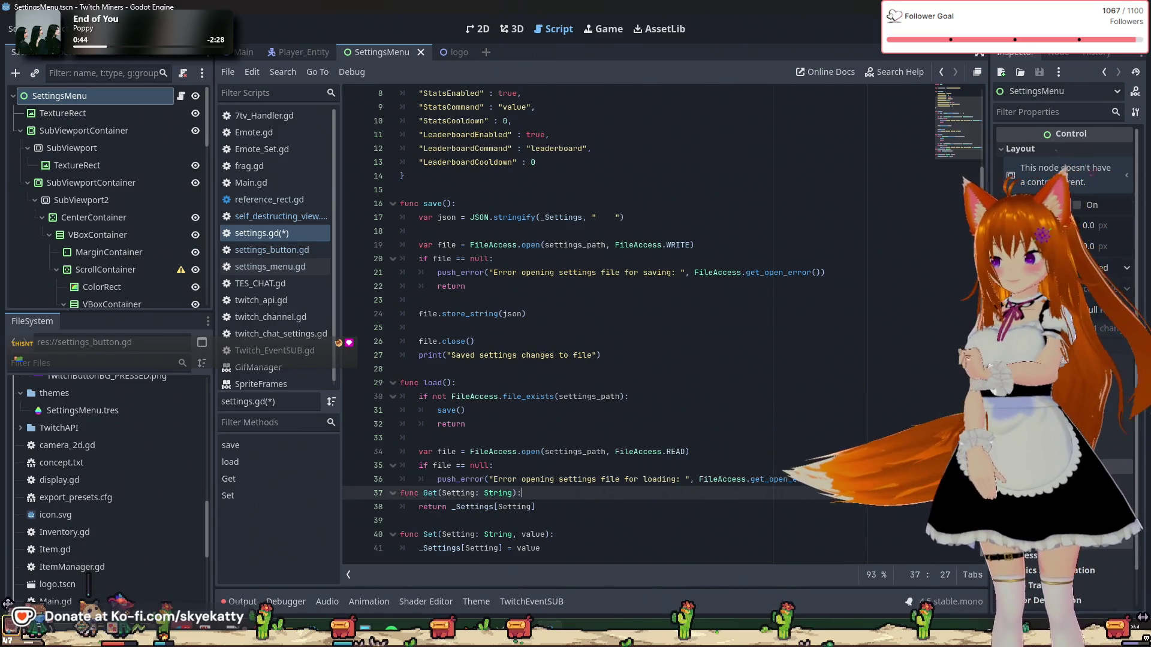
key("Up")
key("Return")
type("return")
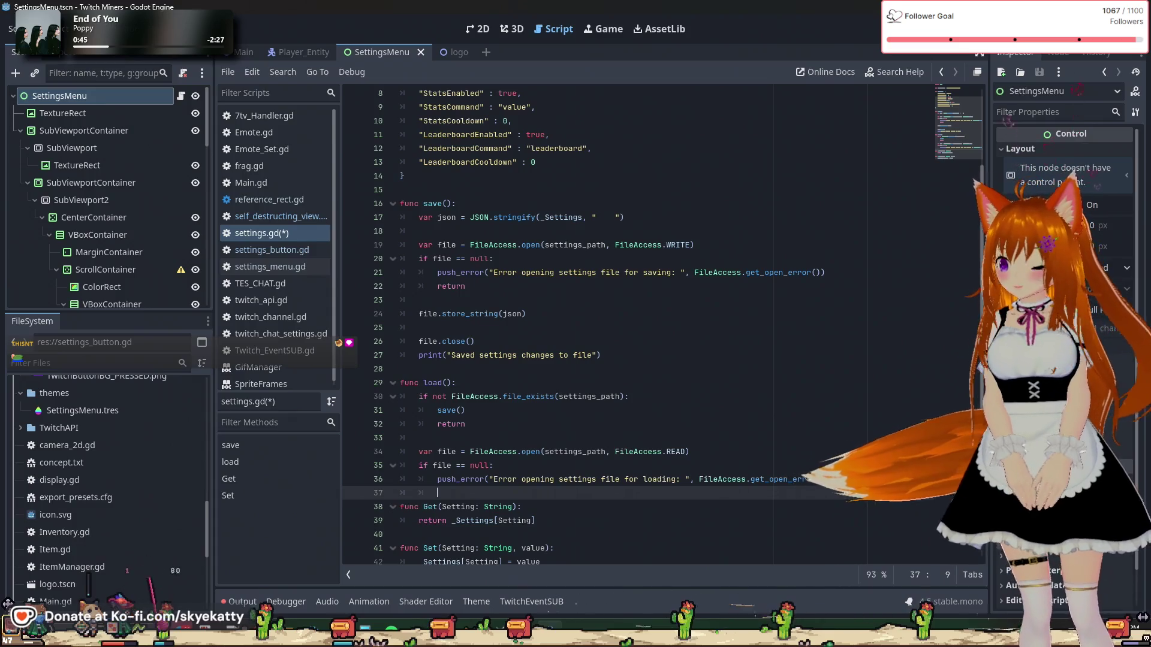
key("Return")
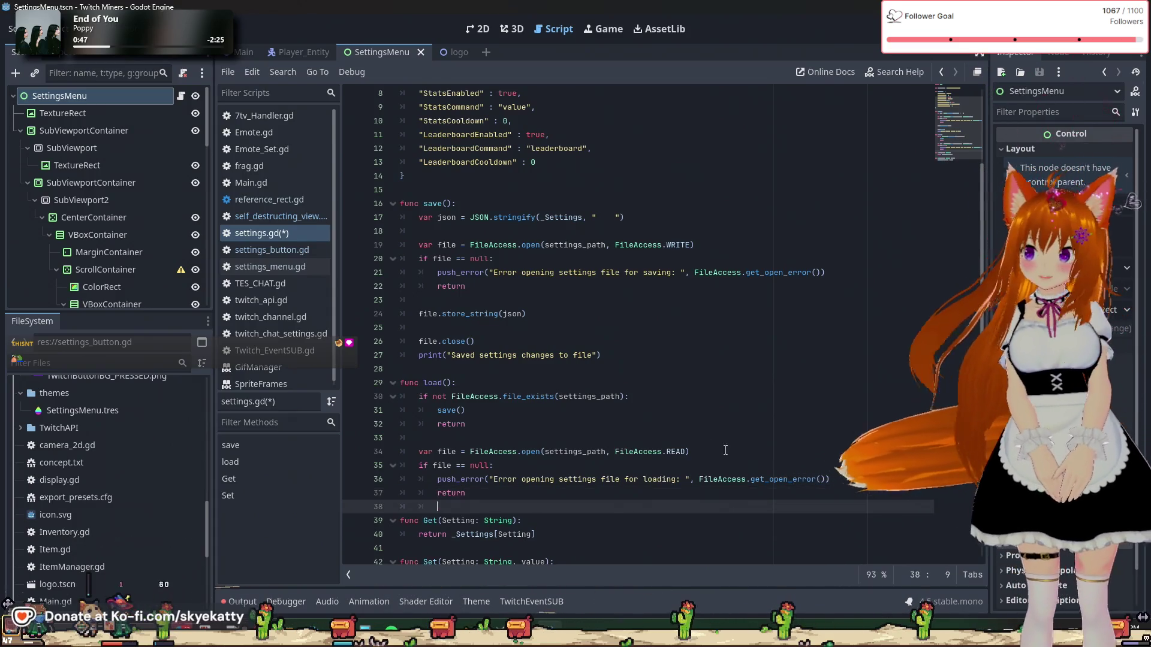
scroll(556, 455, "down", 1)
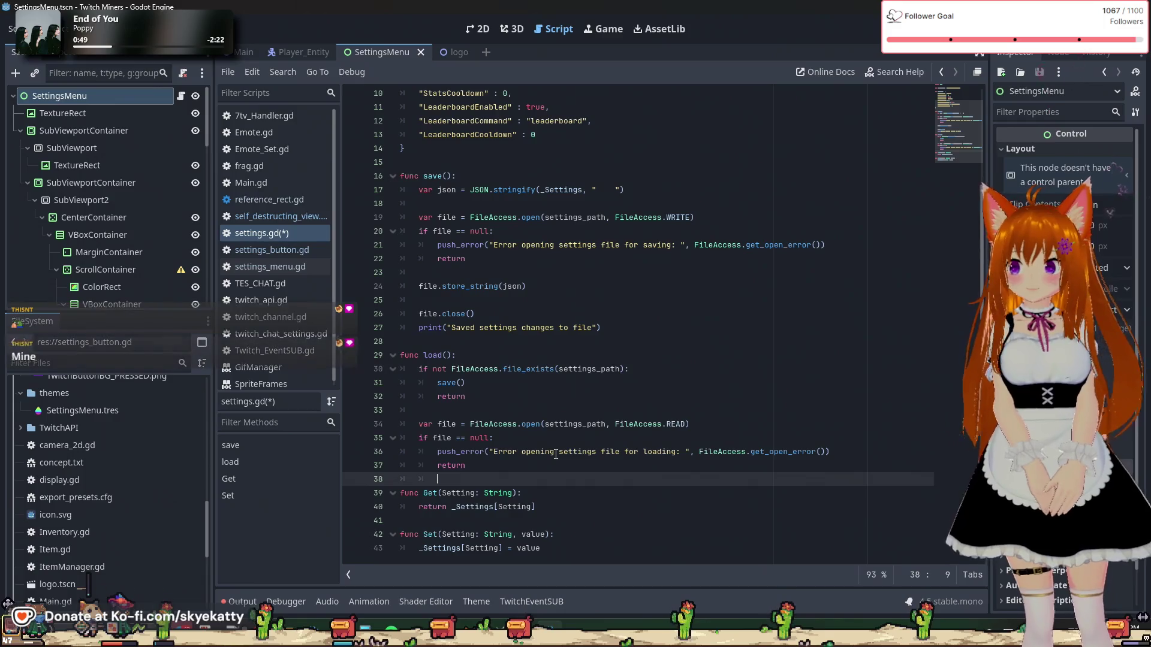
key("Return")
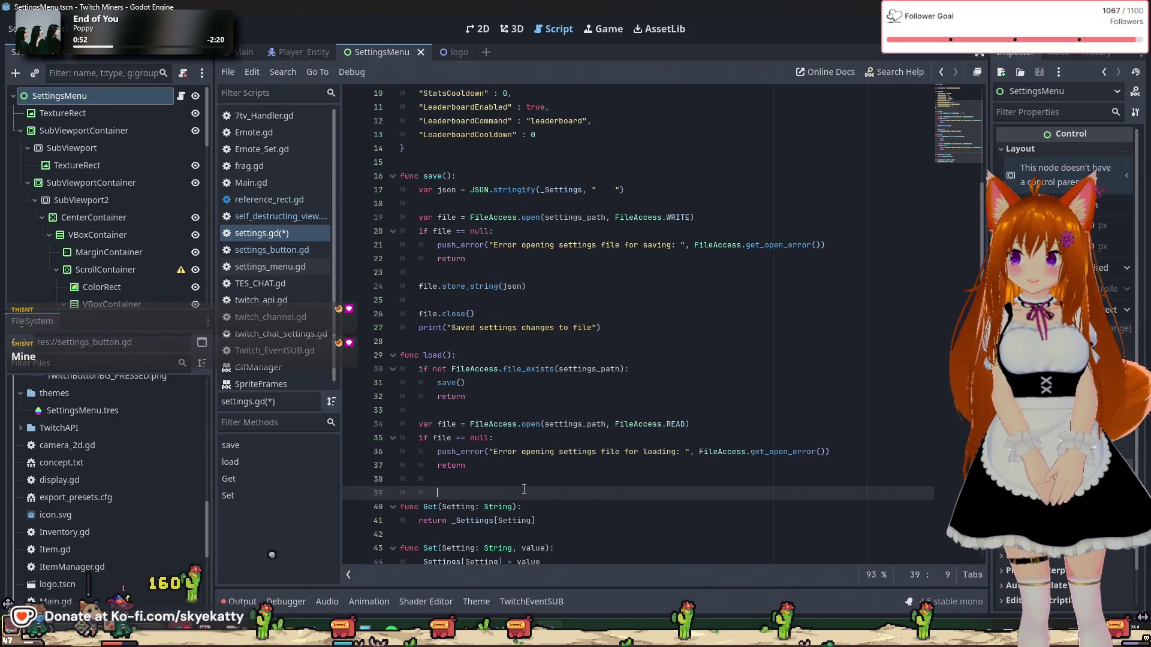
Step: Tidy the blank lines below the null check and start a new line in load()'s body
key("Up")
key("BackSpace")
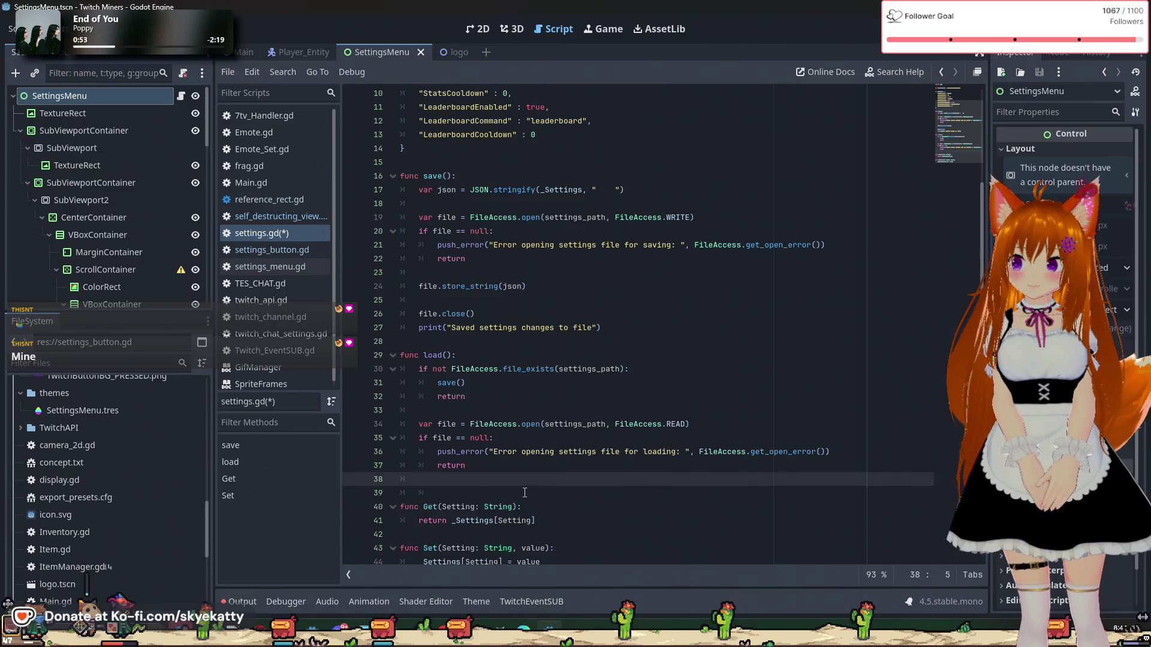
key("Return")
key("BackSpace")
key("BackSpace")
key("BackSpace")
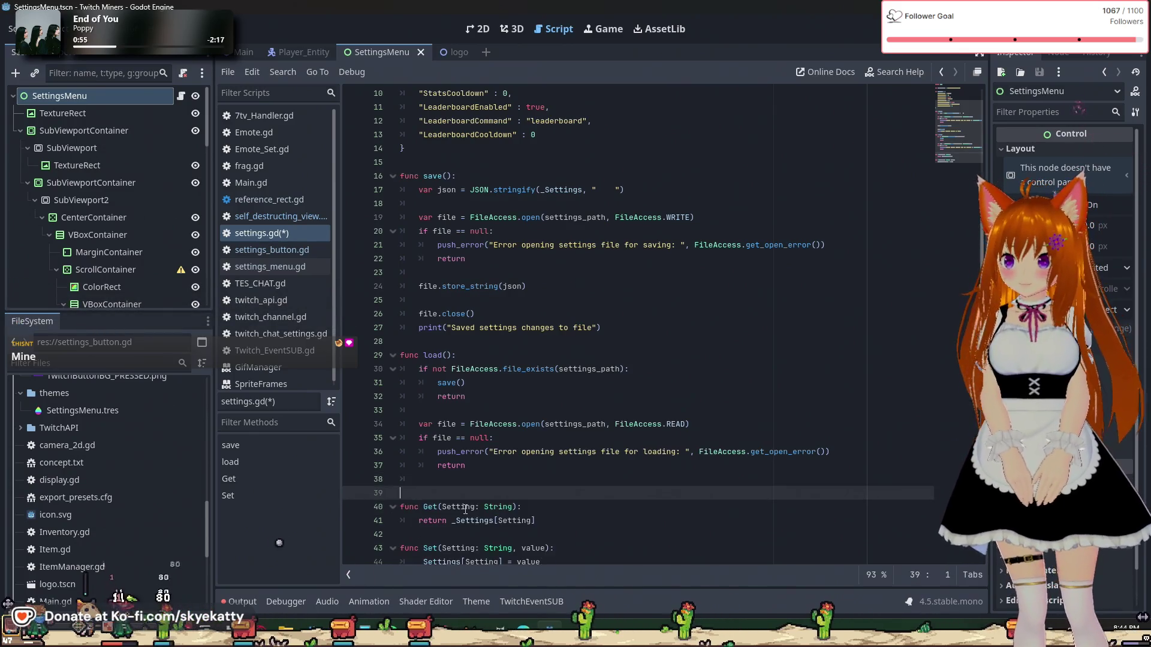
key("Return")
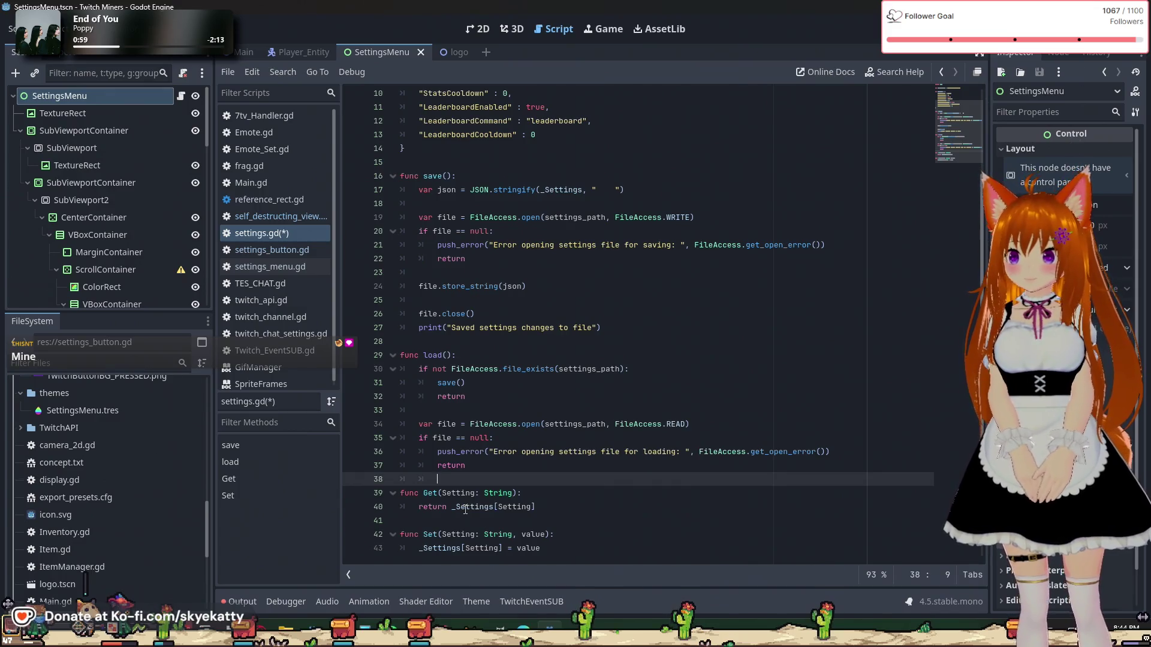
key("Return")
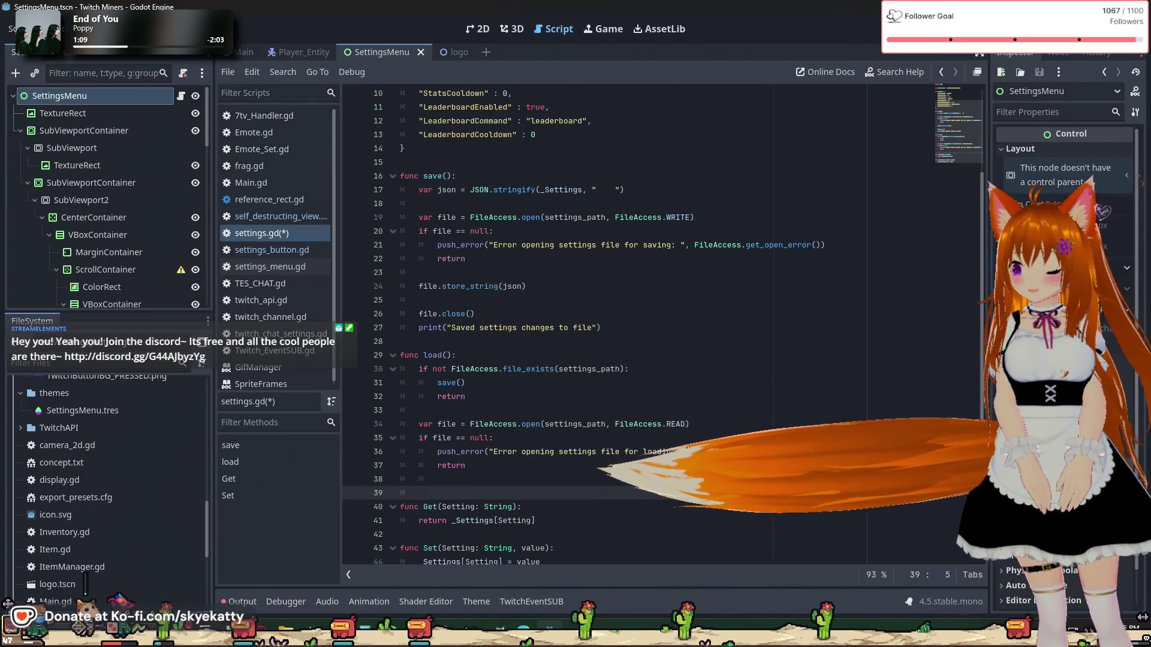
Step: Add var content = file.get_as_text() via the get_as_text completion, leaving a new line below
type("var c")
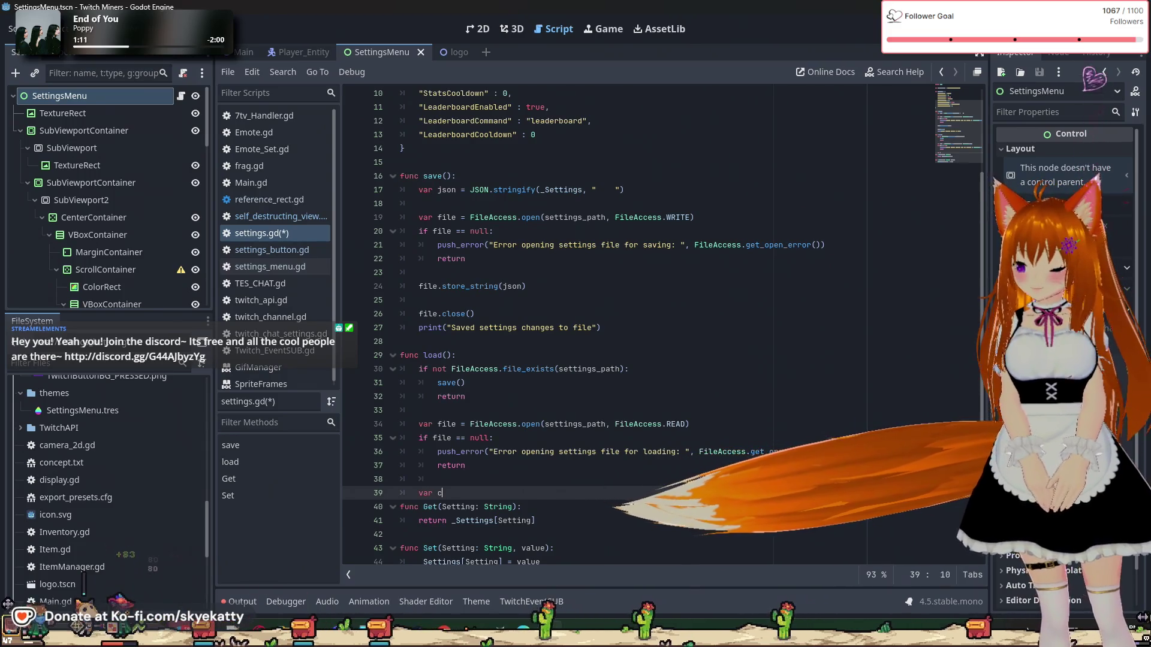
type("ontent = ")
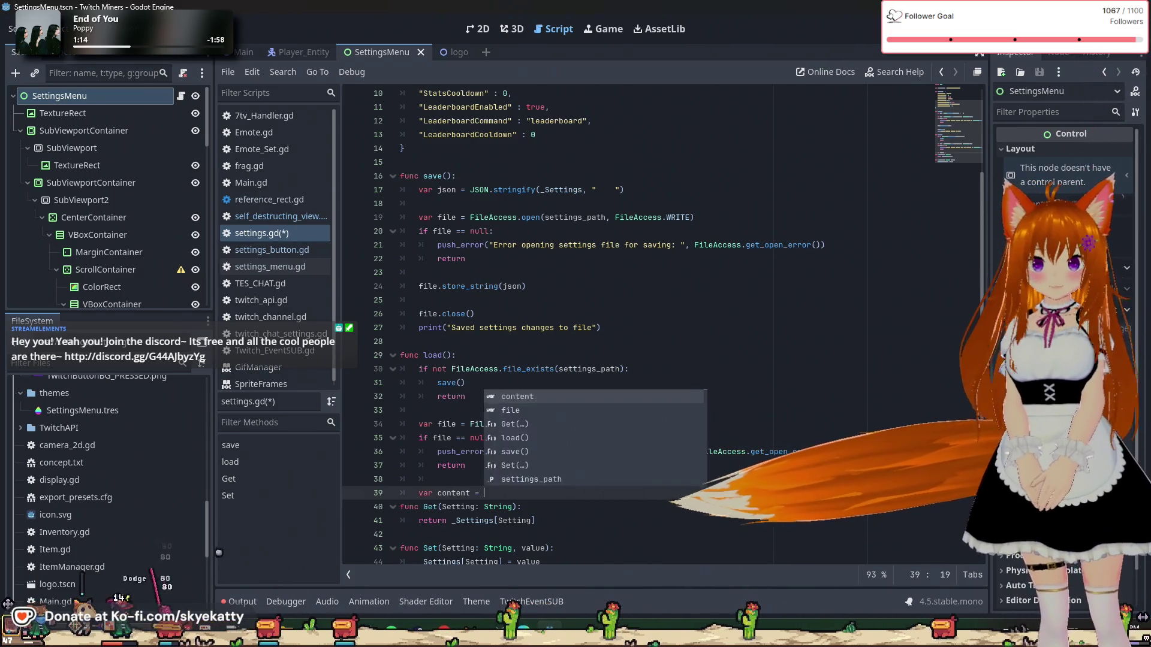
type("file.get")
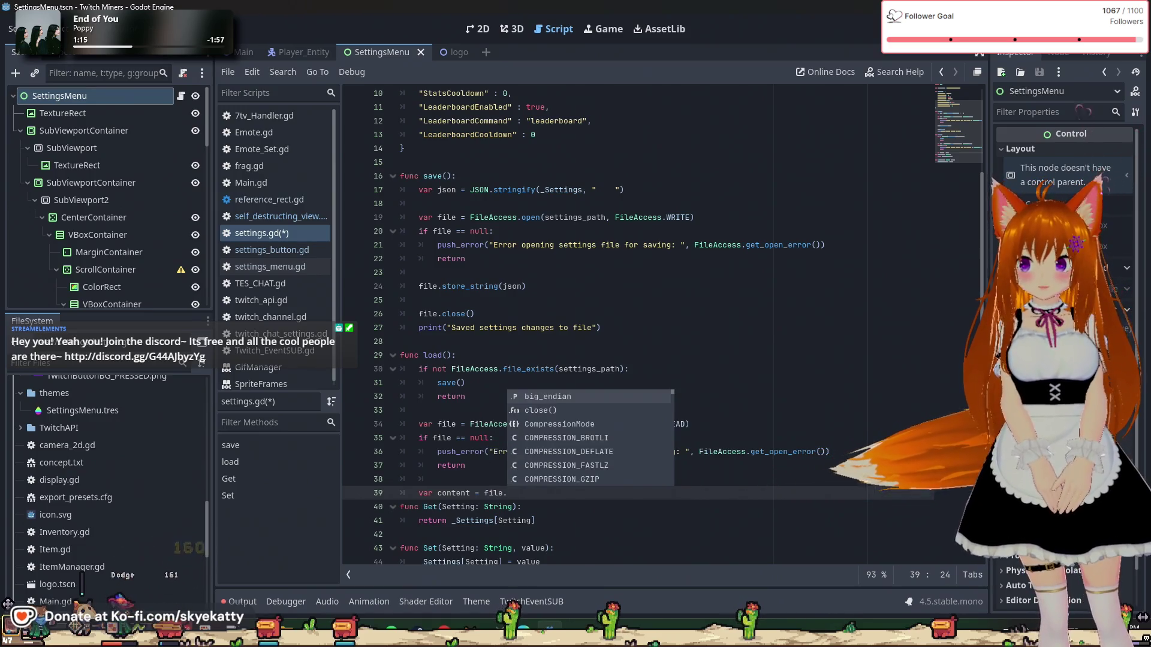
key("Down")
key("Down")
key("Down")
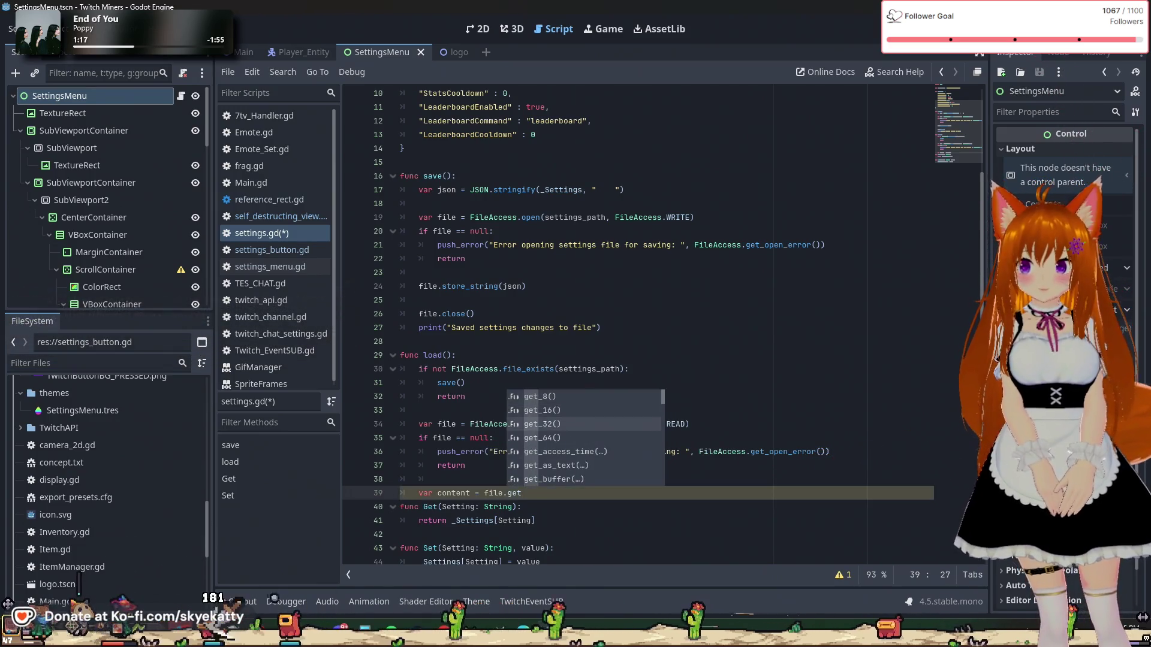
key("Return")
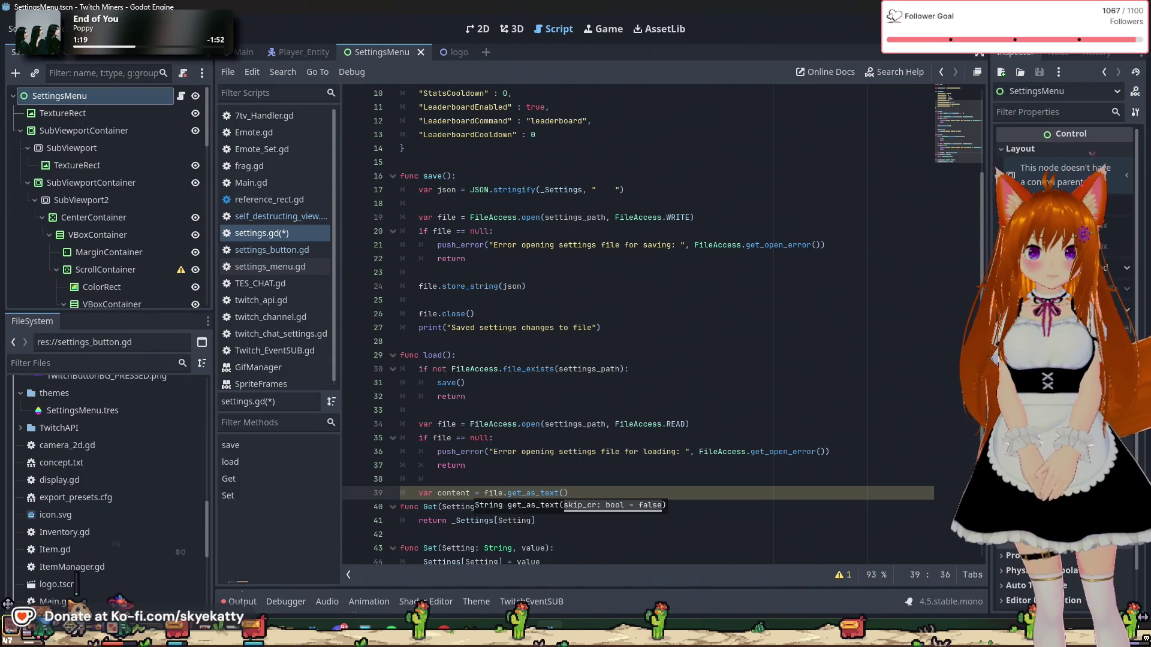
key("Escape")
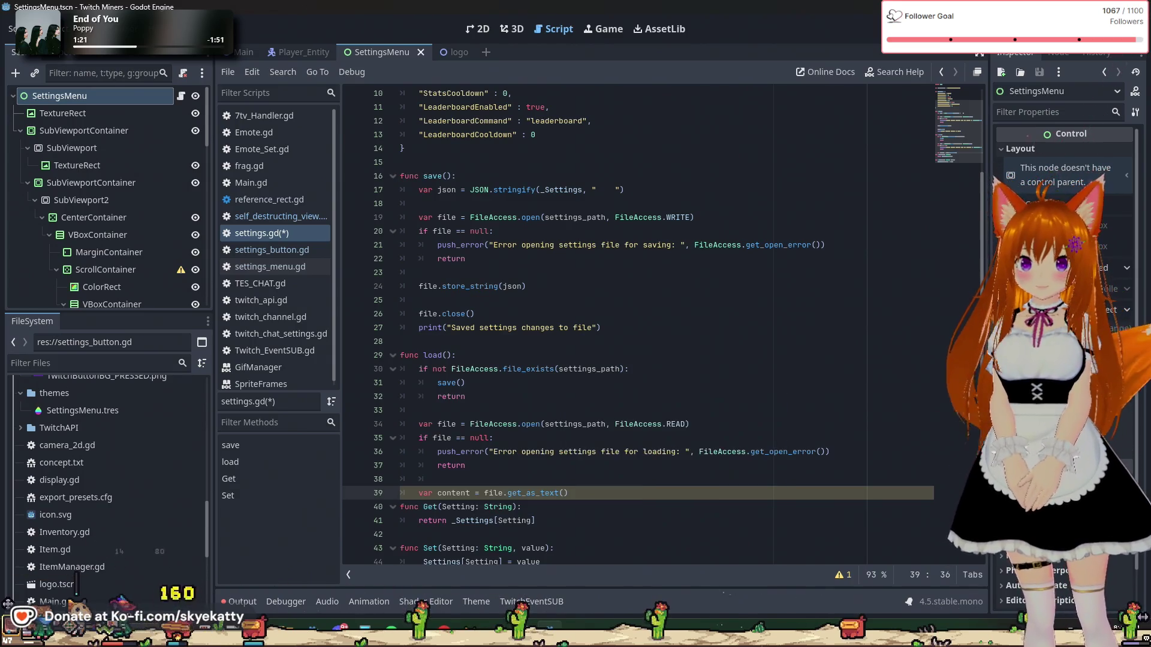
key("Return")
key("Return")
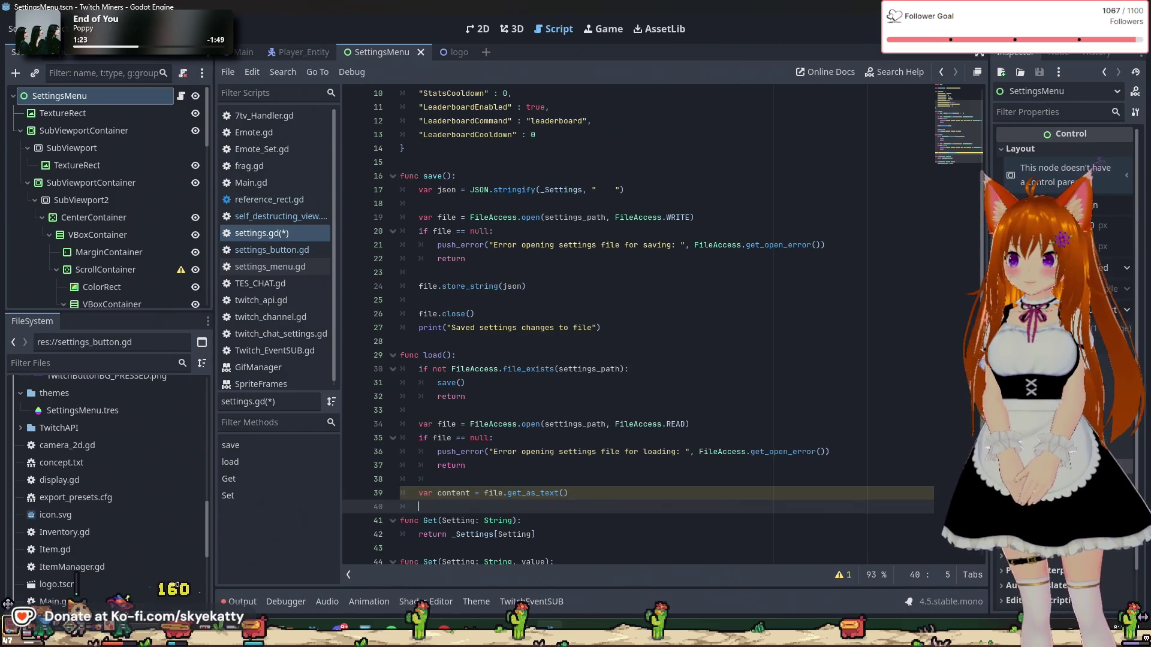
Step: Add var json = JSON.new() and var parse = json.parse(content) below the content line
type("var json")
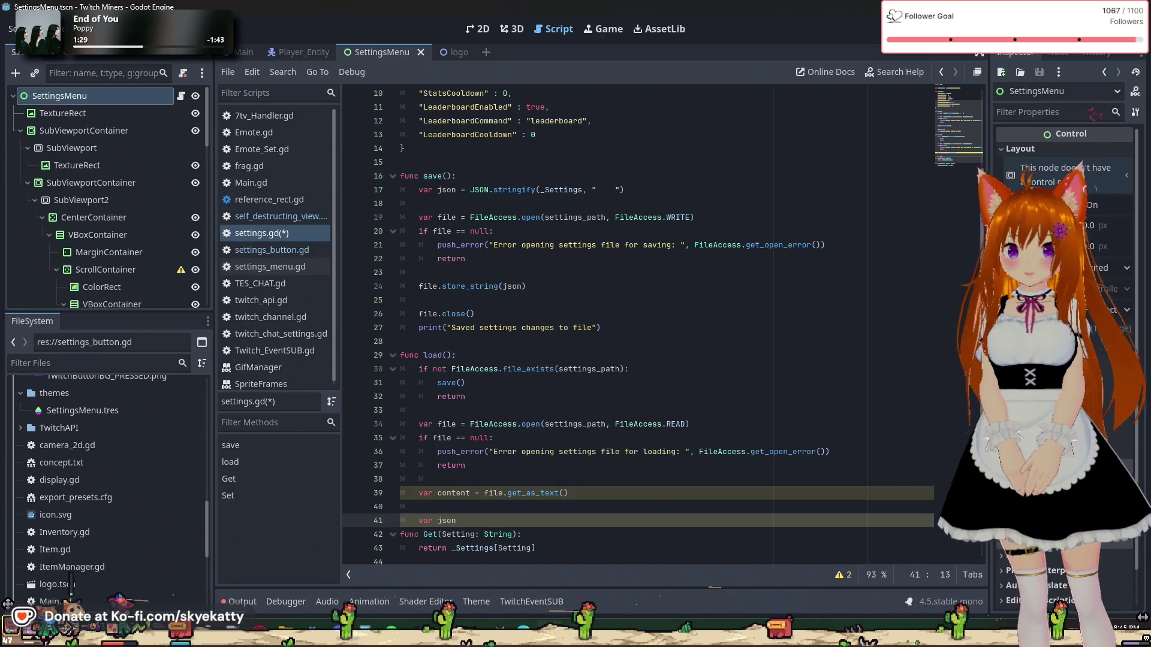
type(" = S")
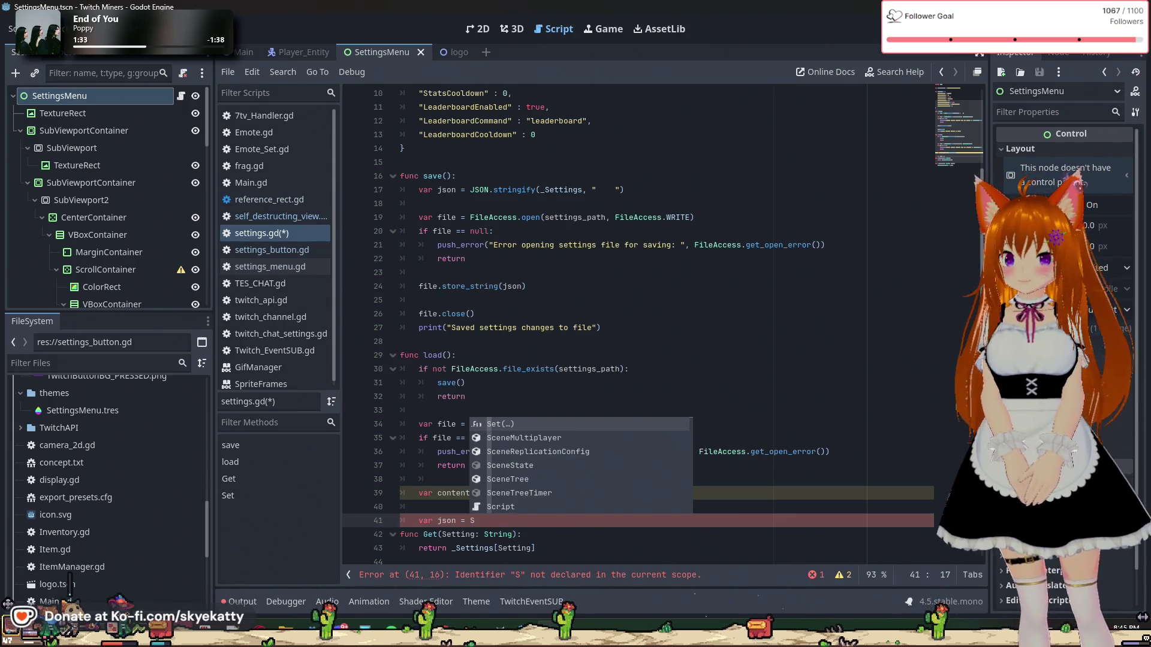
key("BackSpace")
type("JSON.")
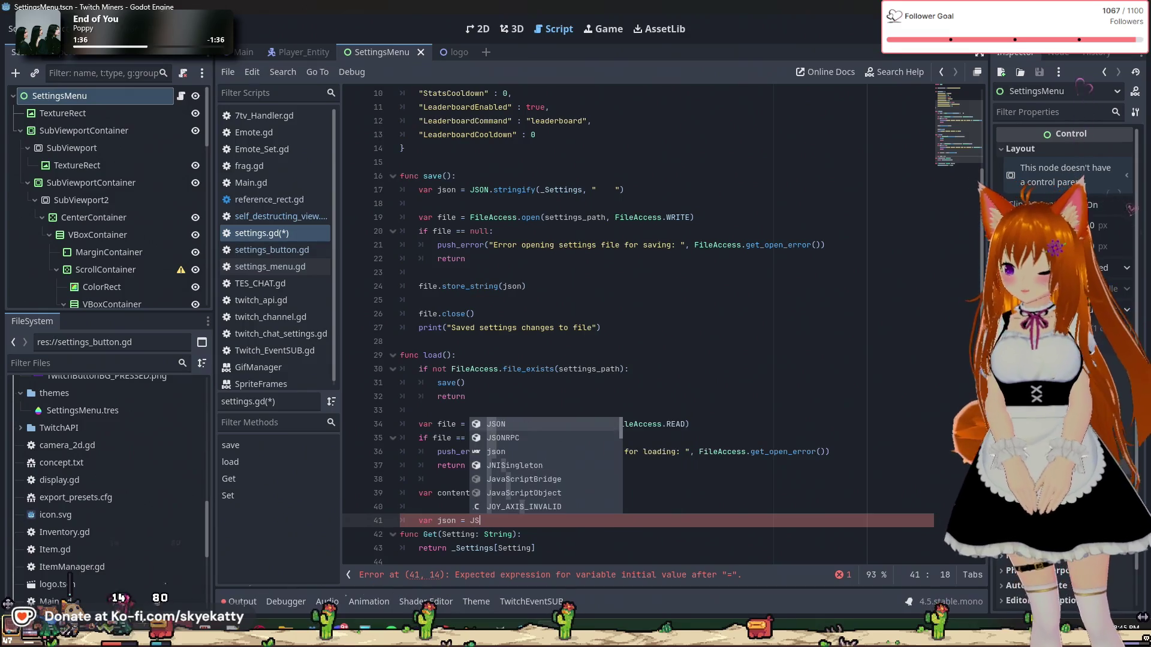
type("new()")
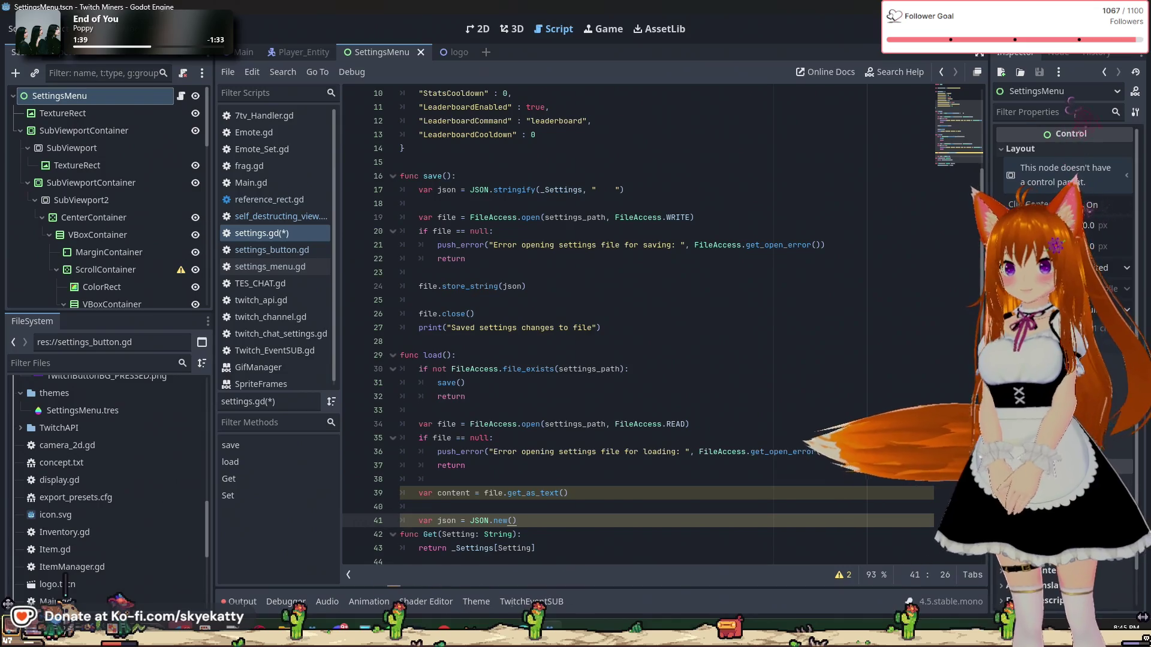
key("Return")
type("var parse")
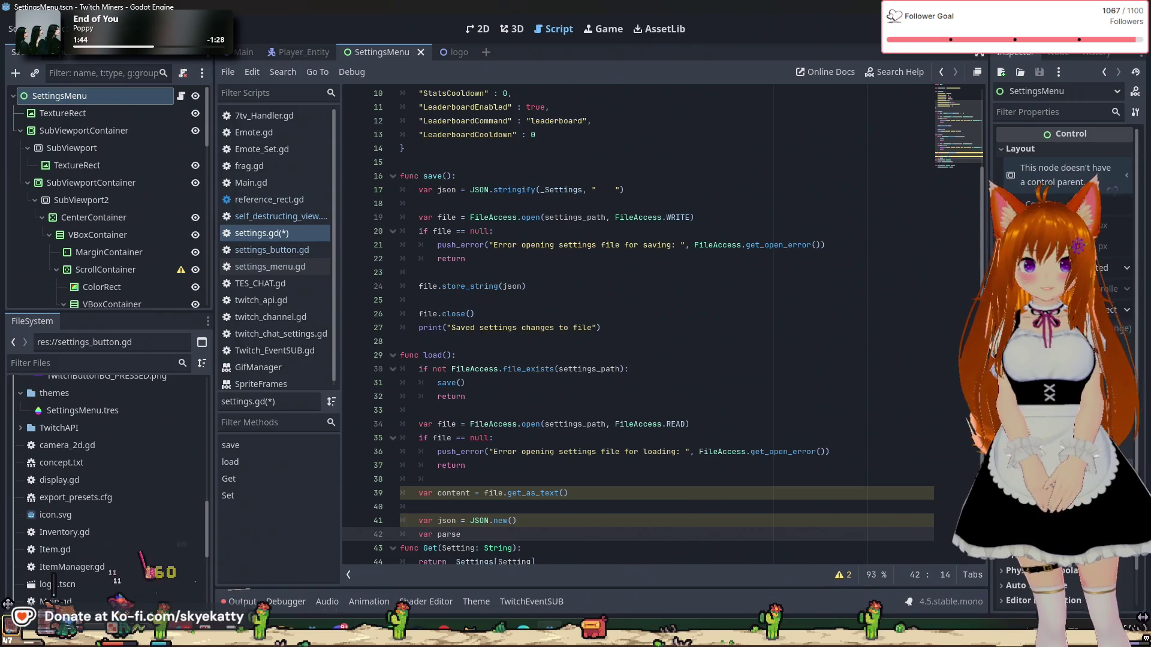
key("BackSpace")
key("BackSpace")
key("BackSpace")
key("BackSpace")
key("BackSpace")
type("_")
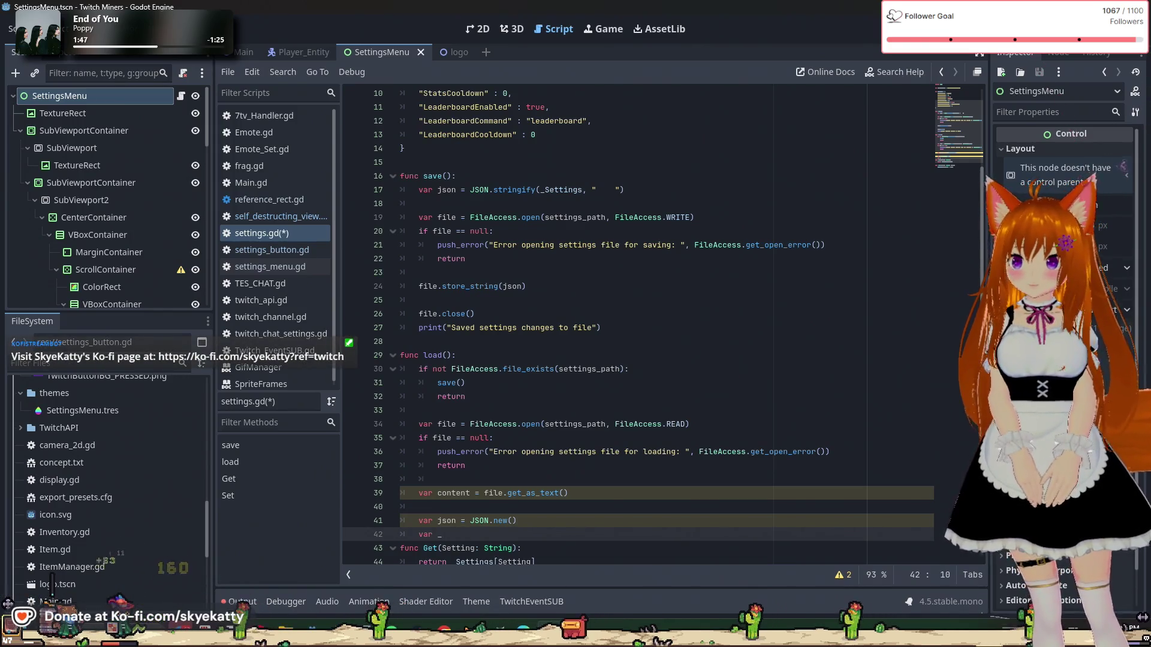
key("BackSpace")
type("parse = ")
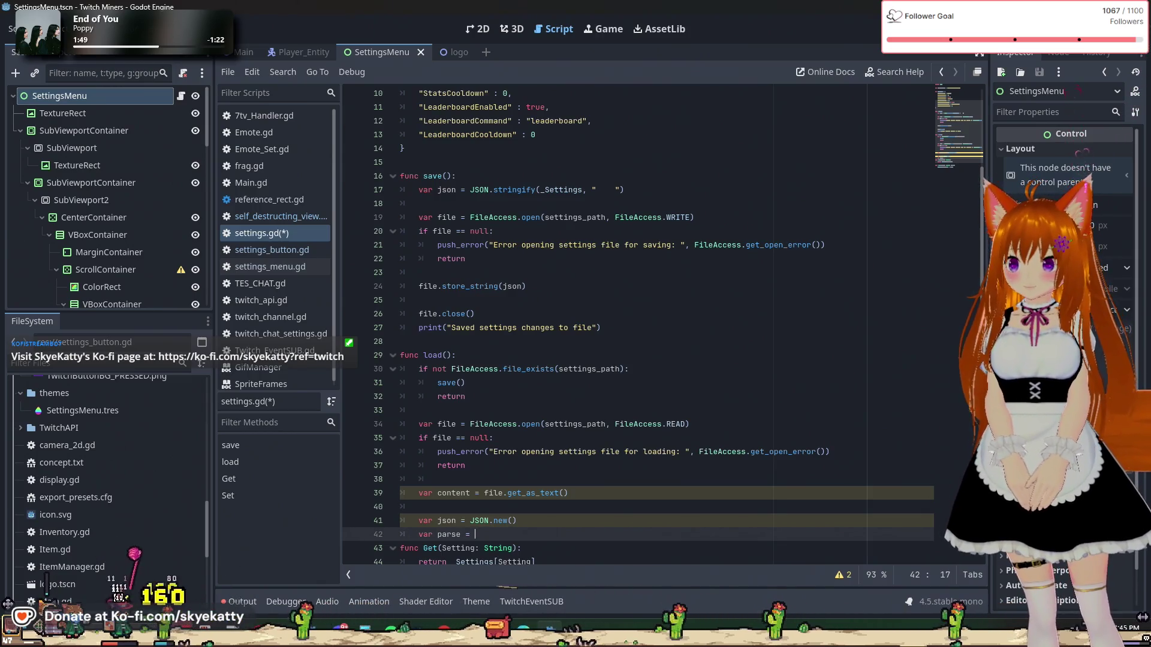
type("json")
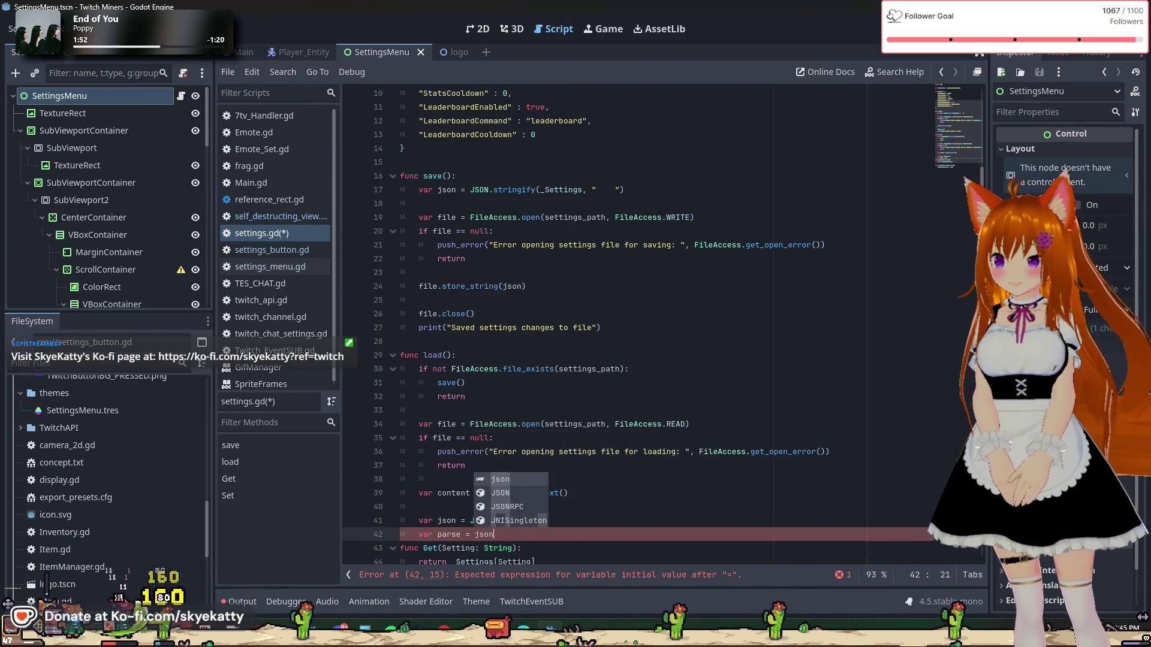
type(".par")
key("Return")
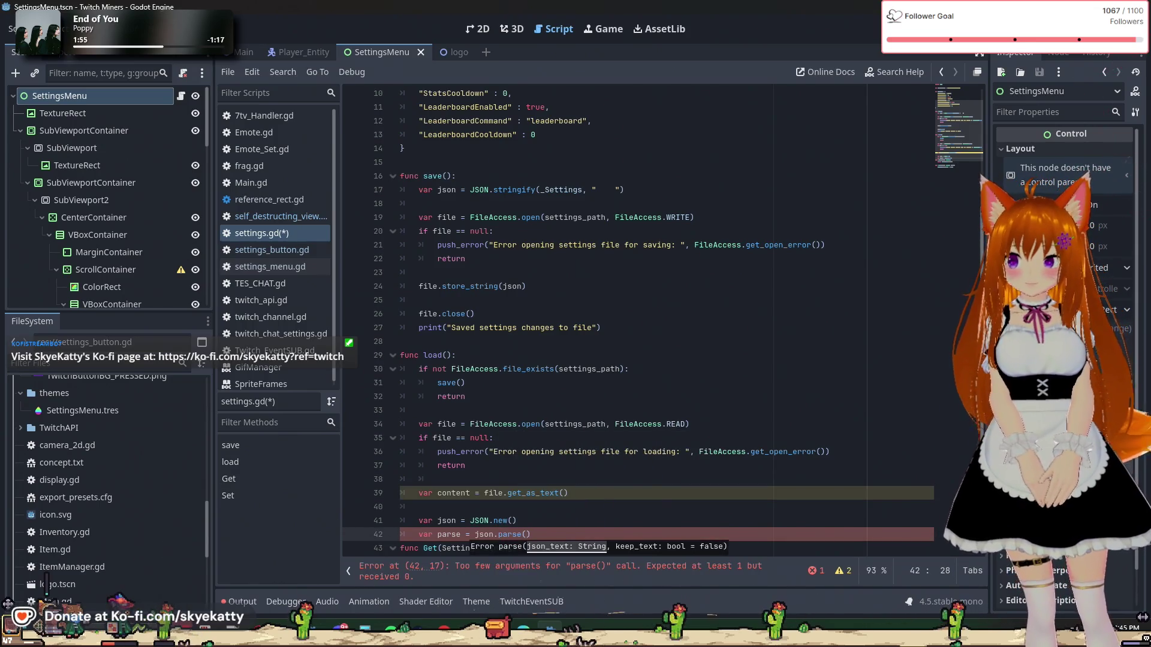
type("content")
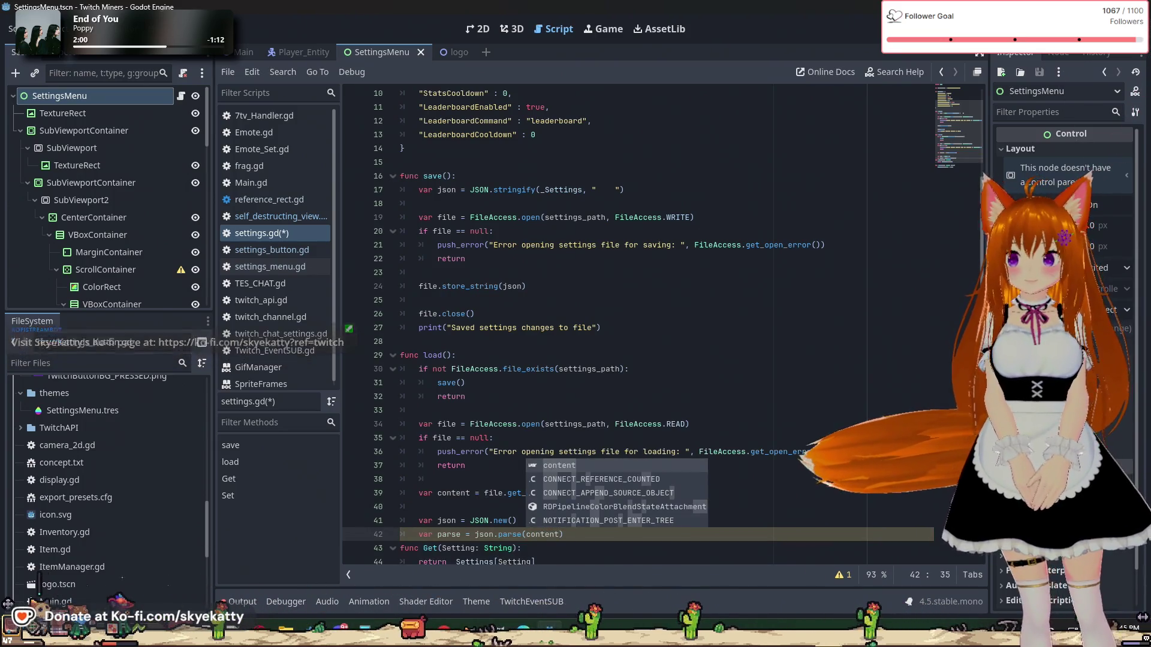
Step: Rename the json.parse(content) result variable to err and open an empty line below it
left_click(456, 203)
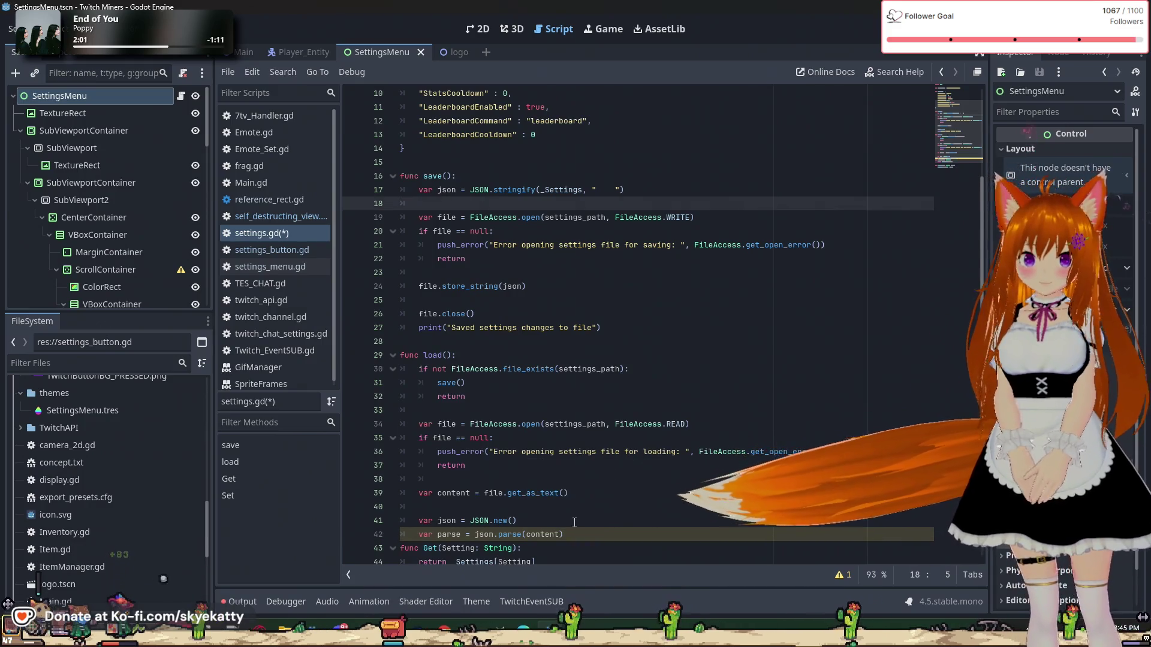
scroll(576, 495, "down", 1)
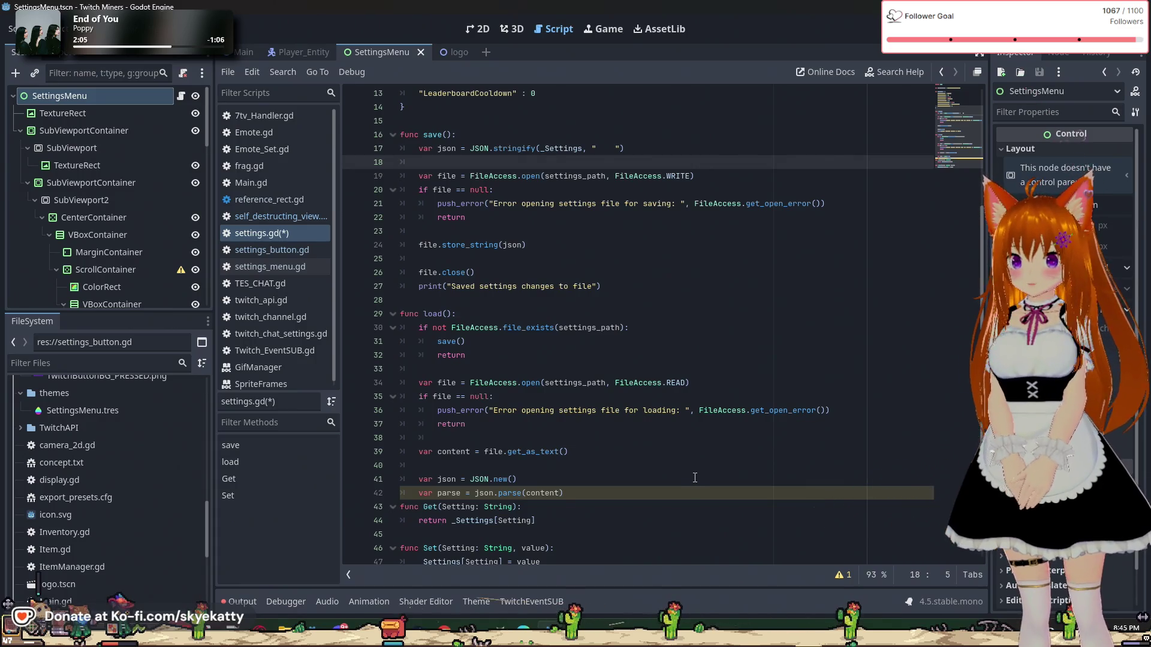
left_click(460, 492)
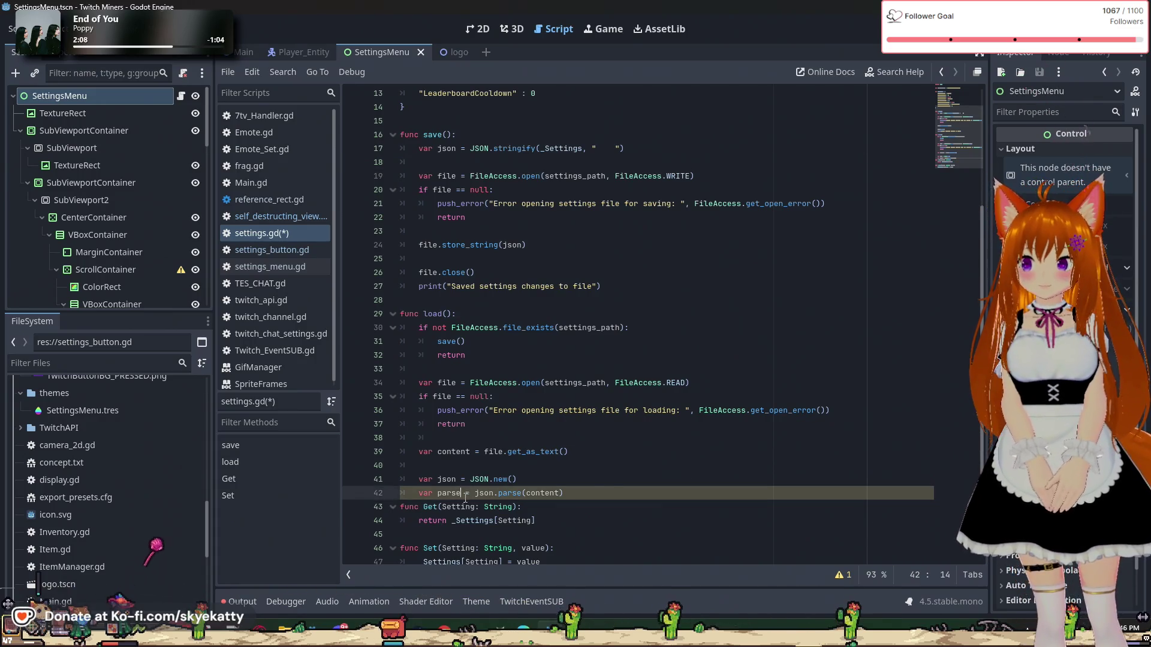
key("End")
key("Return")
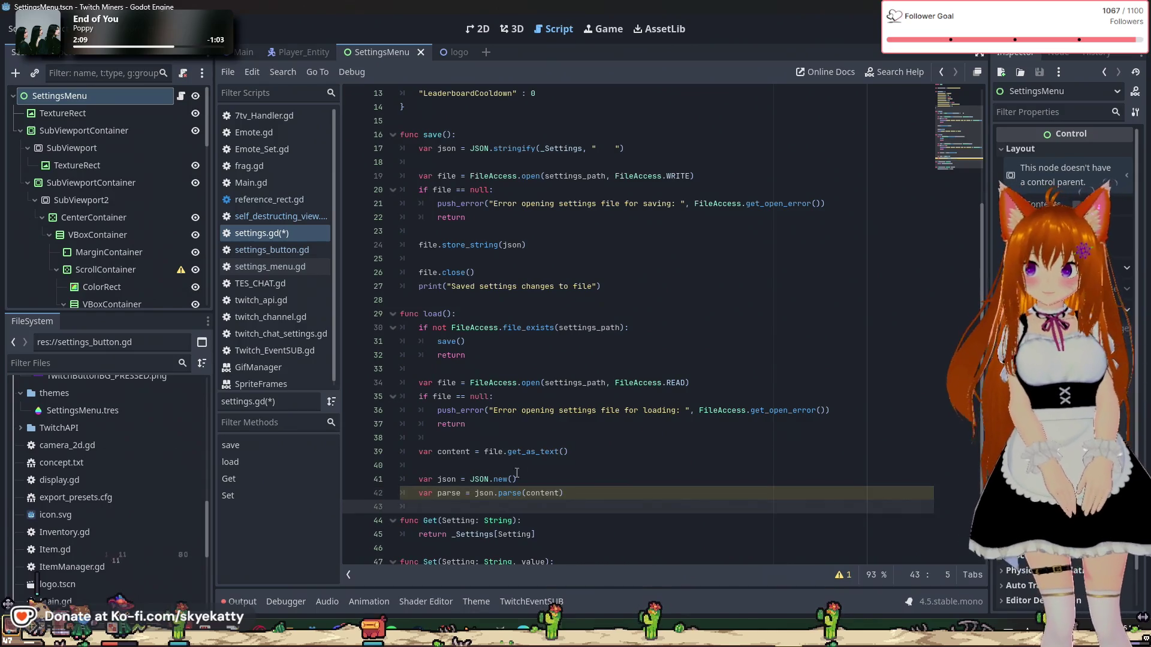
left_click_drag(459, 493, 447, 492)
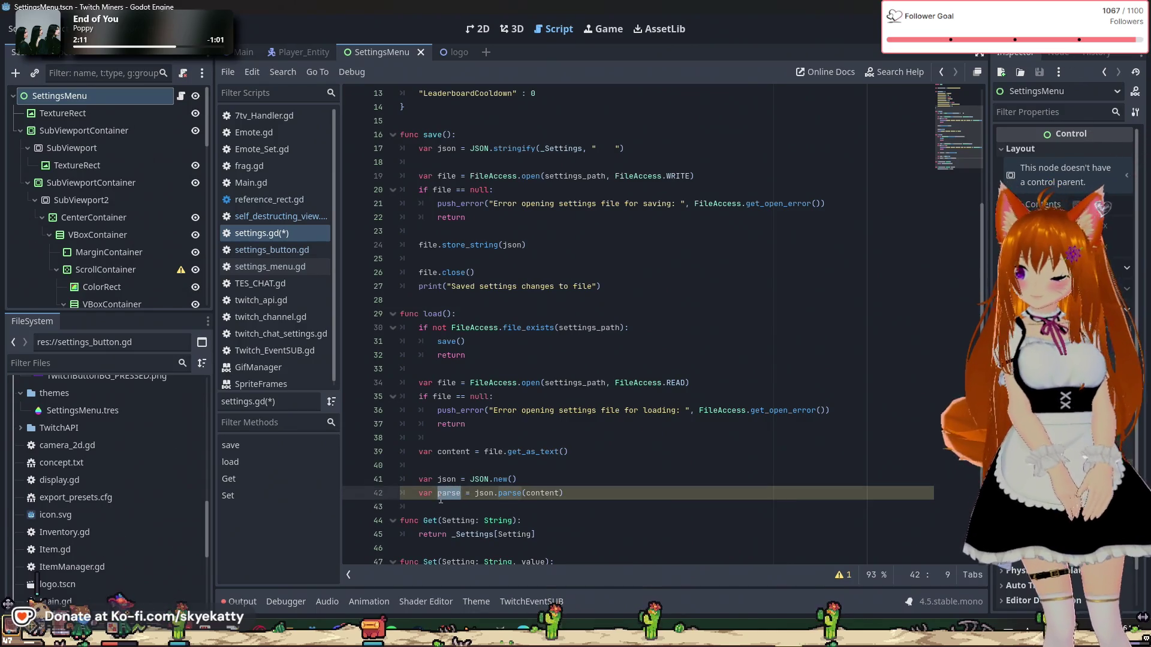
type("err")
left_click(520, 507)
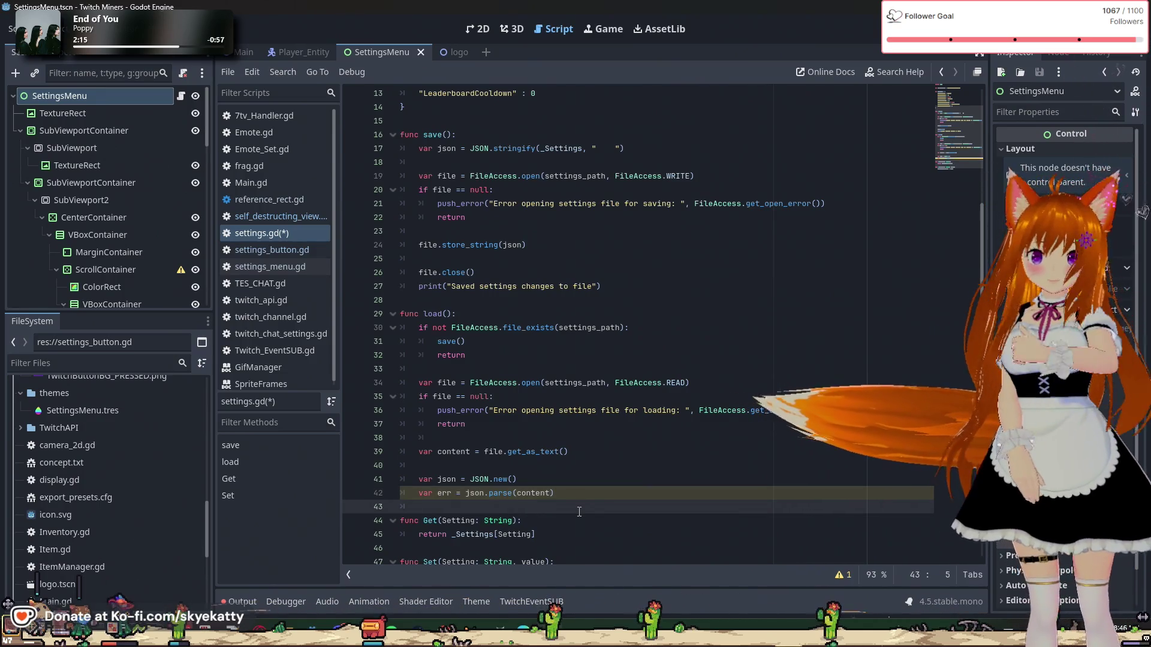
key("Return")
type("if err")
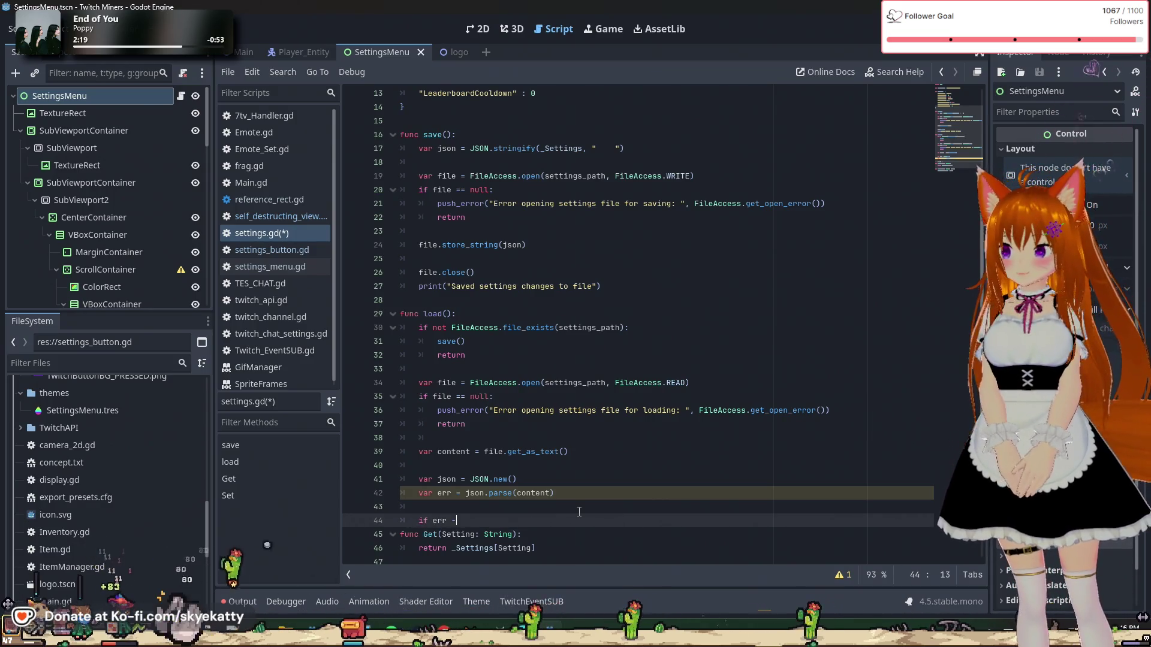
Step: Add an if err == OK: branch that sets _Settings = json.get_data()
type("== I")
key("BackSpace")
type("OK")
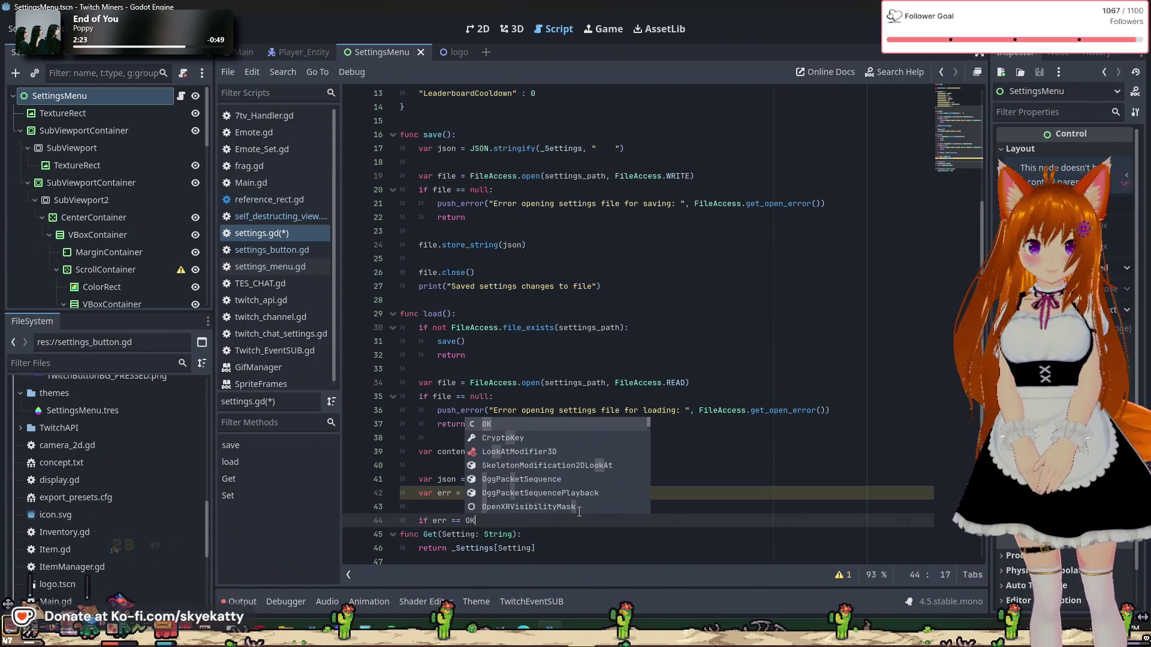
type(":")
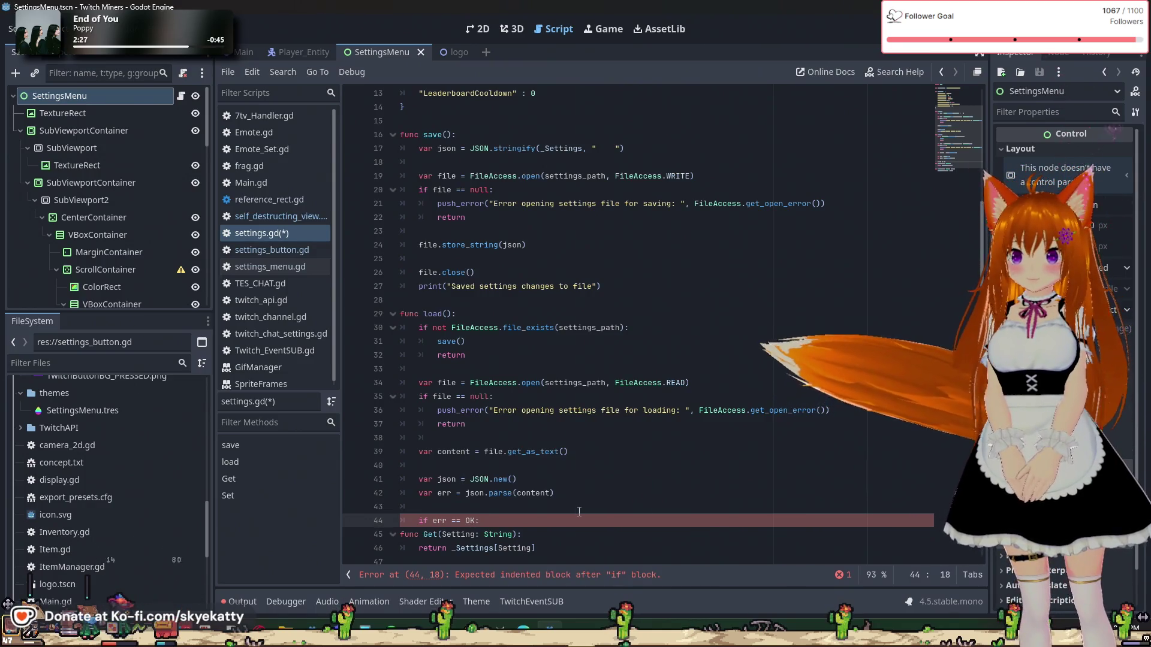
key("Return")
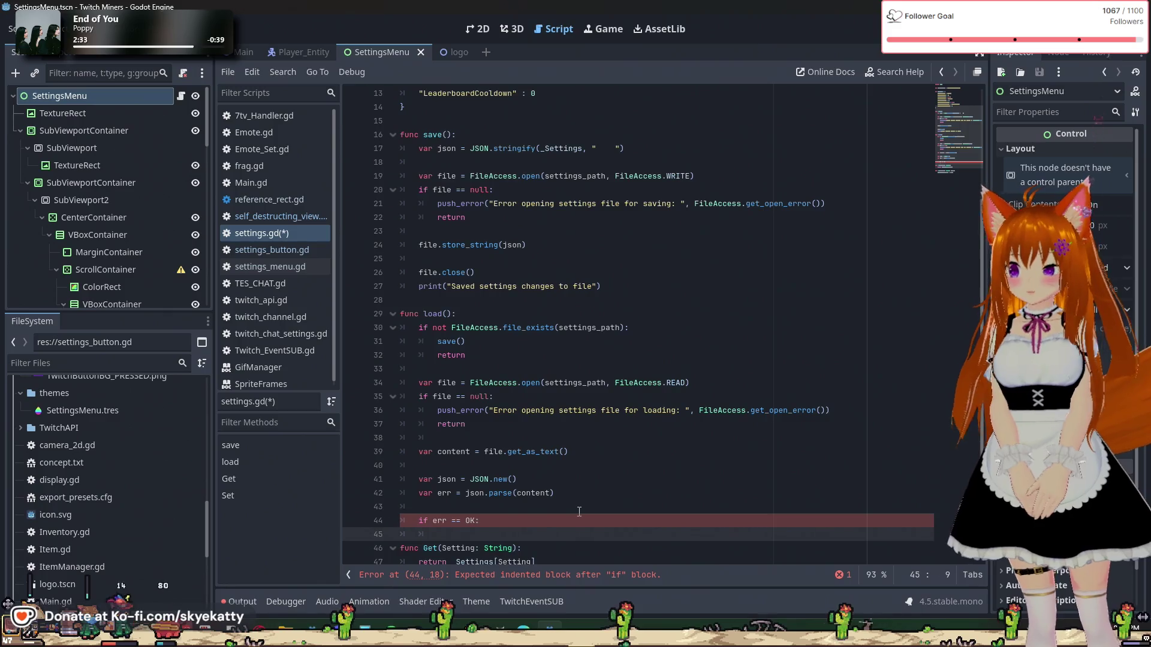
type("_Settings ")
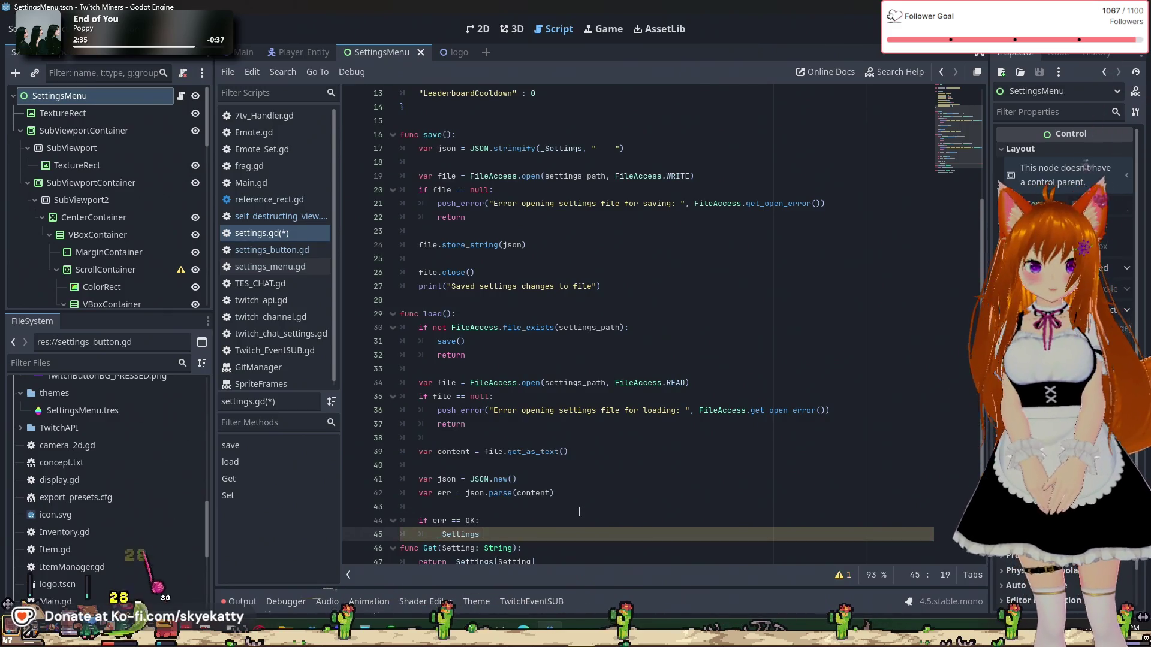
type("= json.get")
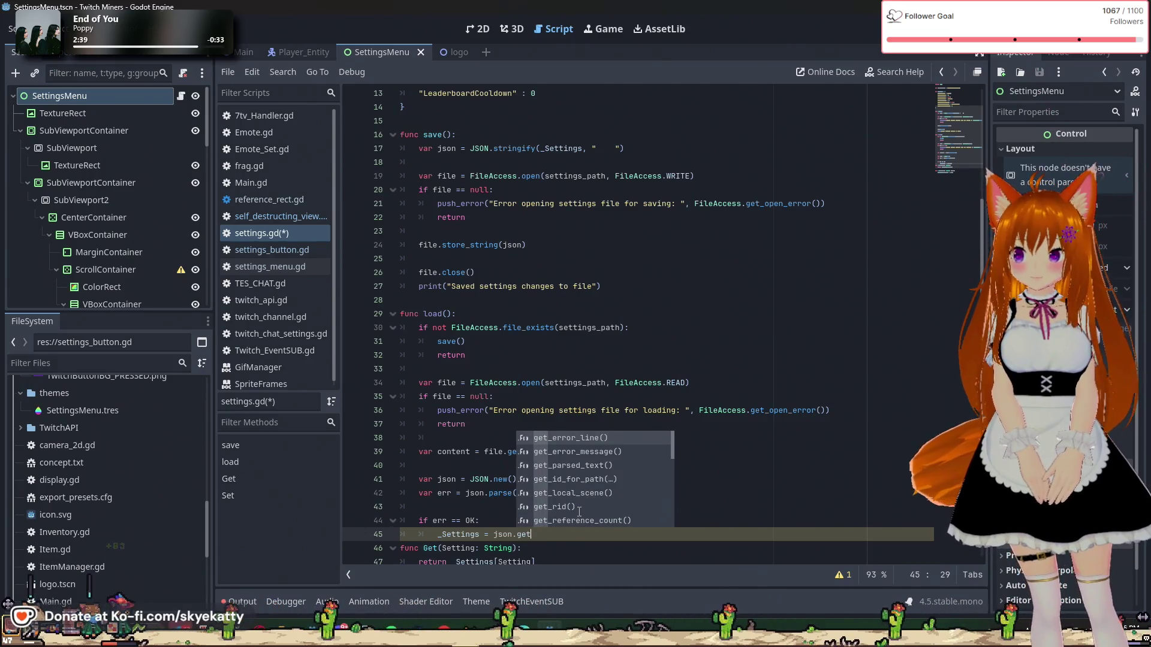
type("_data(")
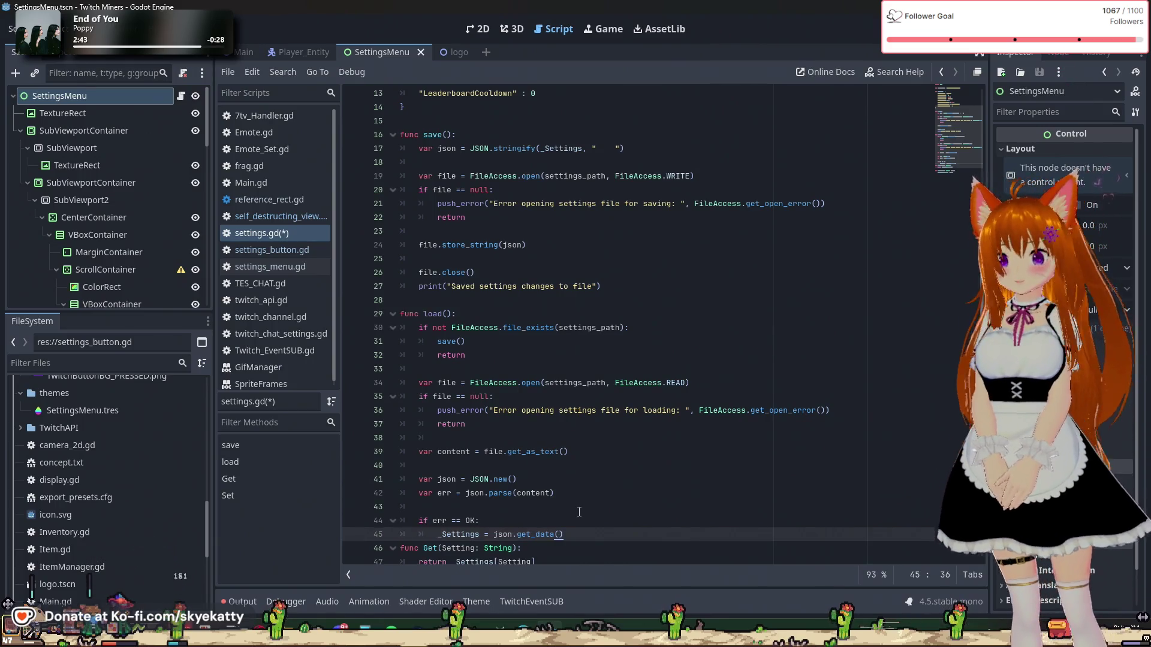
scroll(692, 446, "down", 2)
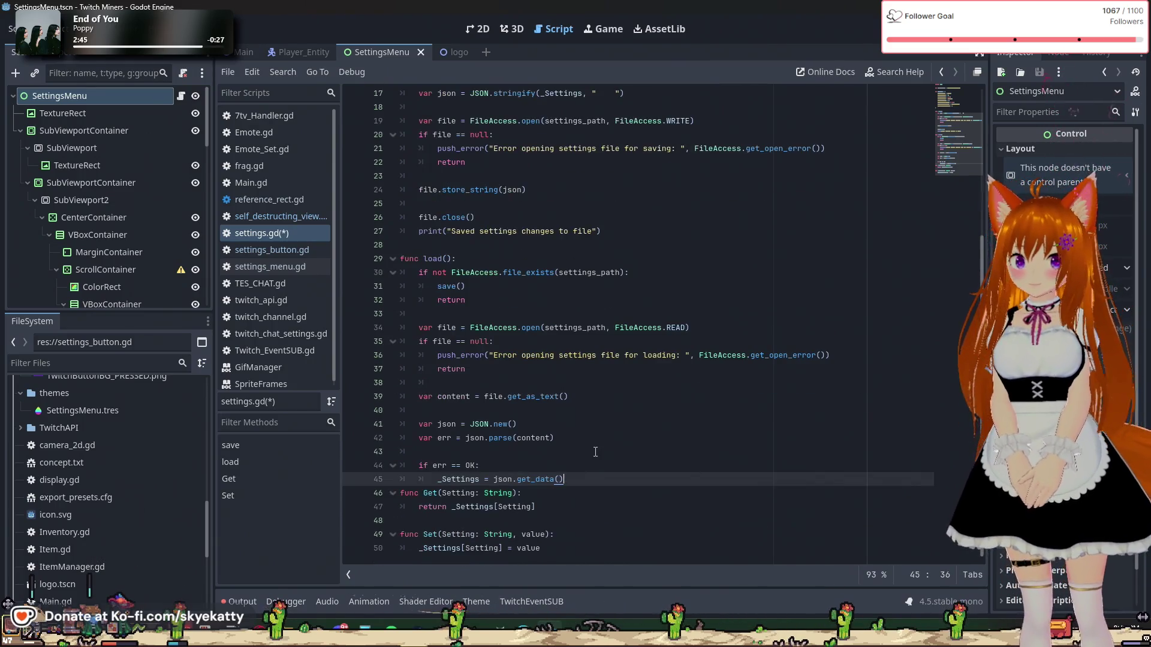
key("Return")
type("print")
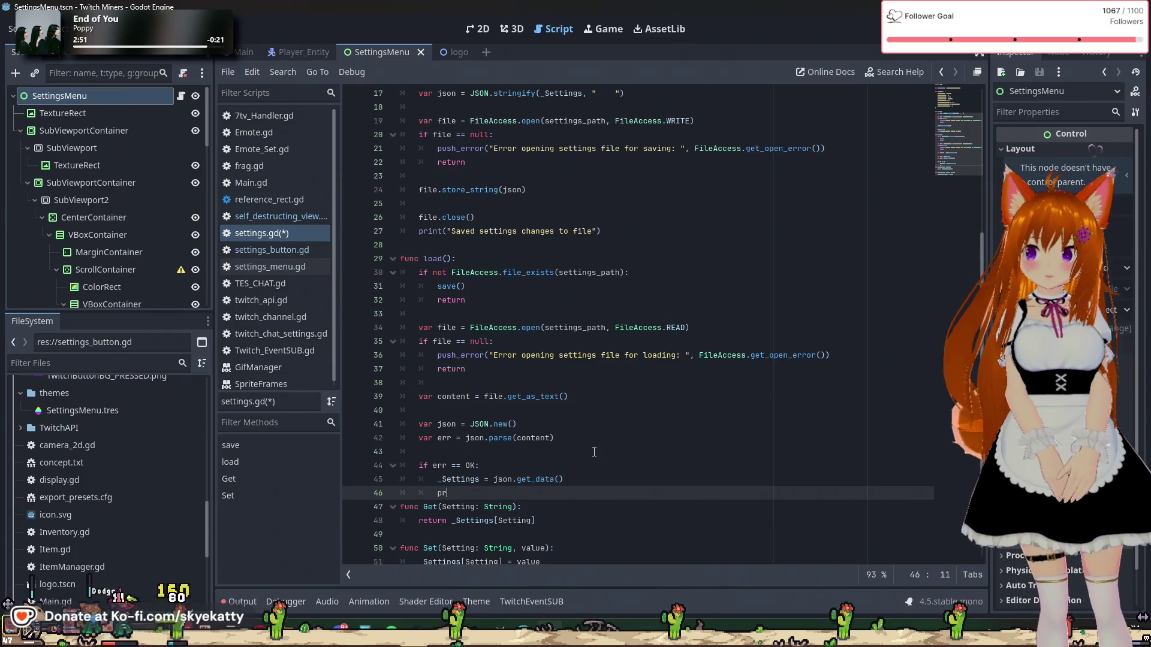
Step: Add print("Settings loaded!") inside the OK branch after the _Settings assignment
type("(S")
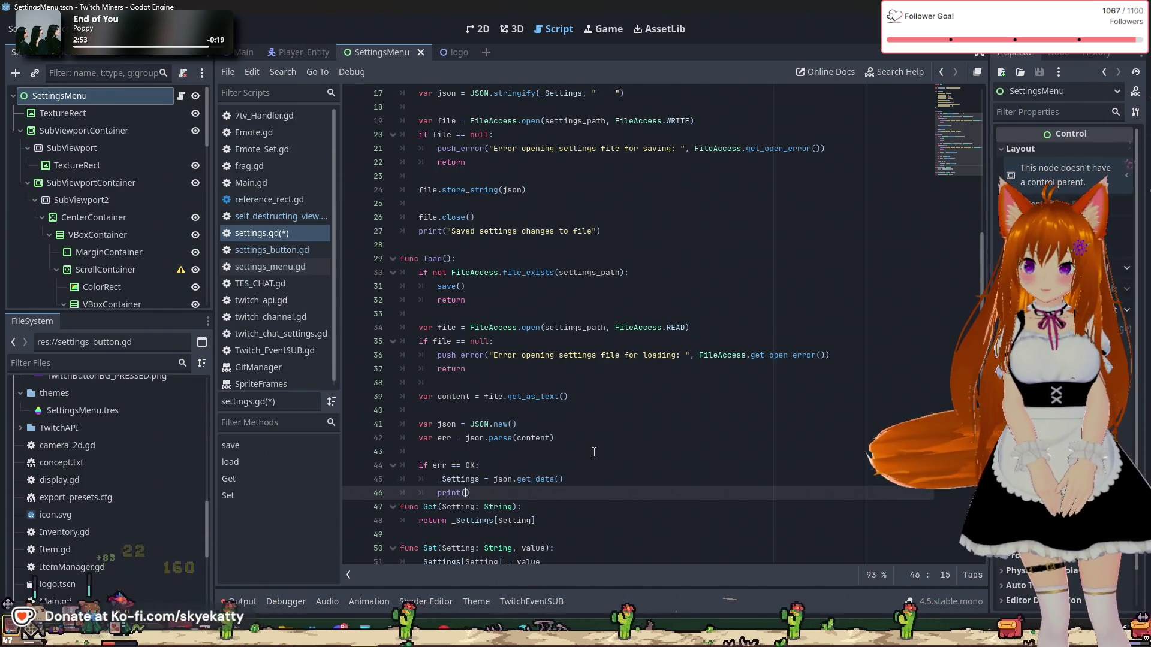
key("BackSpace")
type("\"Sett")
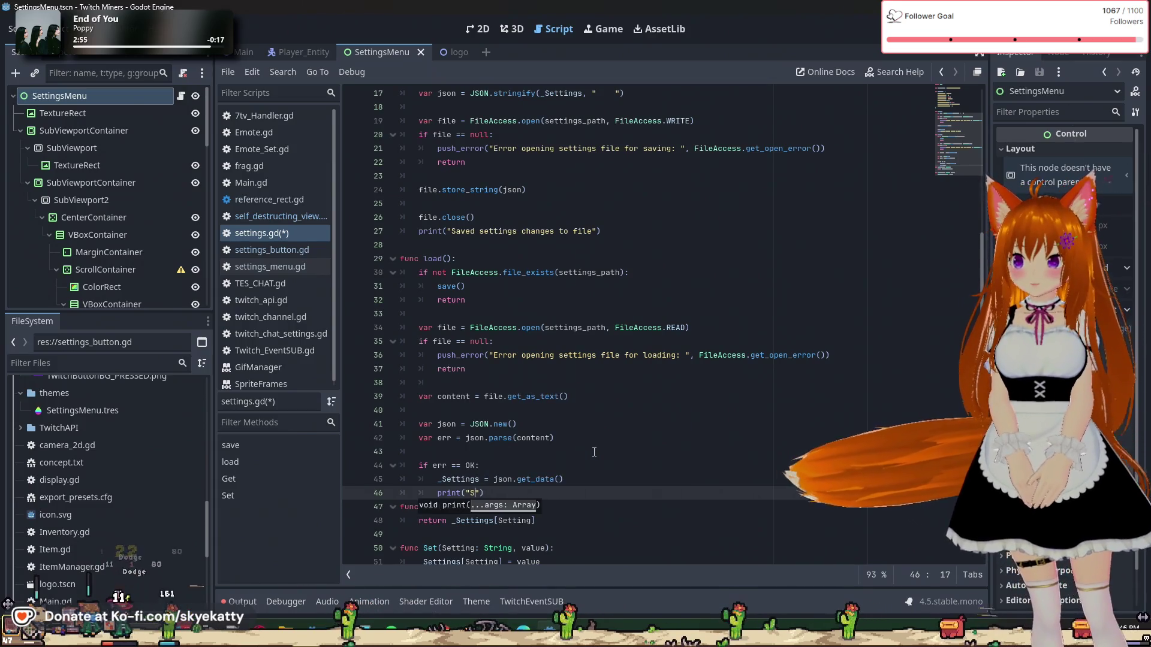
type("ings ")
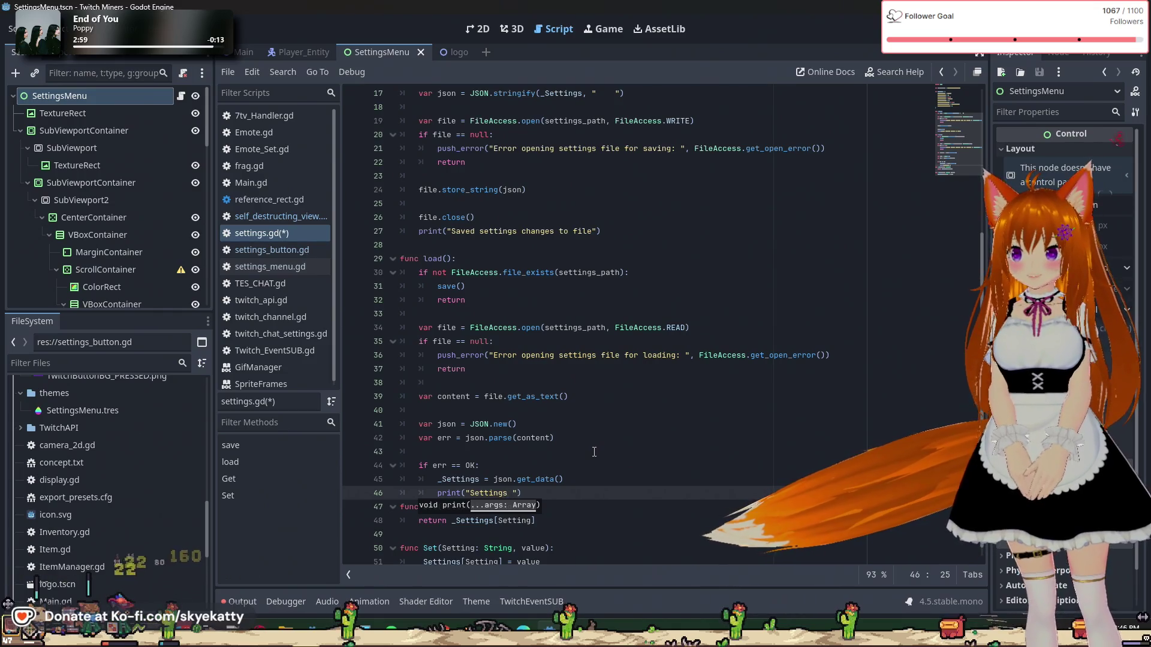
type("loaded")
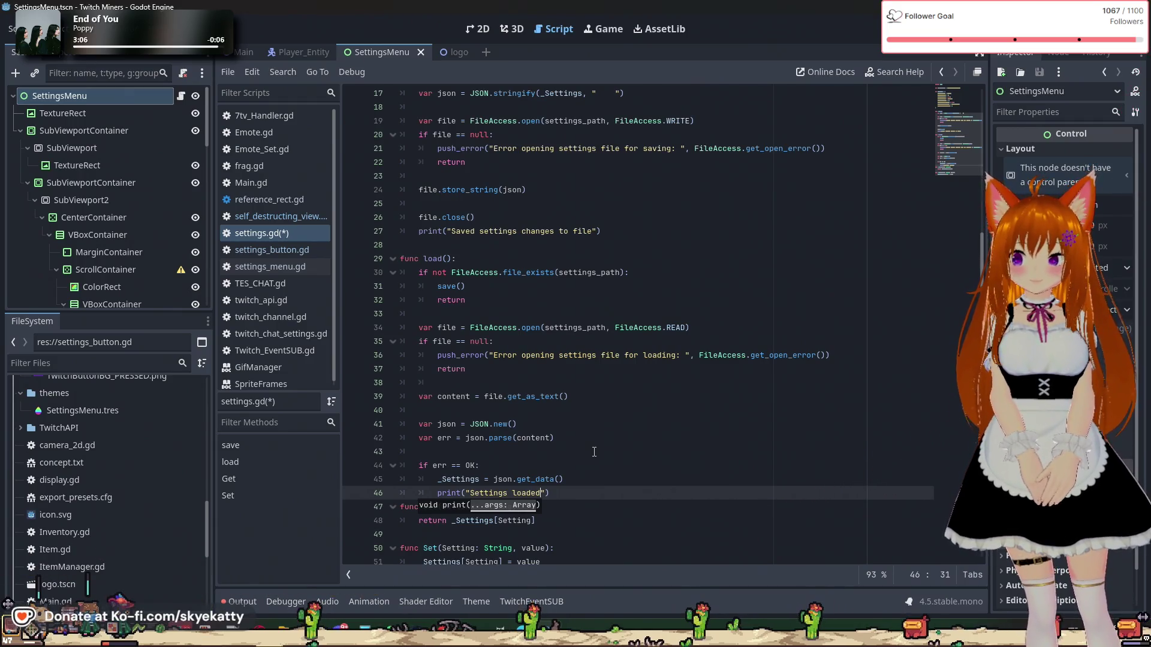
type("!")
key("End")
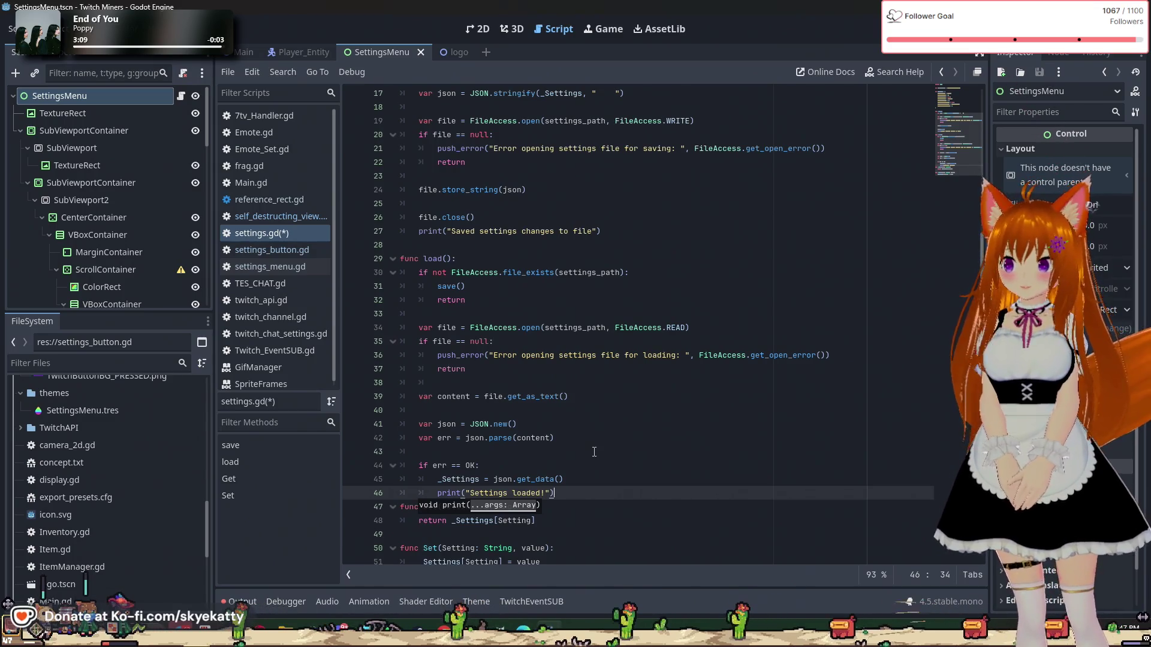
key("Return")
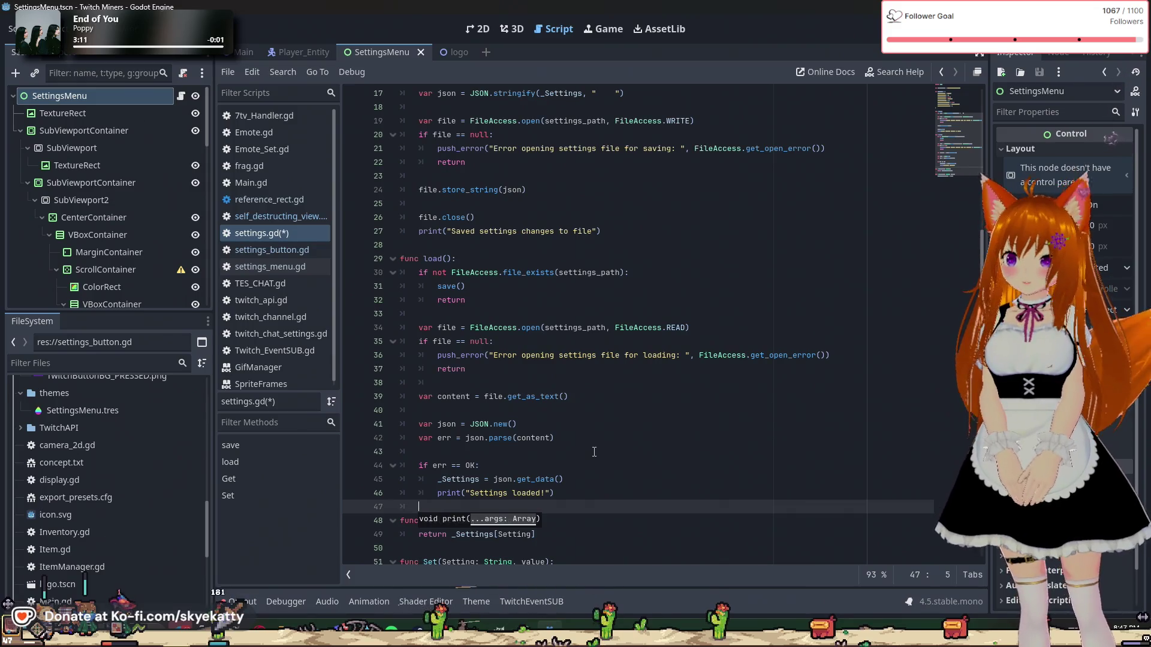
Step: Add an else: branch calling push_error with the message "Error parsing json"
type("else:")
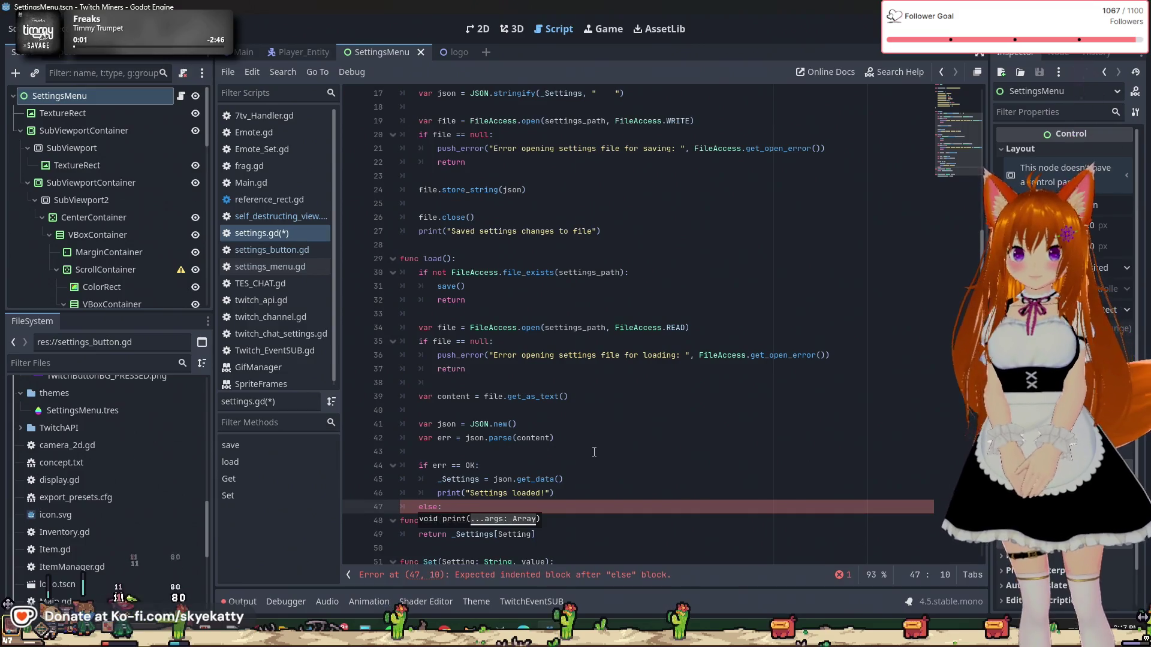
key("Return")
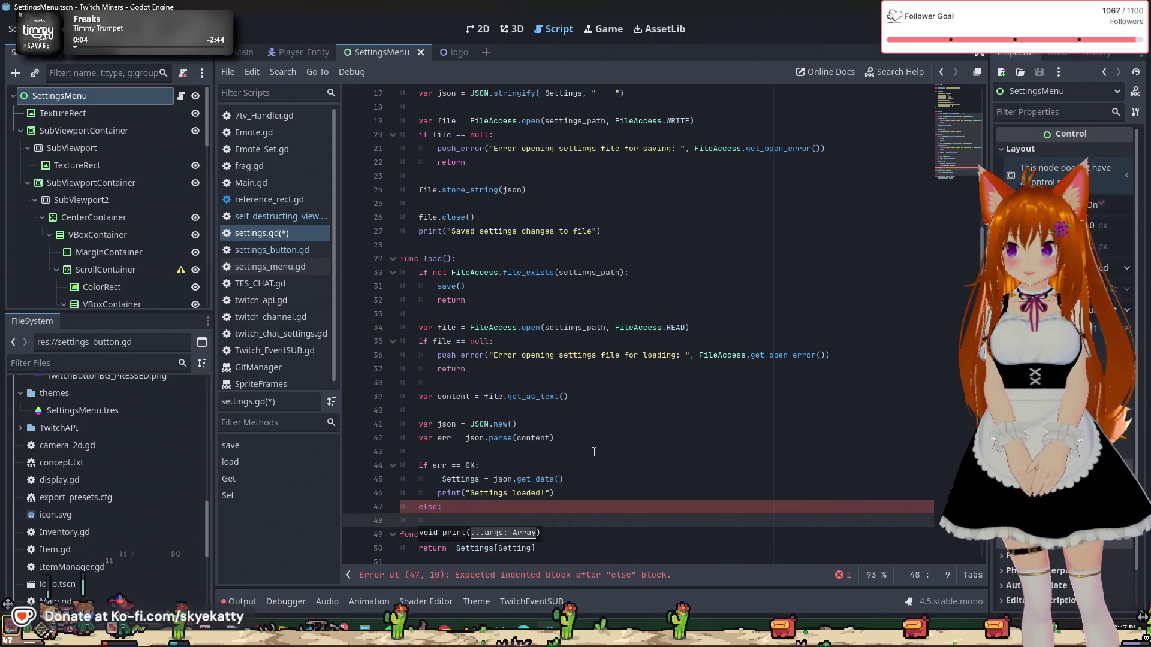
type("push_e")
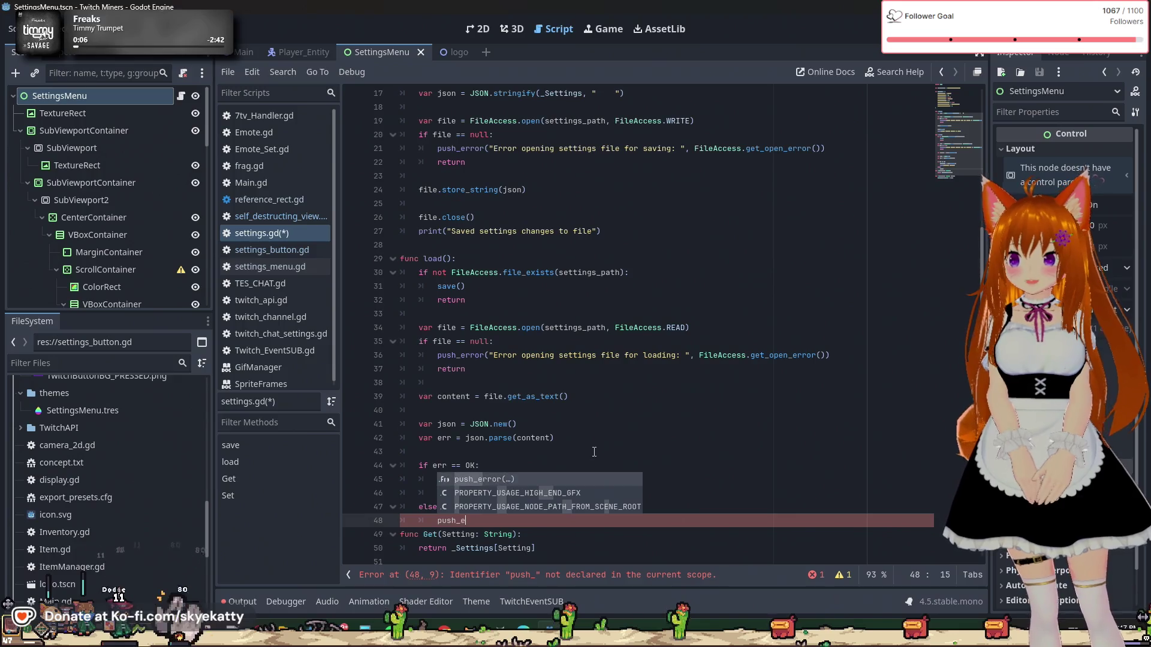
key("Return")
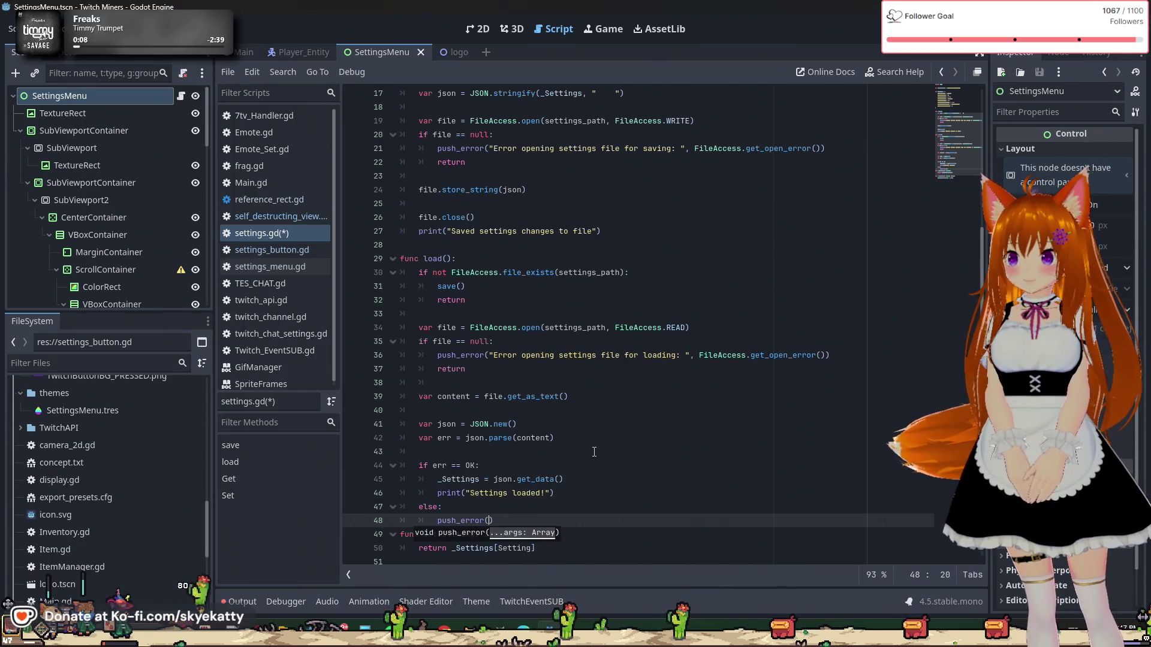
type("\"Error")
type(" parsing js")
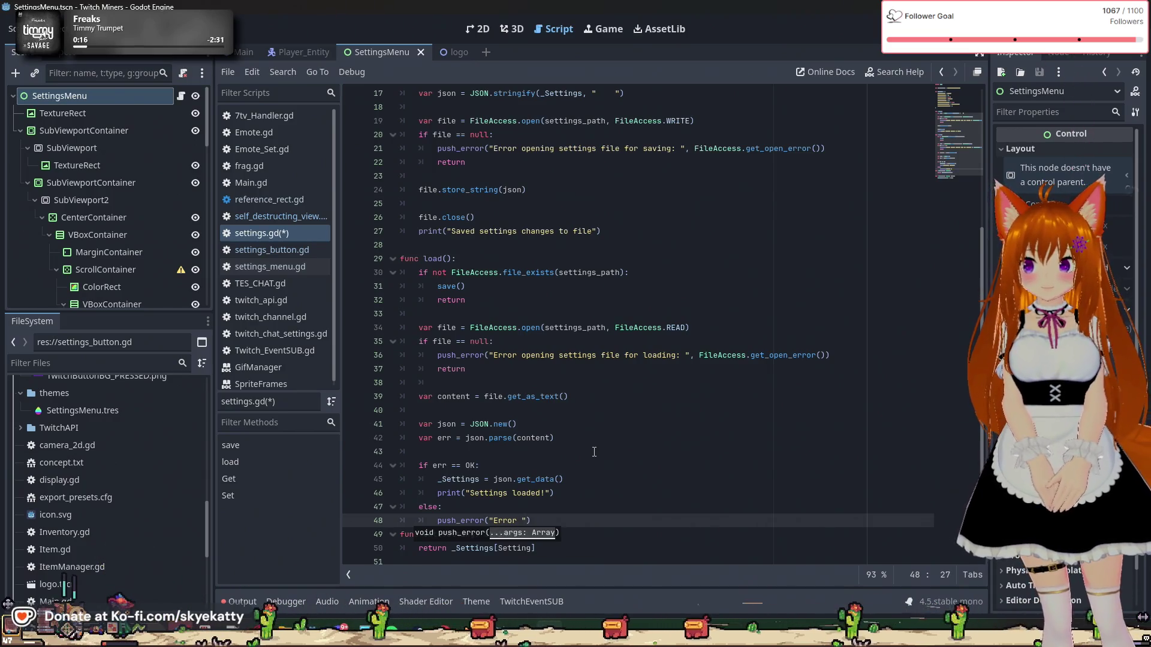
type("arsing js")
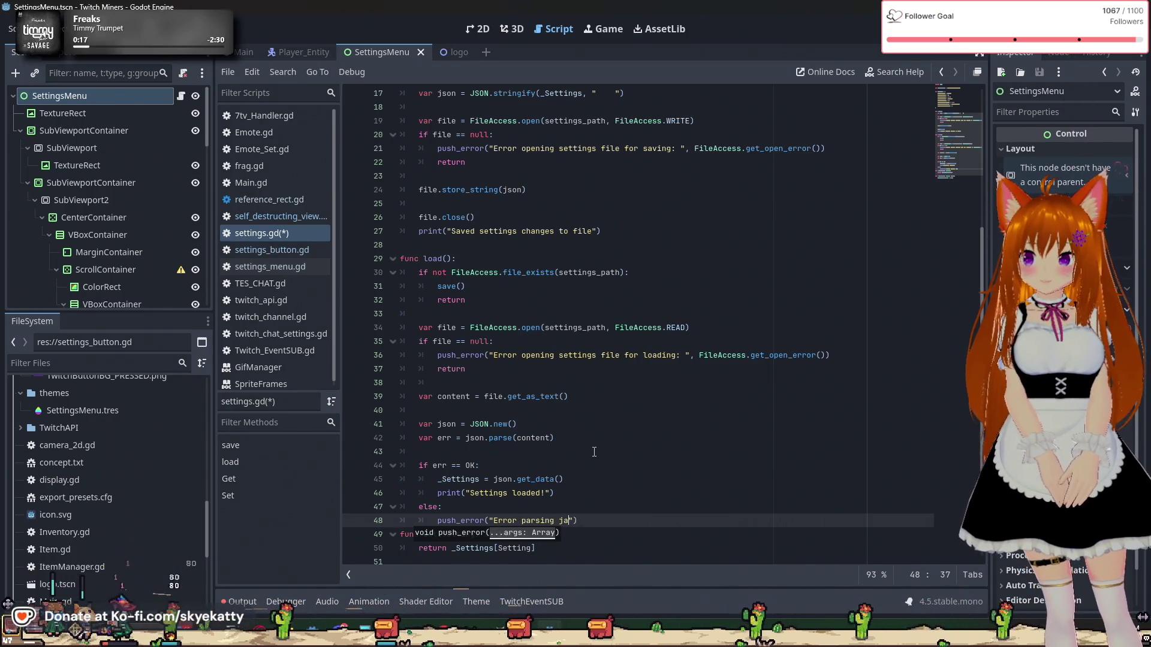
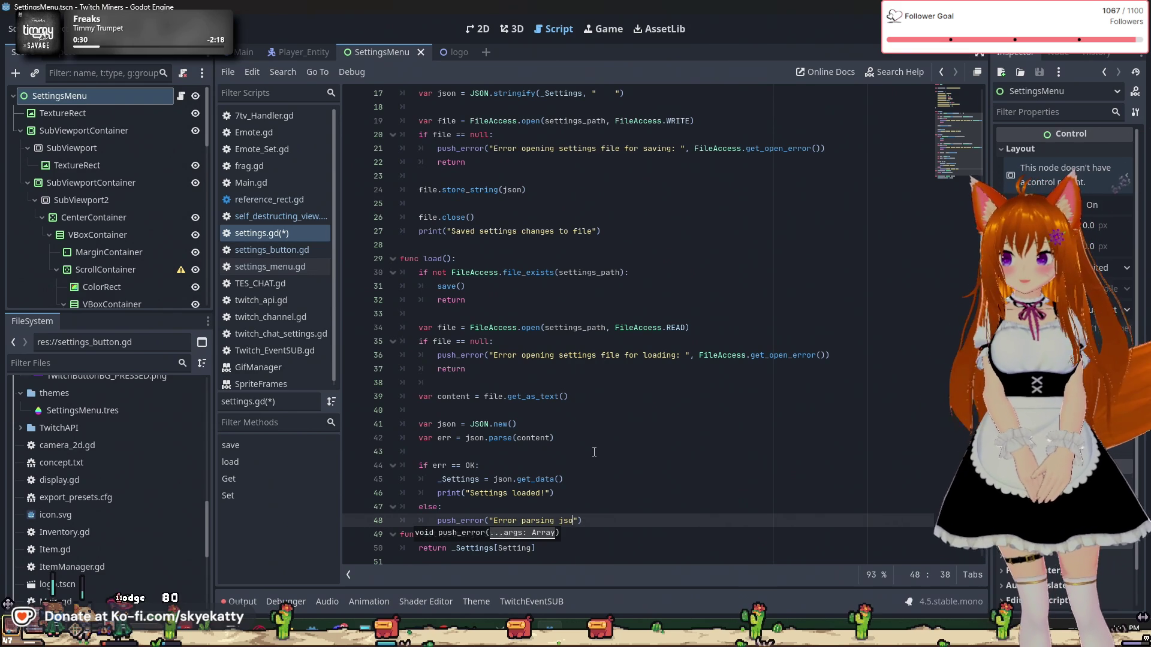
Step: Rewrite line 48's push_error as "Settings JSON parse error: ", json.get_error_message(), "at line", json.get_error_line()
key("BackSpace")
key("BackSpace")
key("BackSpace")
type("Settings ")
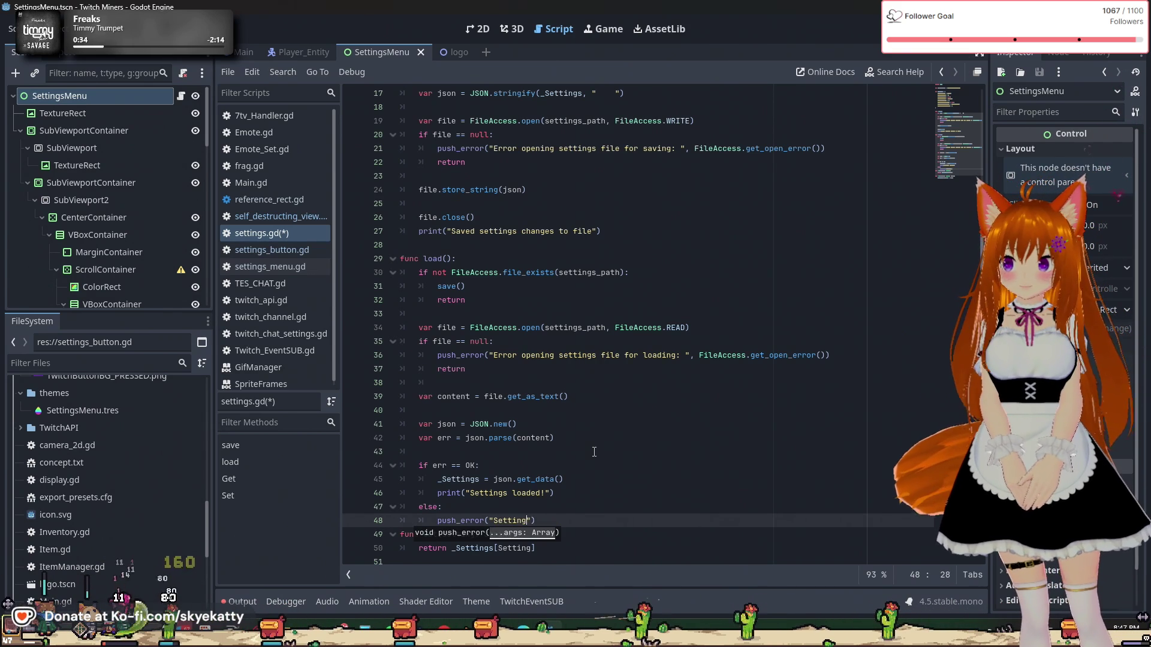
type("JSON parse ")
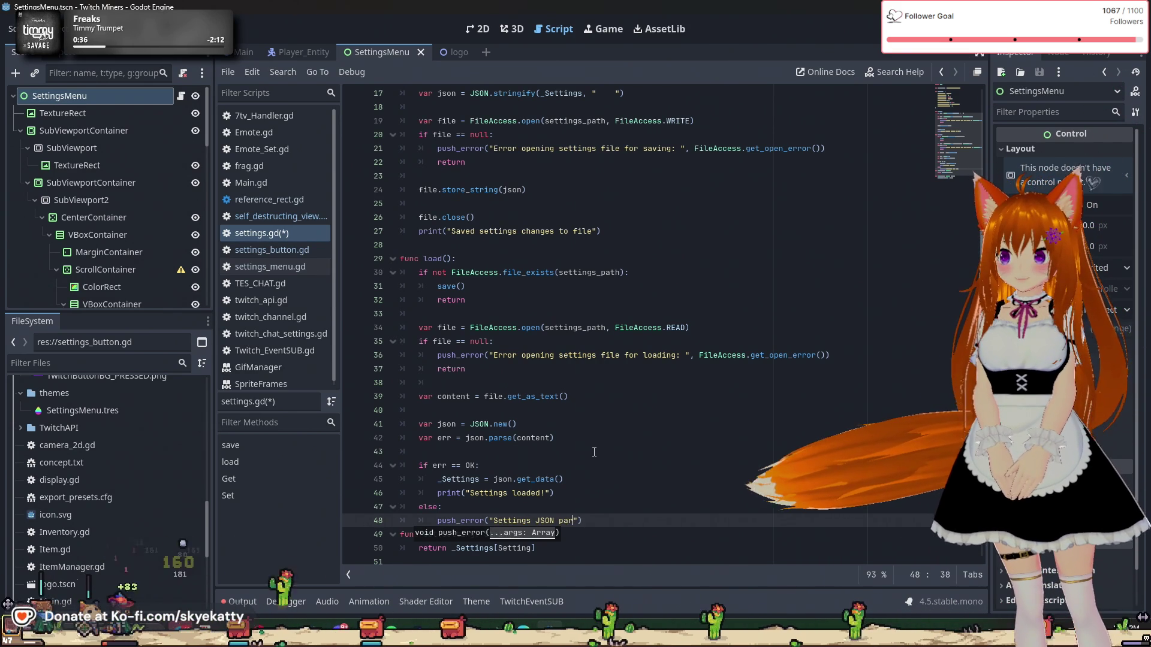
type("error: ")
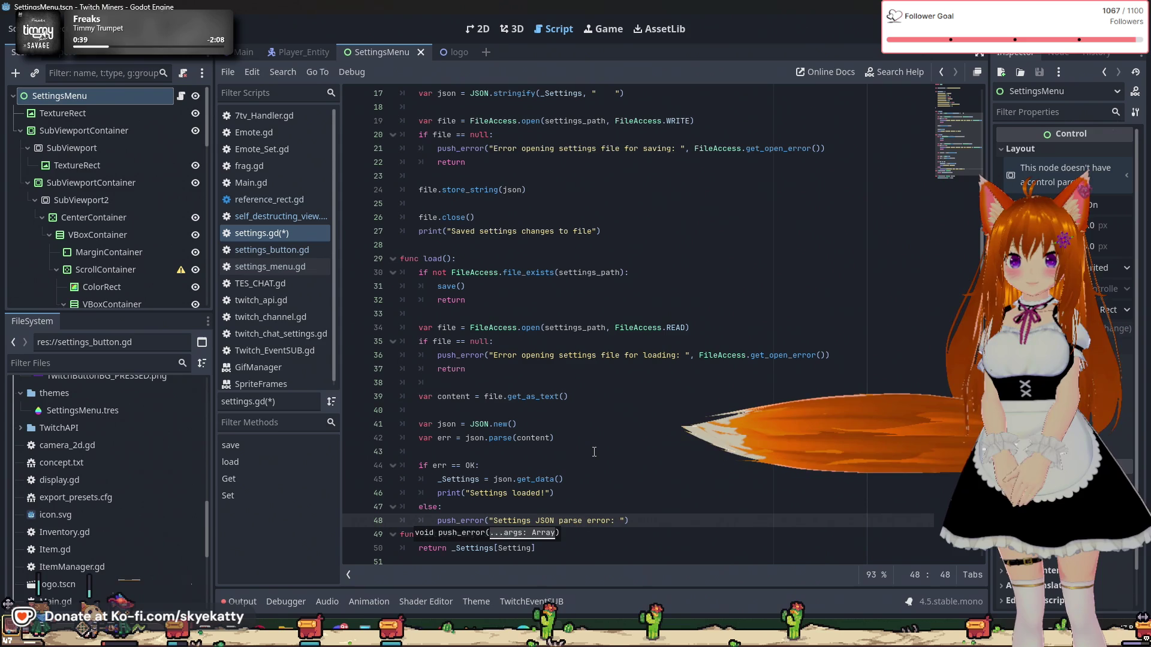
type("\", ")
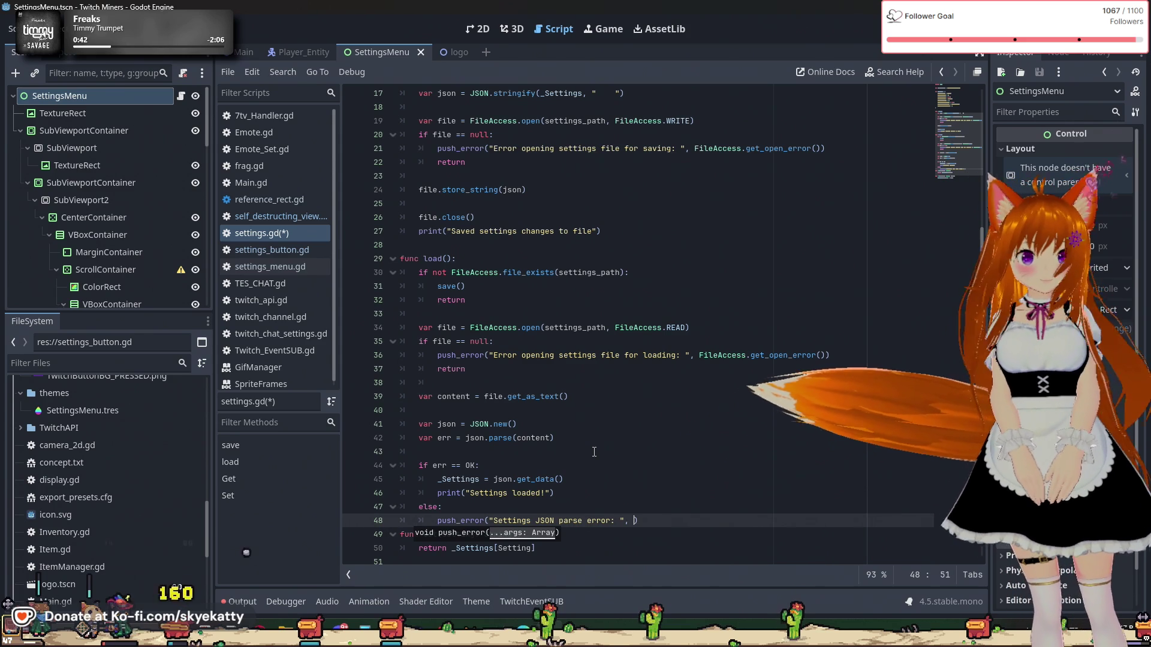
type("json.")
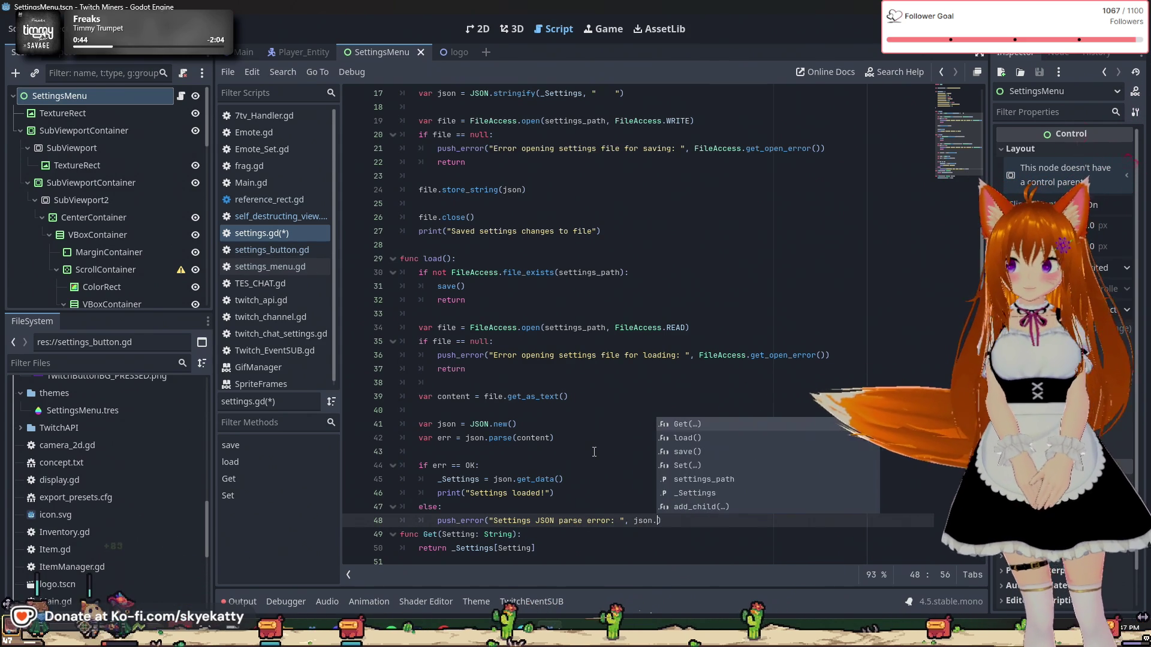
type("get")
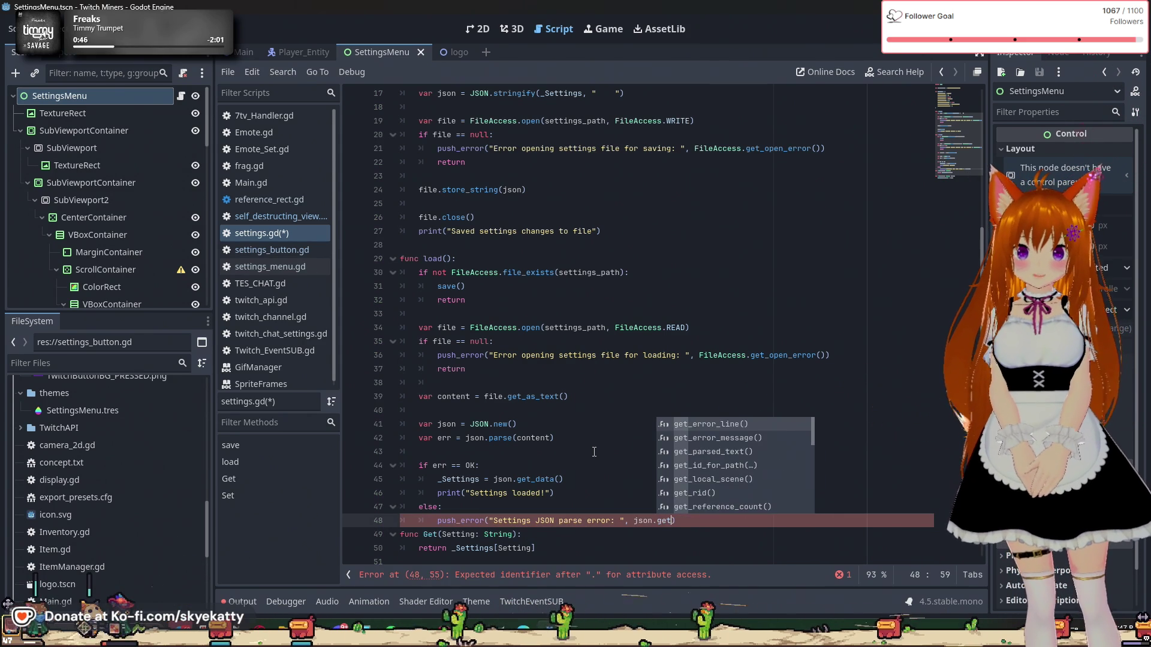
key("Down")
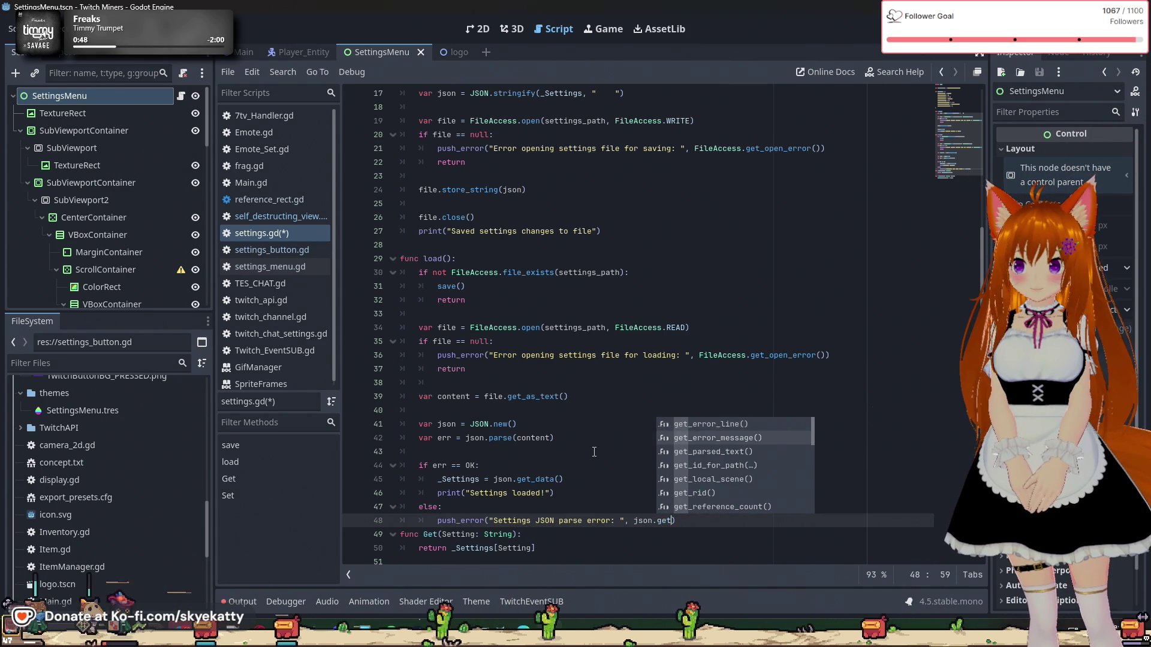
key("Return")
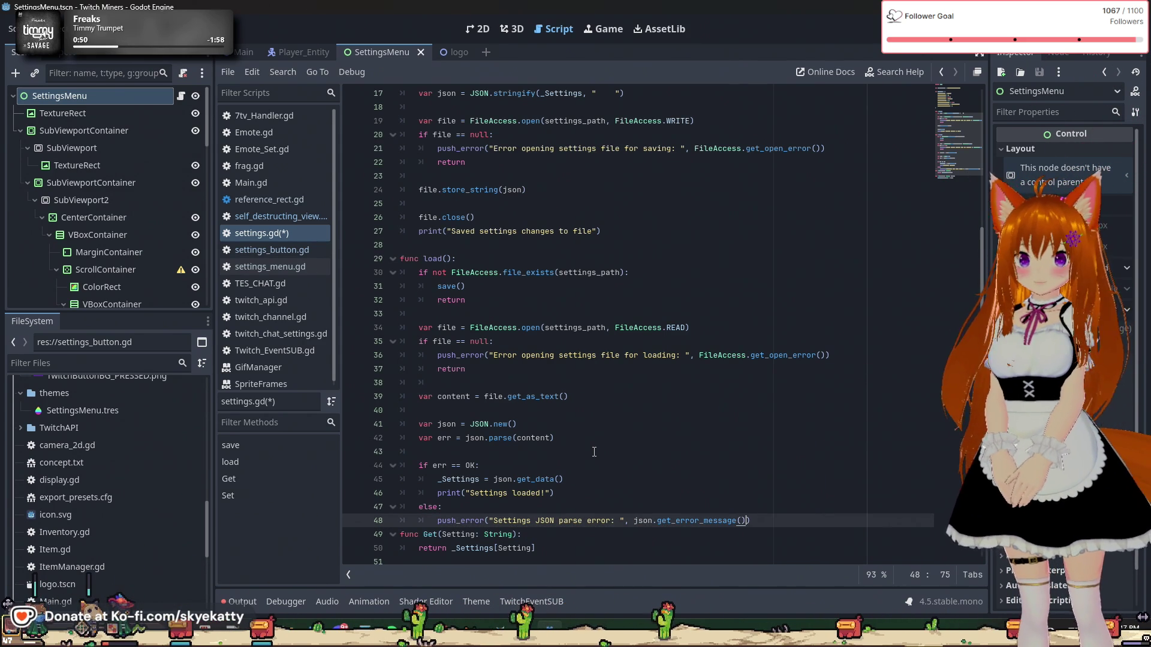
type(", ")
type("\"")
type("at line\"")
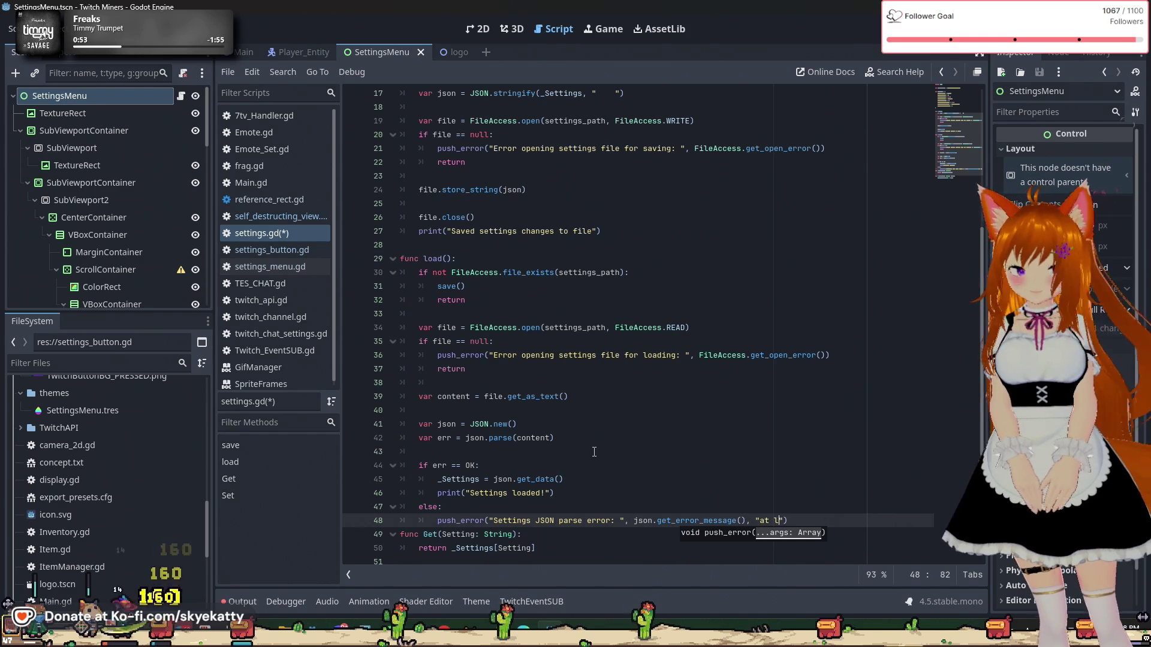
type(",")
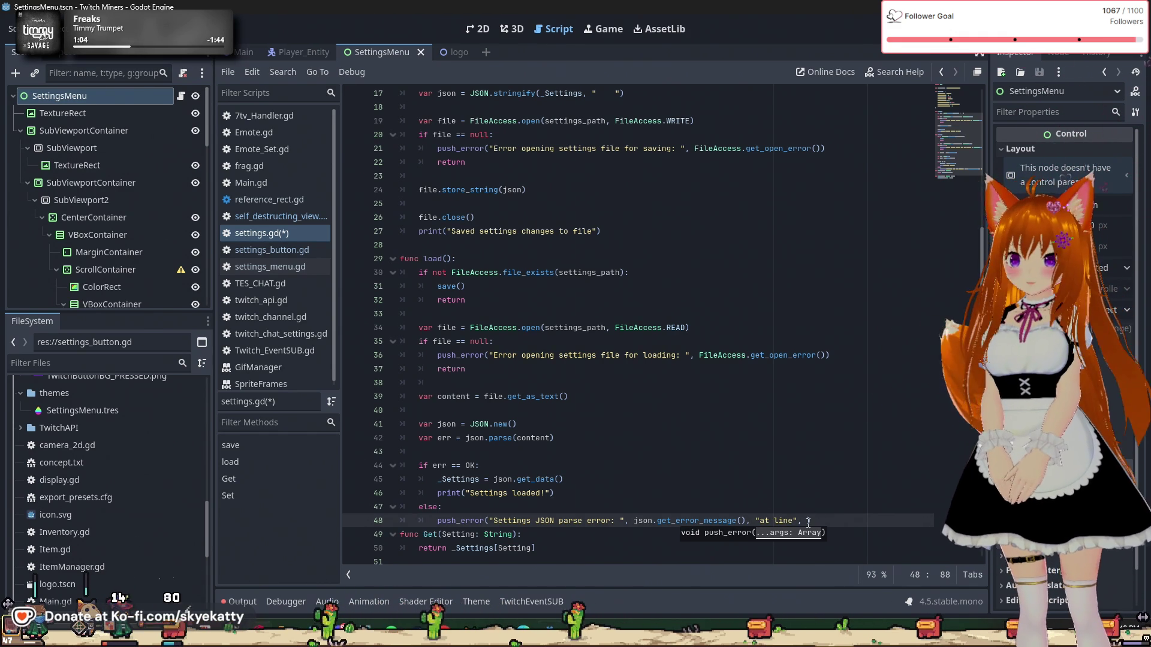
type("json.")
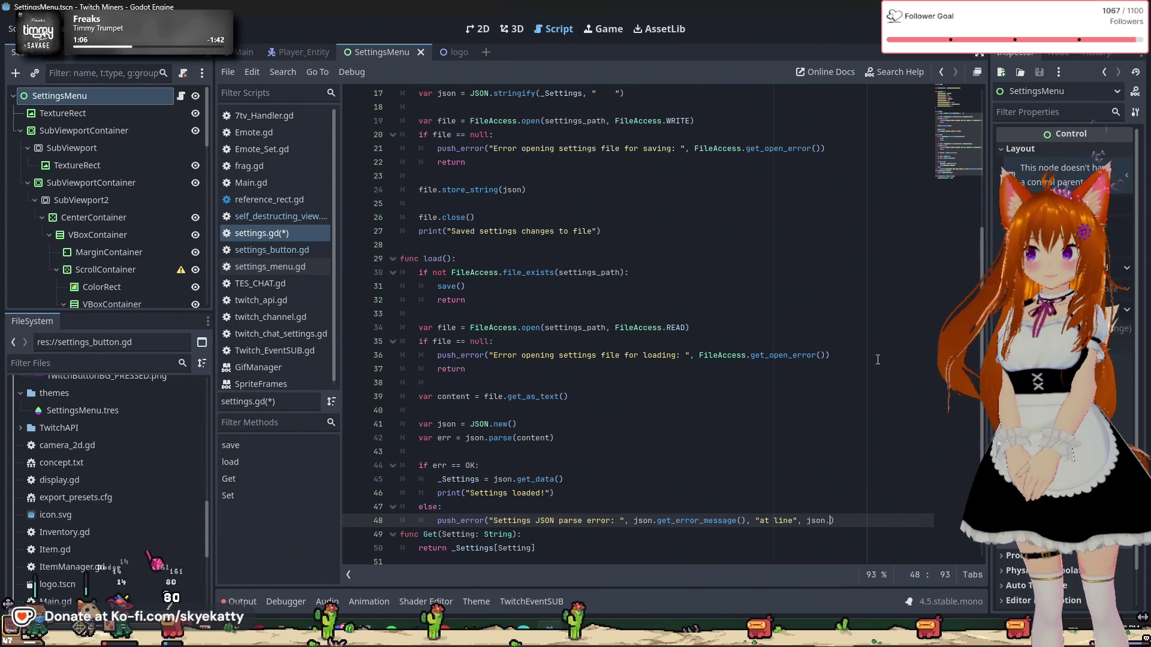
type("get")
key("Return")
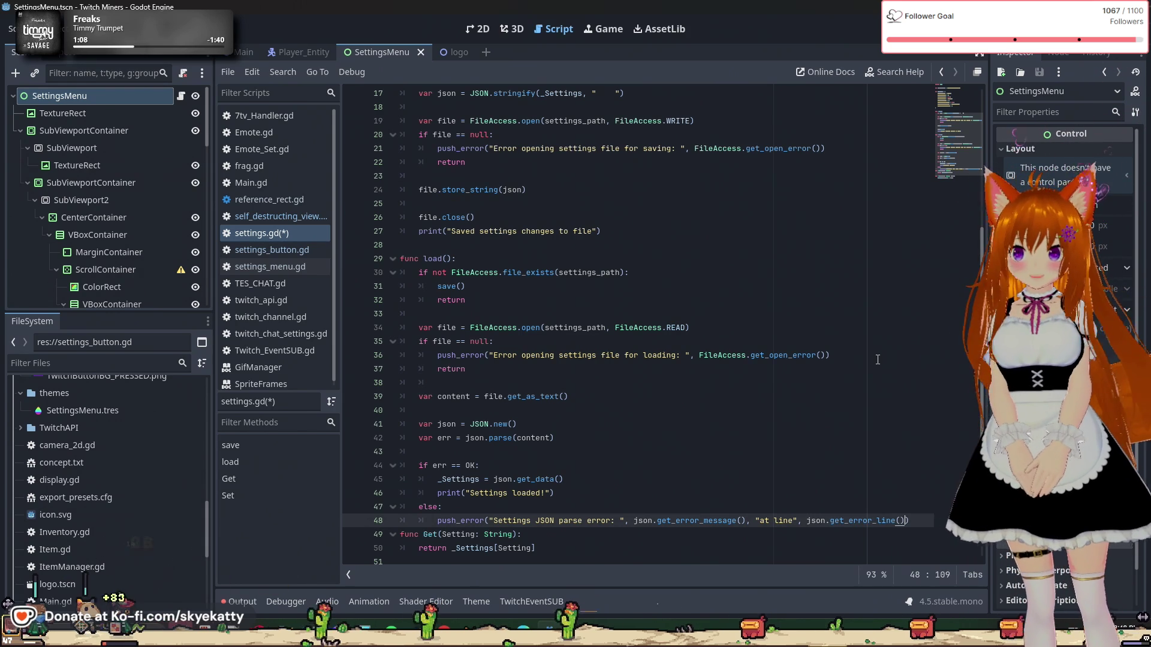
key("Right")
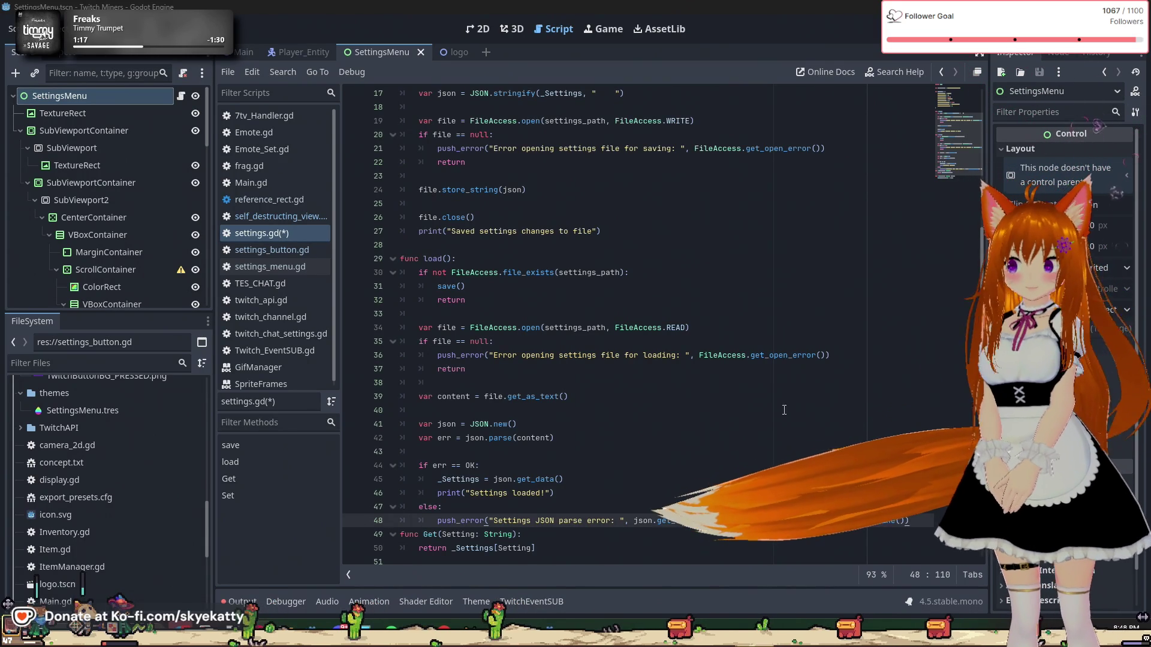
scroll(635, 323, "down", 1)
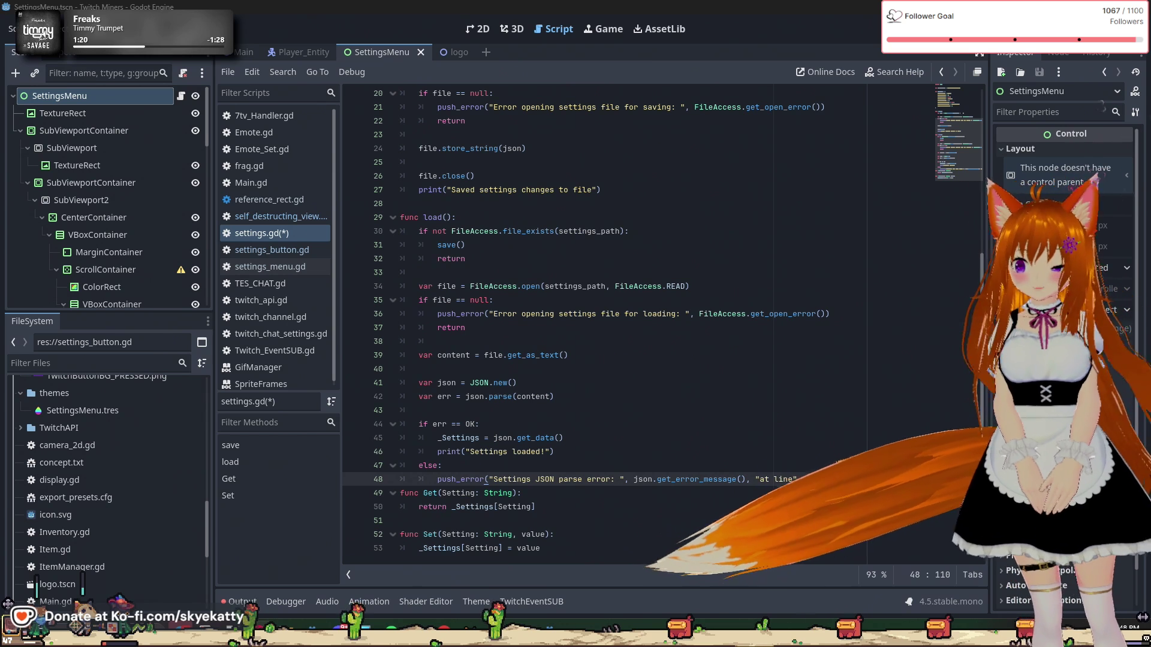
key("Return")
key("Return")
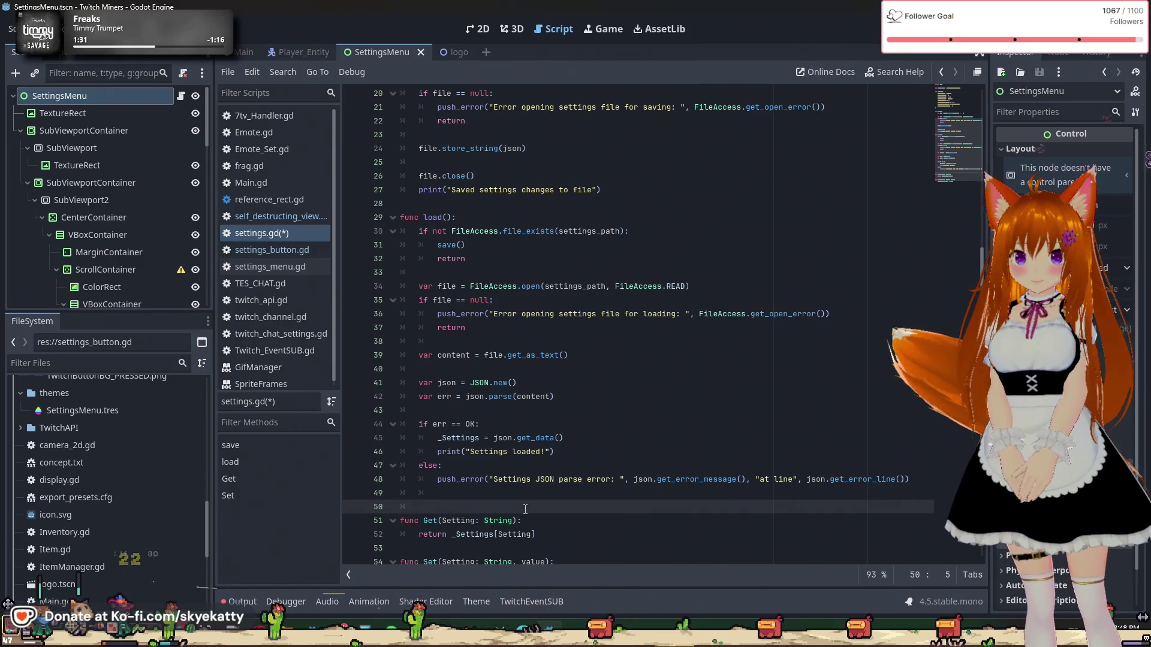
Step: Add file.close() on line 50 after the JSON parse check in load
type("file.")
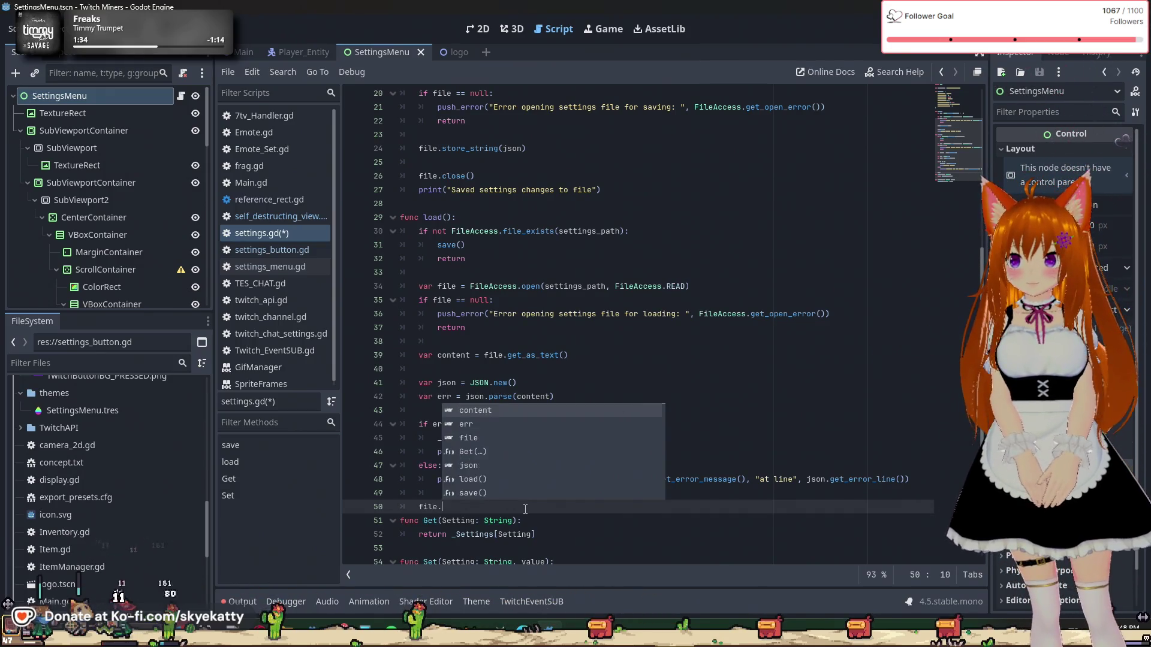
type("close(")
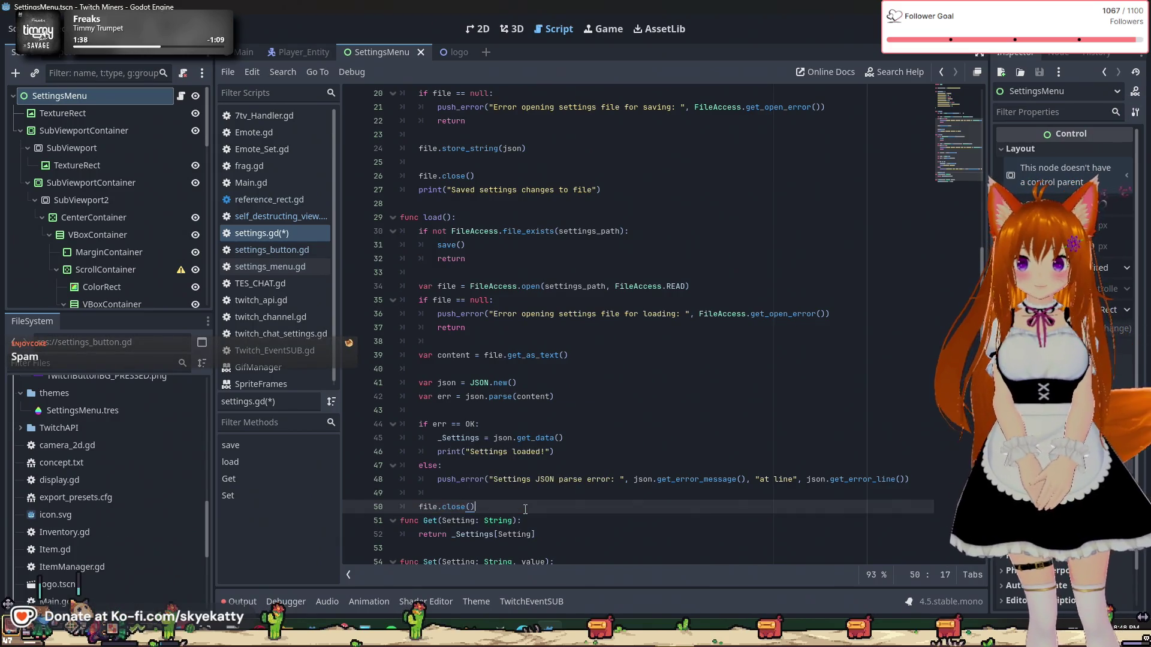
key("Return")
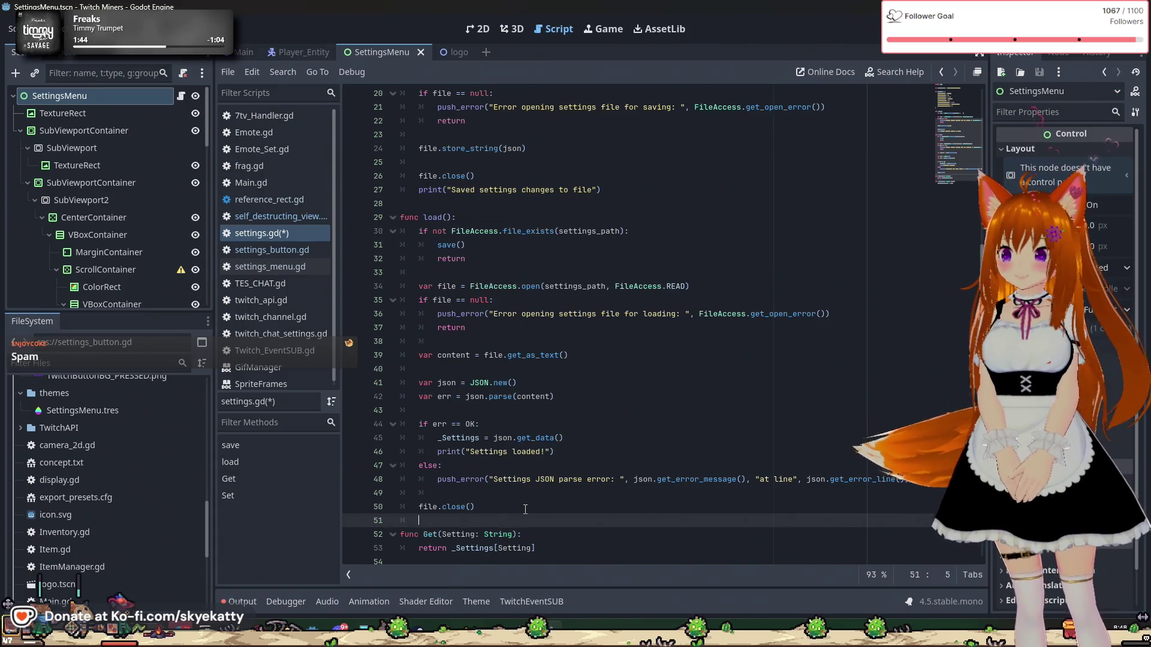
right_click(525, 509)
scroll(465, 232, "up", 6)
Step: Insert func _ready(): below the _Settings dictionary with a load() call as its body
left_click(452, 287)
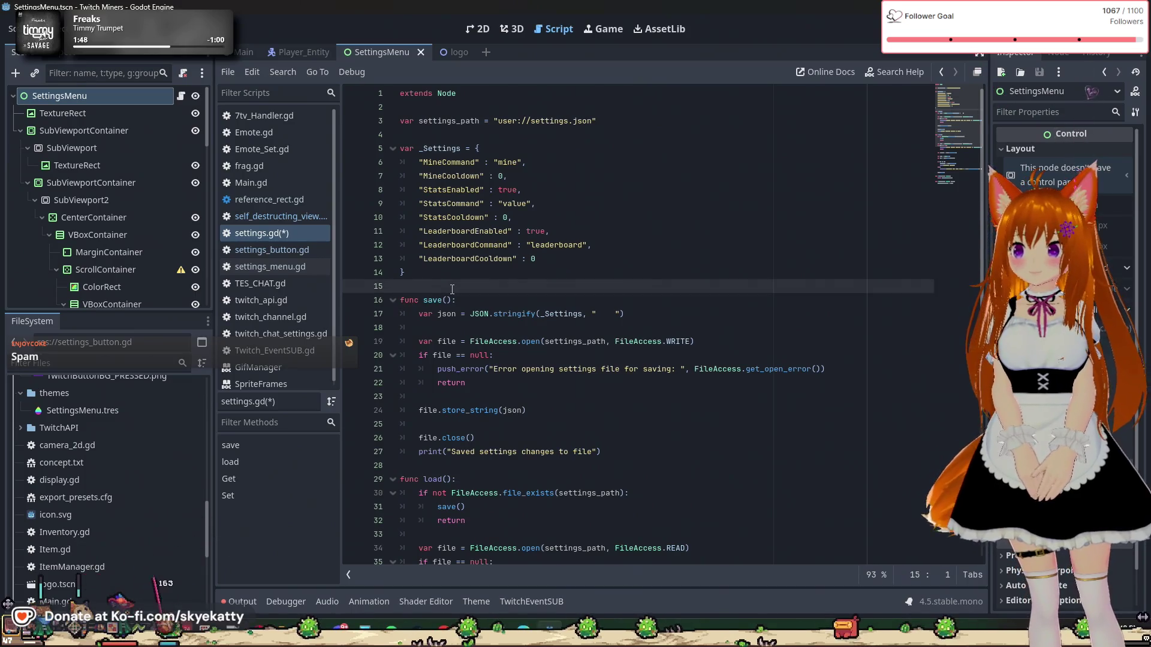
key("Return")
type("func")
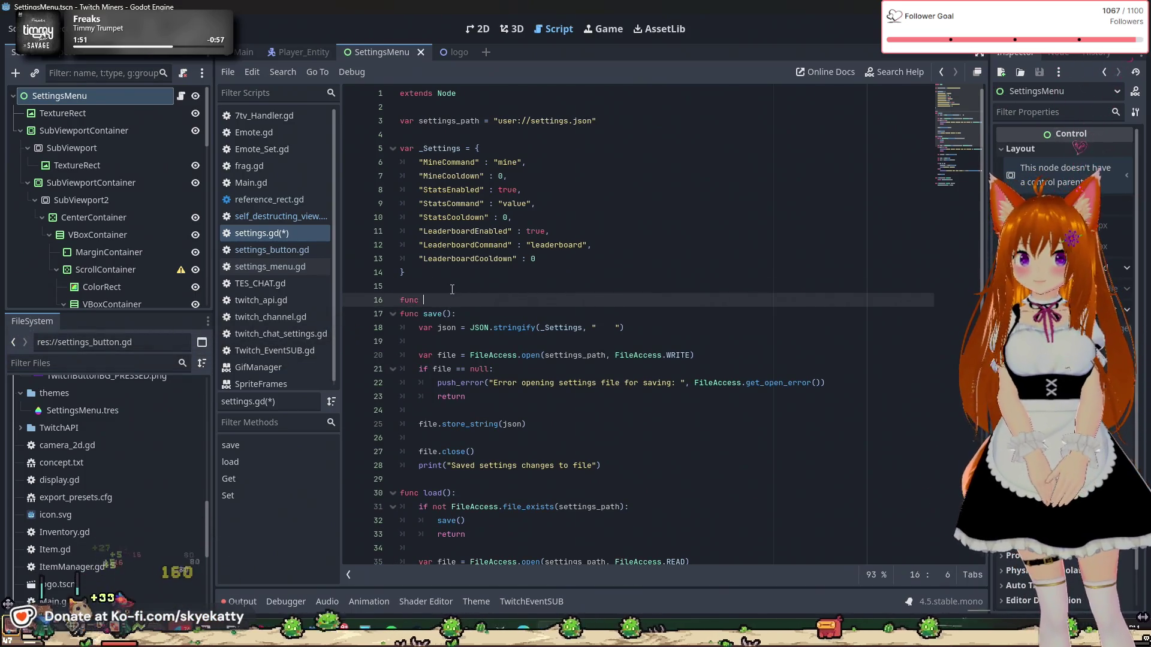
type("_read")
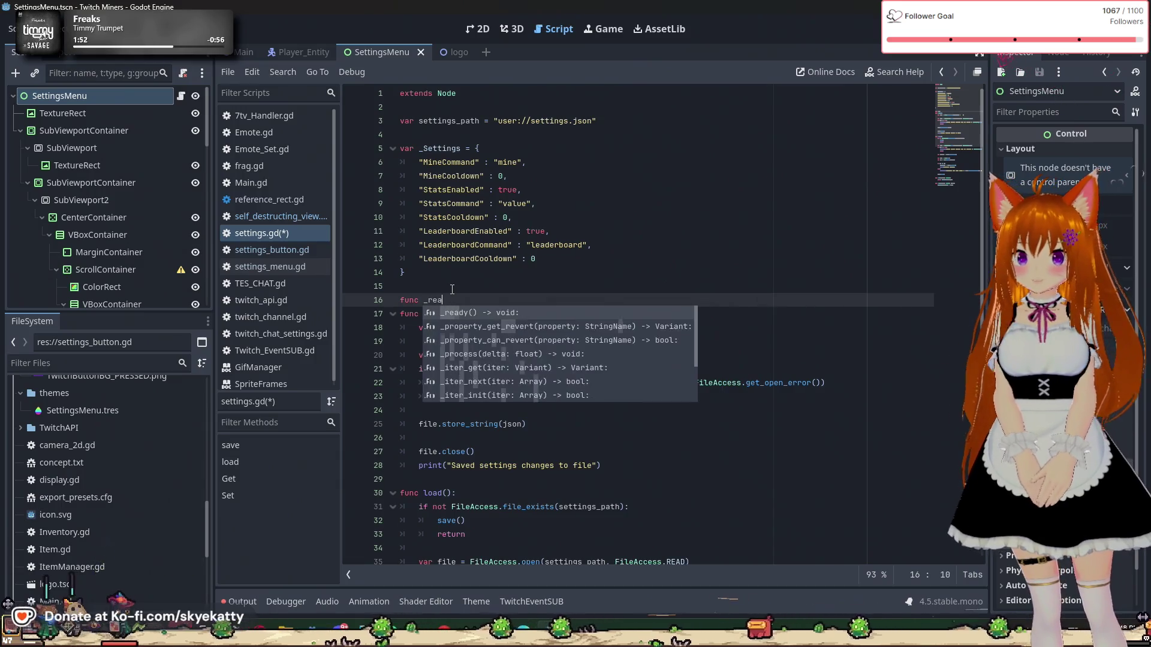
type("y():")
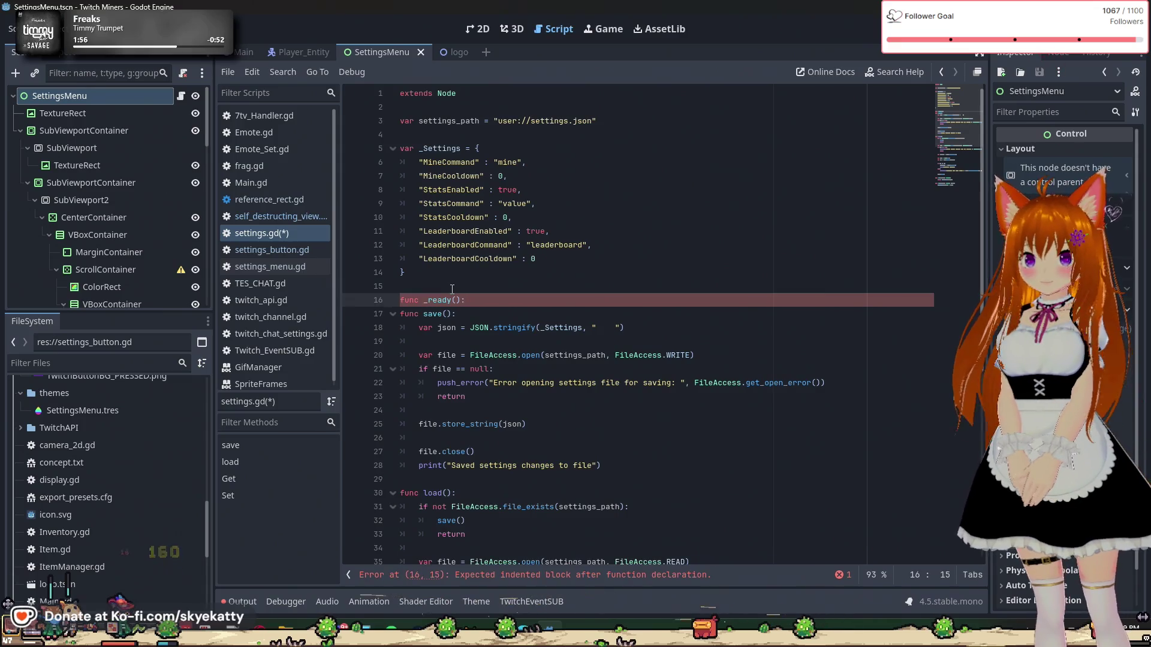
key("Return")
type("load")
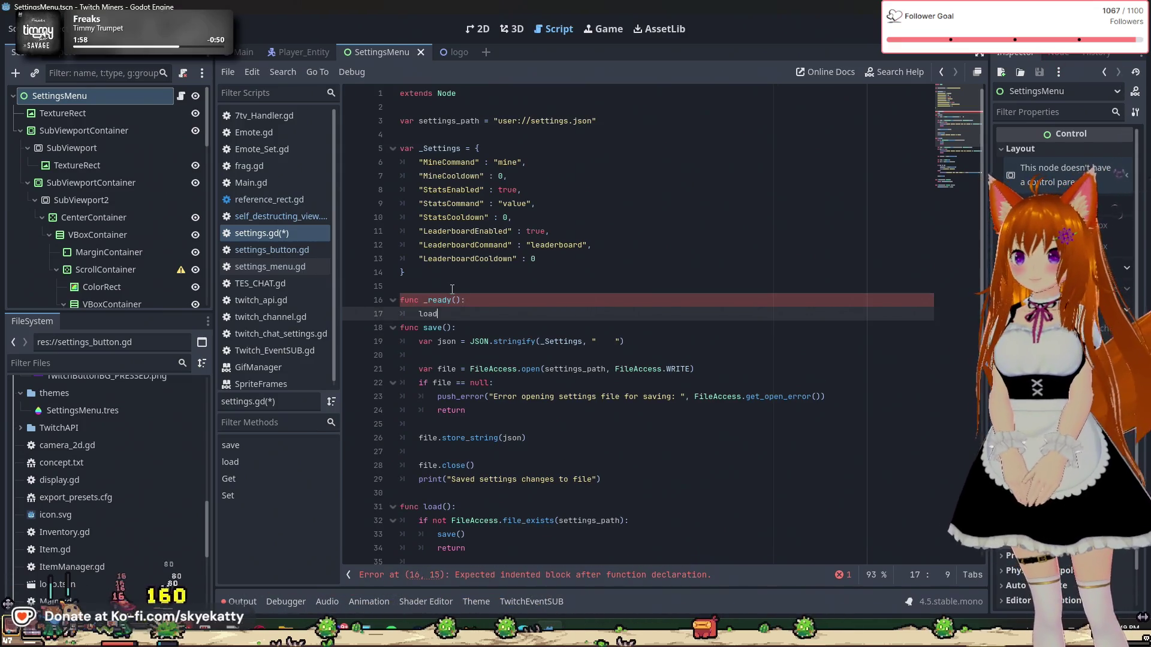
type("()")
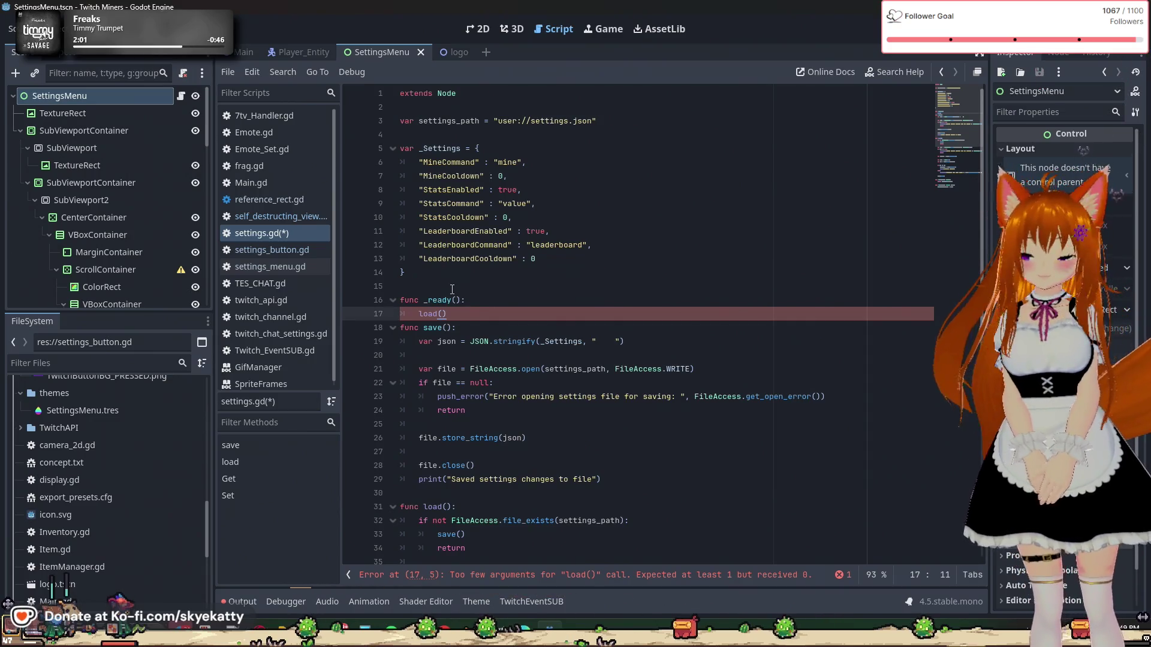
key("Return")
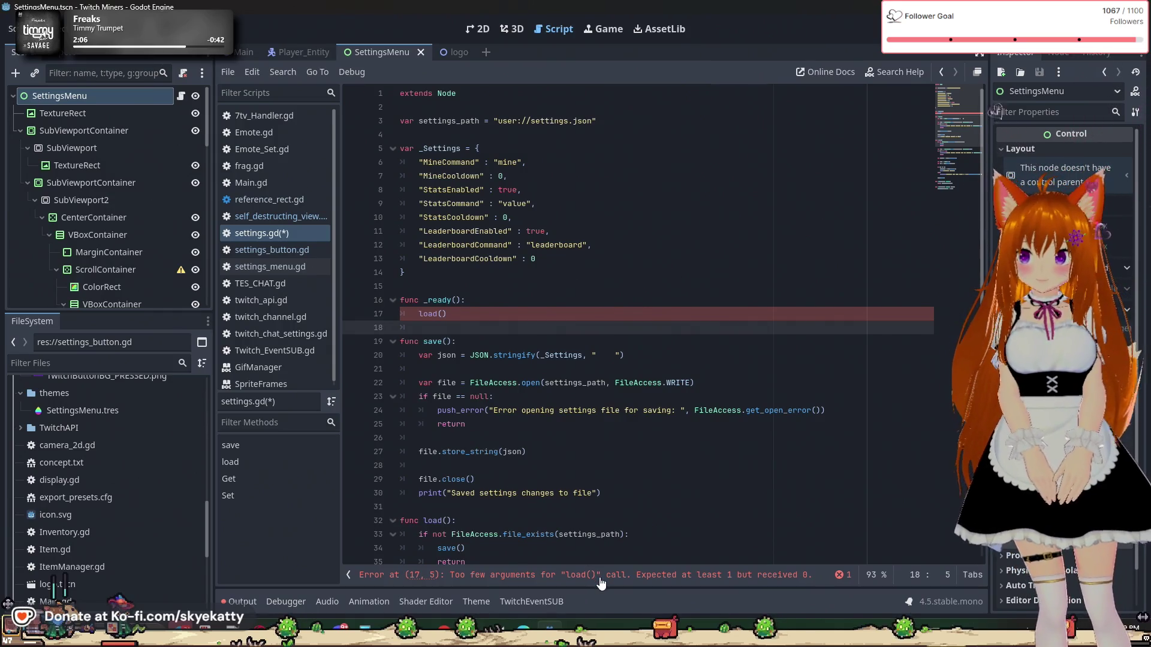
scroll(596, 535, "down", 2)
scroll(596, 534, "up", 2)
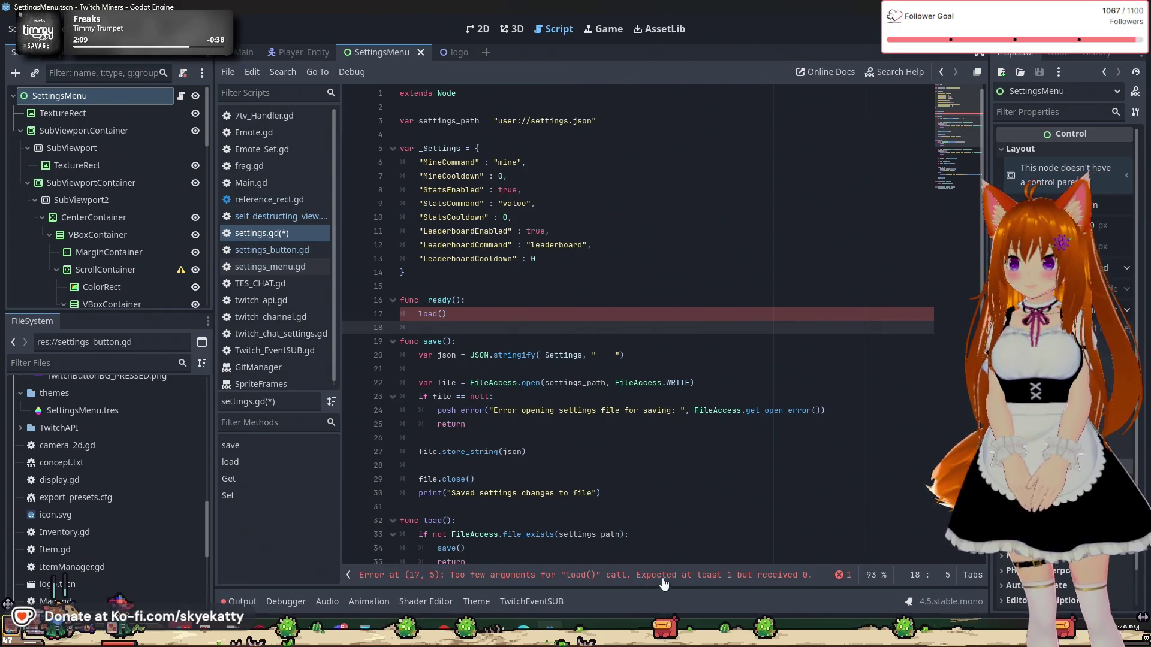
Step: Rename the function headers to load_settings and save_settings
left_click(442, 519)
type("_")
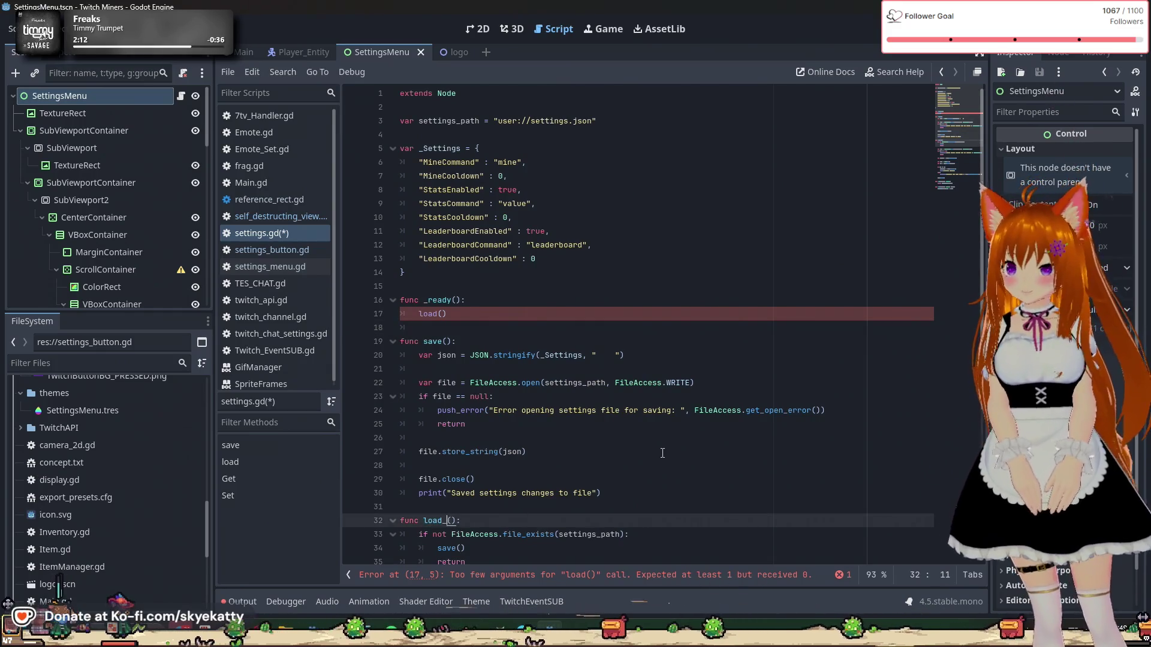
type("s")
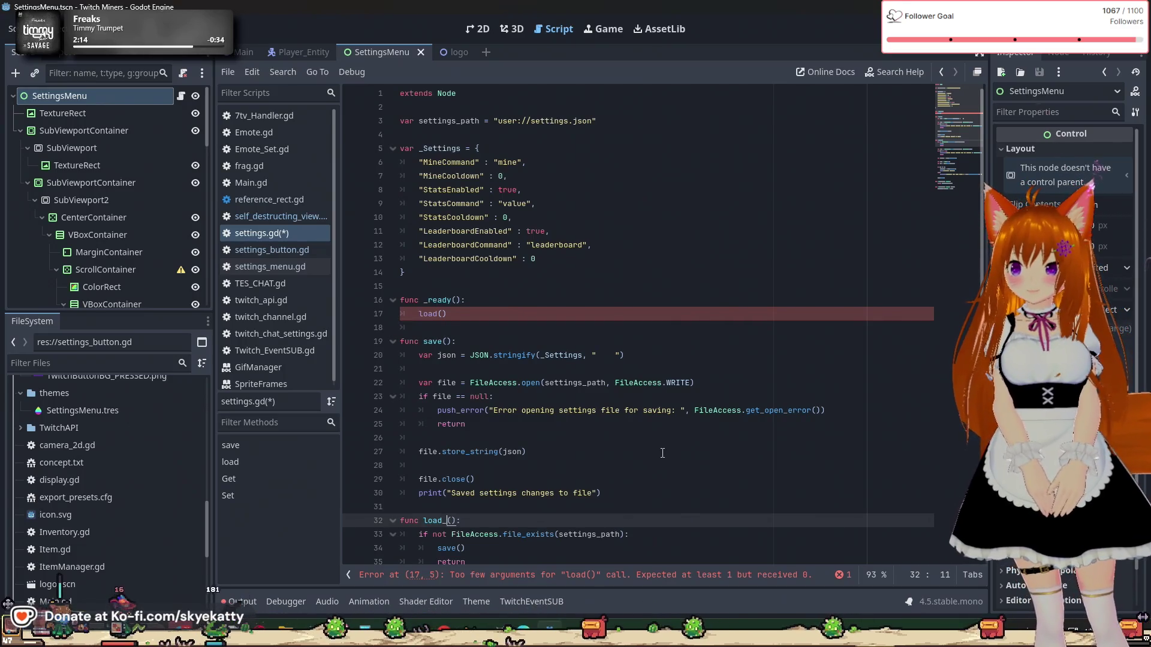
type("settings")
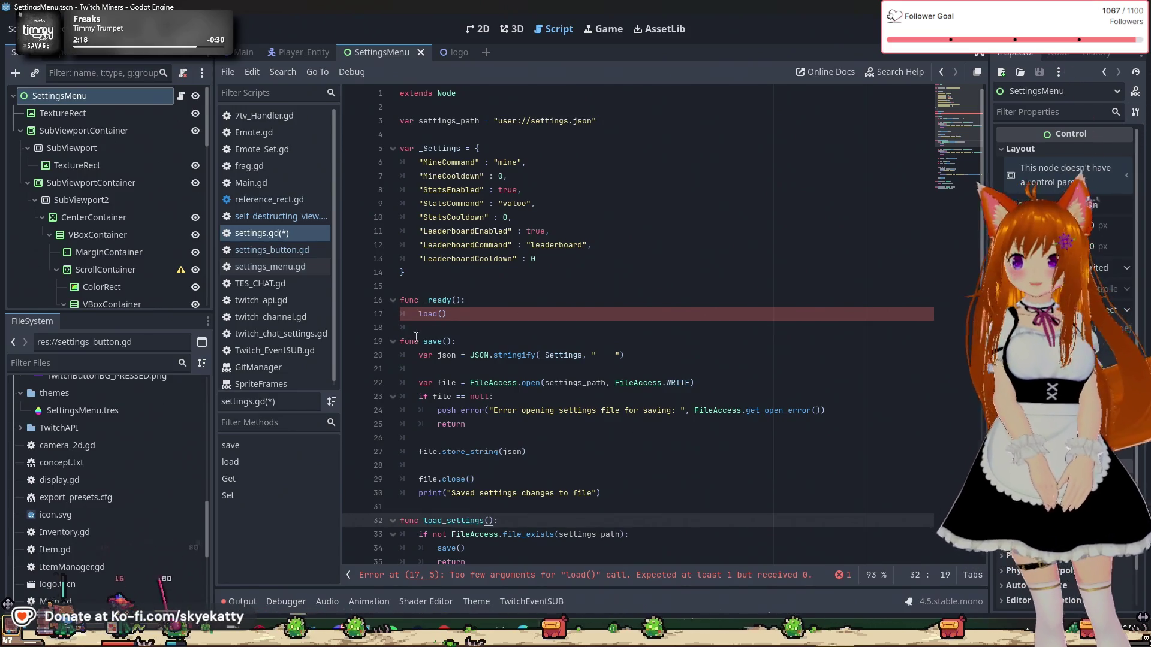
left_click(444, 342)
type("settings")
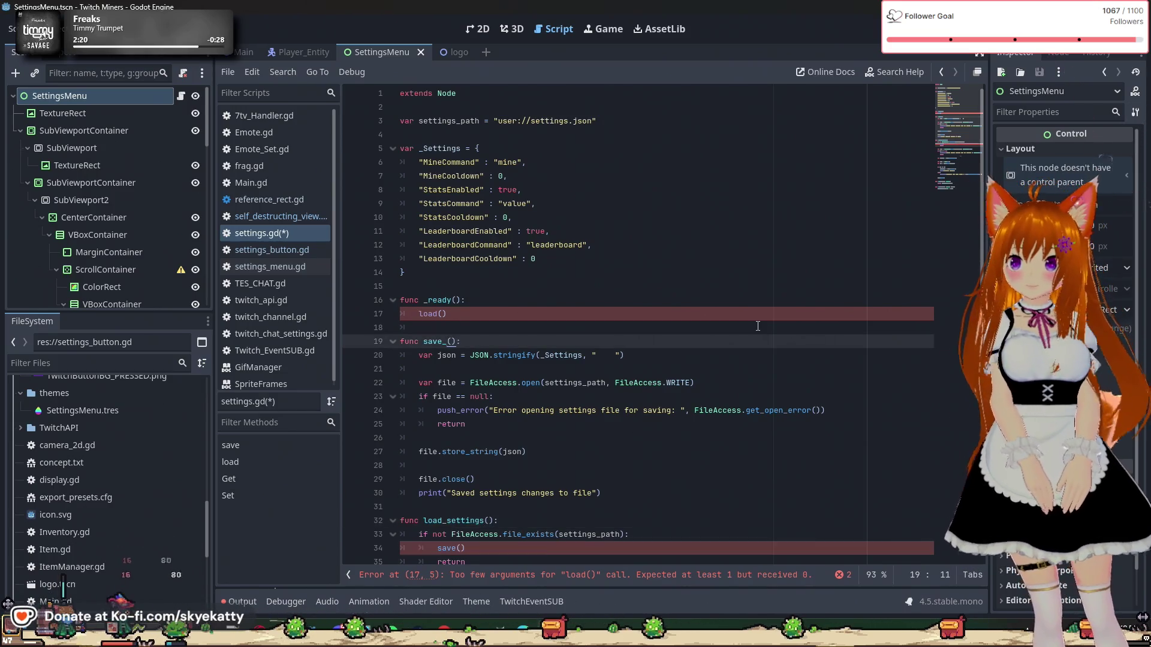
left_click(600, 382)
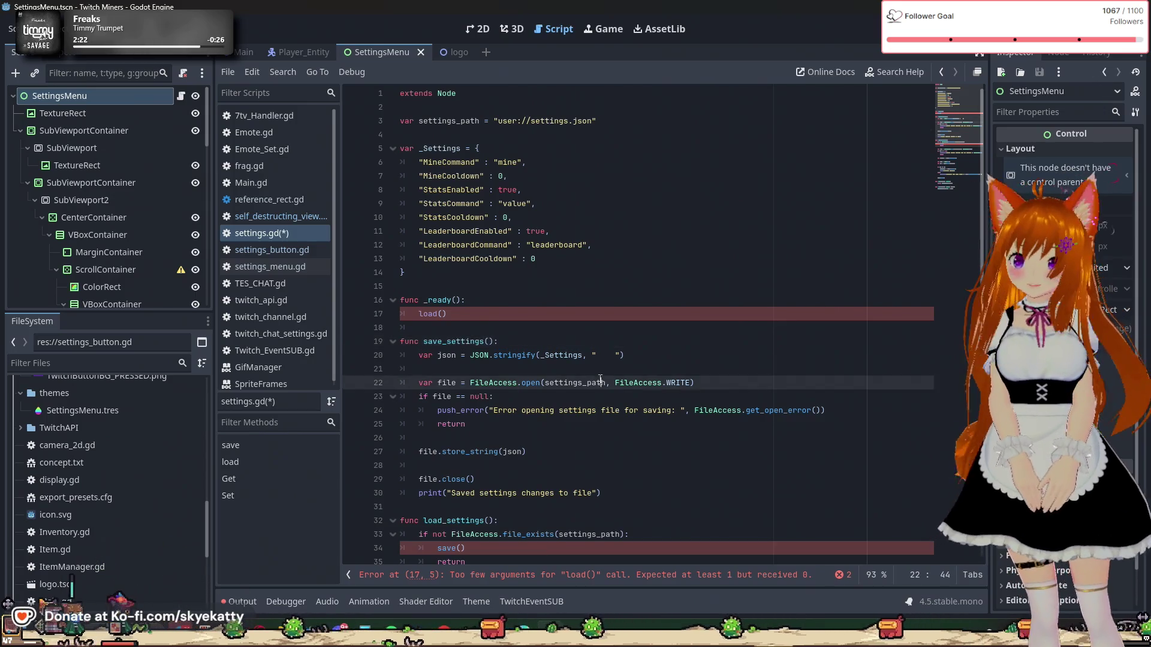
Step: Change the save() call on line 34 to save_settings() and _ready's load() to load_settings()
left_click(521, 534)
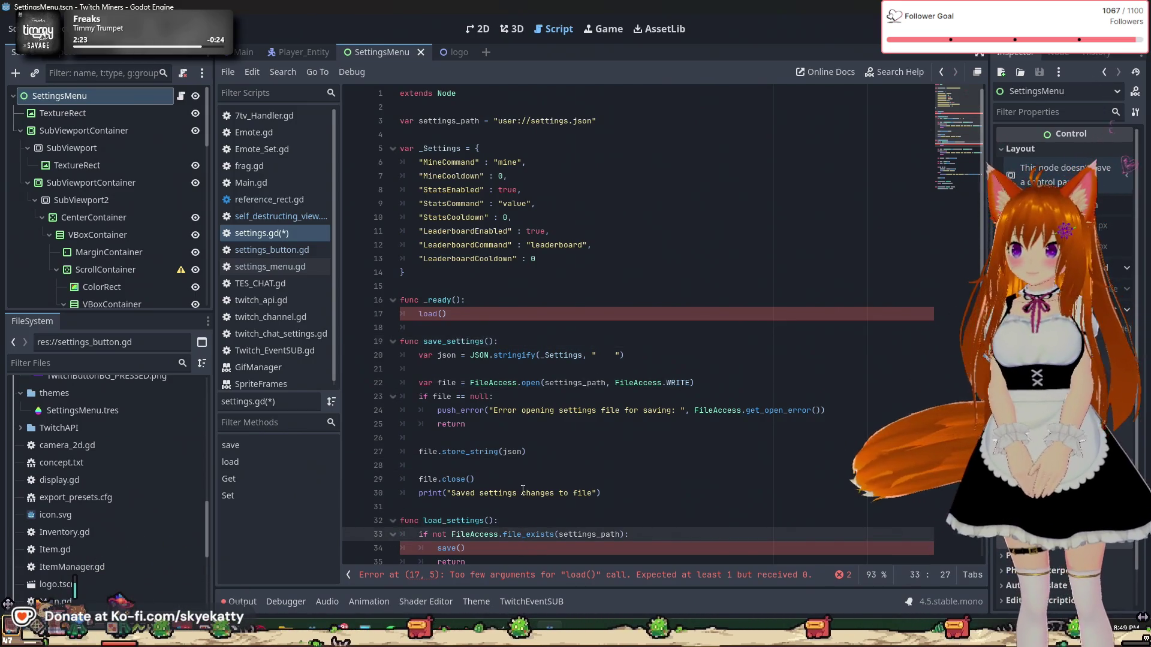
scroll(523, 491, "down", 1)
left_click(456, 509)
type("_se")
key("Return")
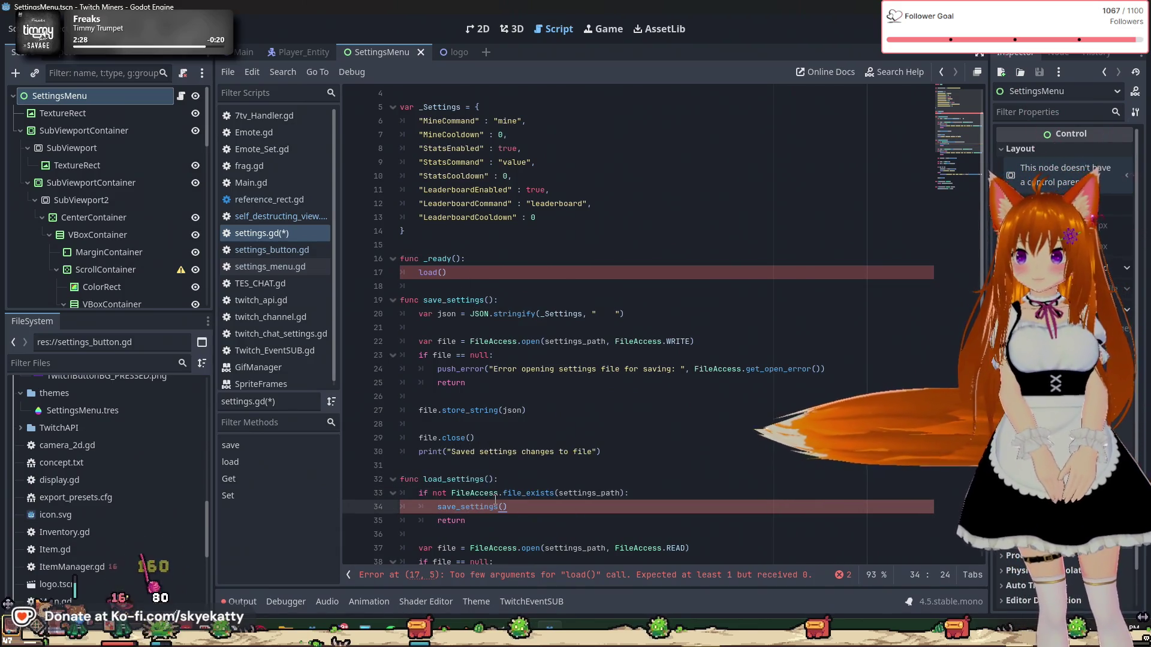
left_click(533, 370)
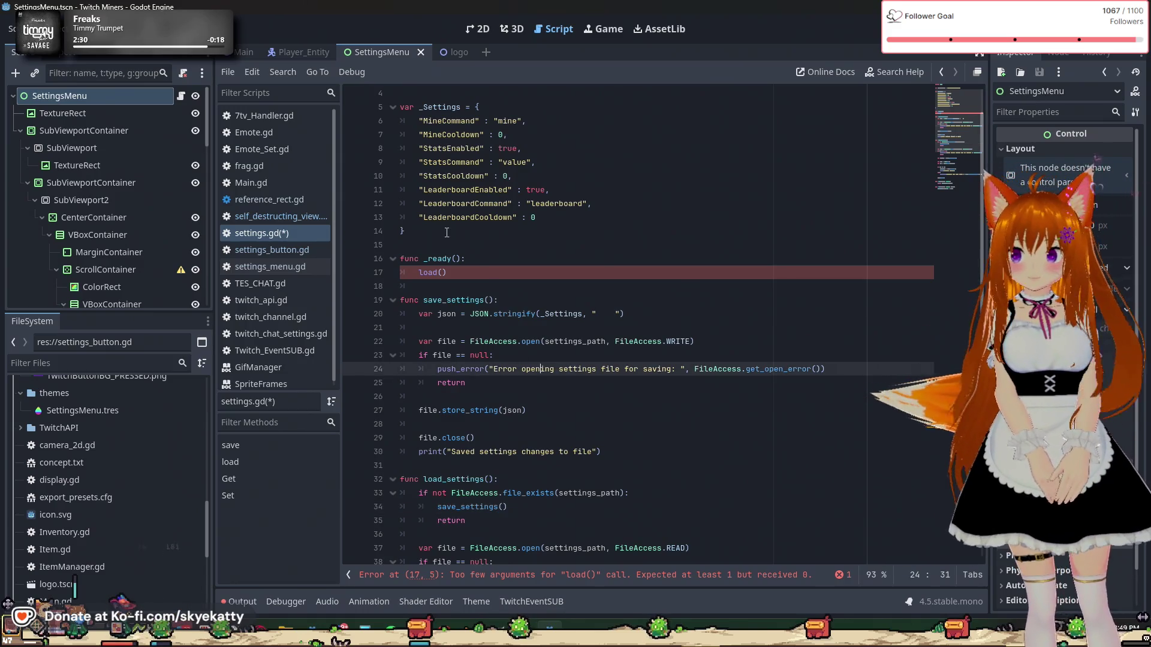
left_click(476, 278)
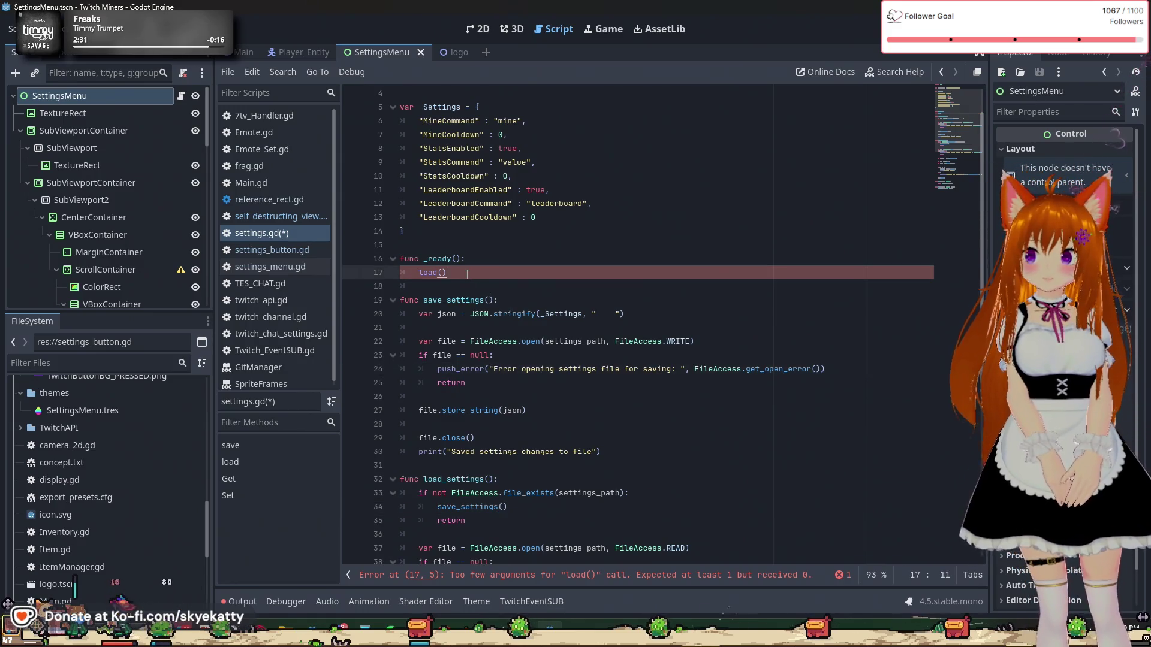
key("Left")
key("Left")
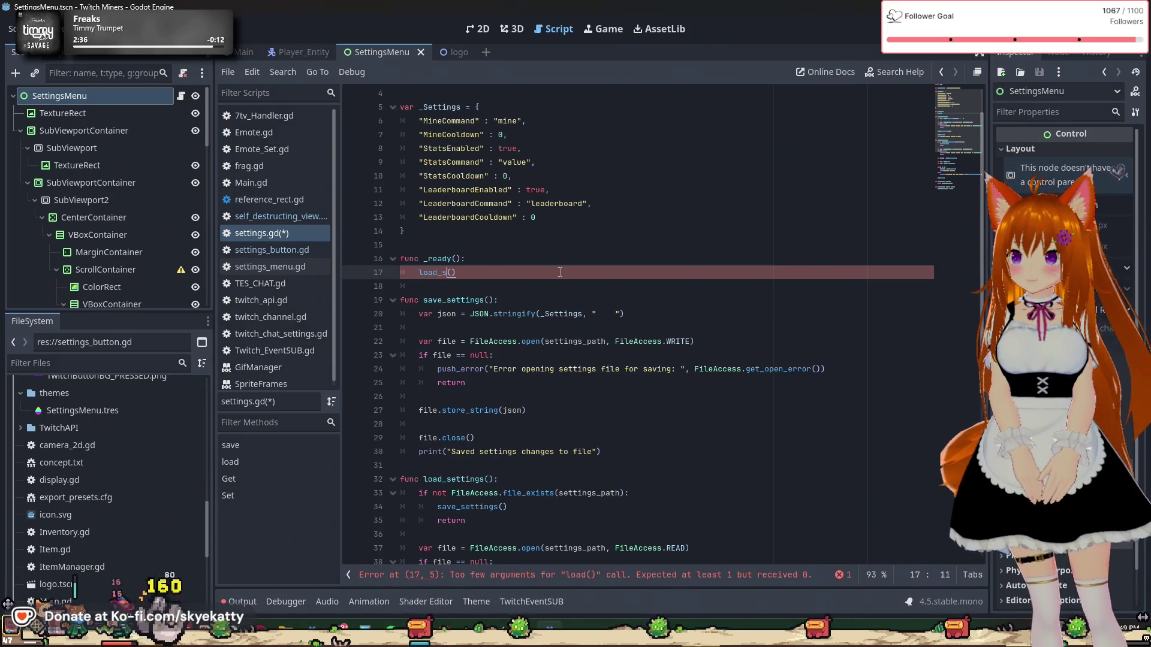
type("_settings")
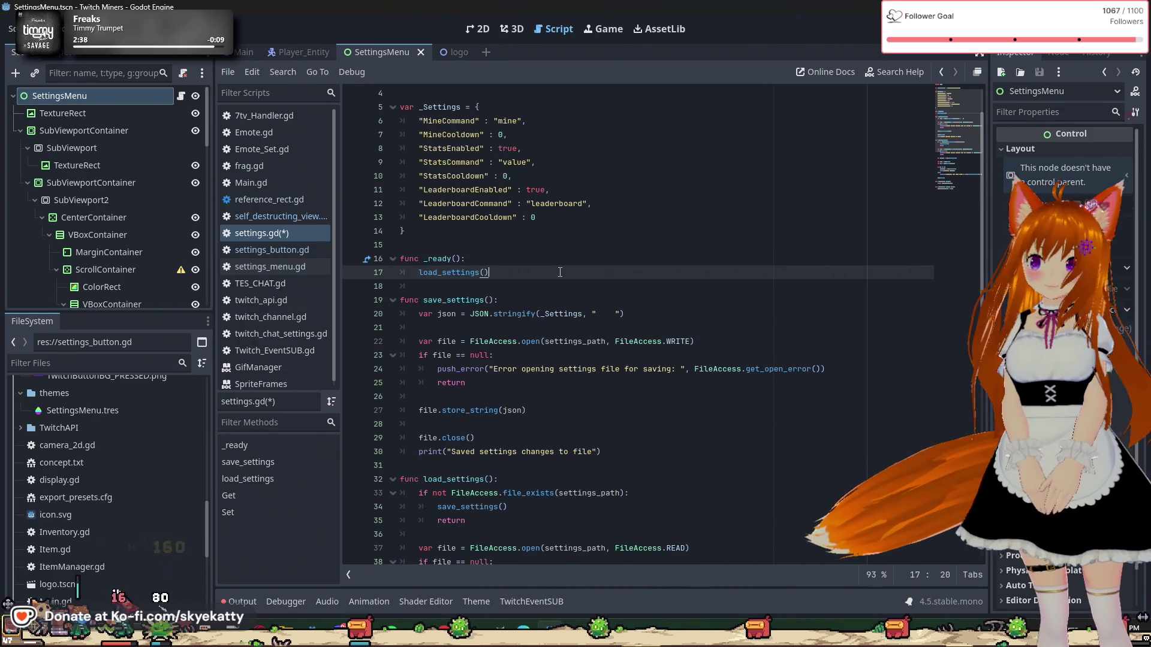
left_click(567, 328)
scroll(577, 440, "down", 2)
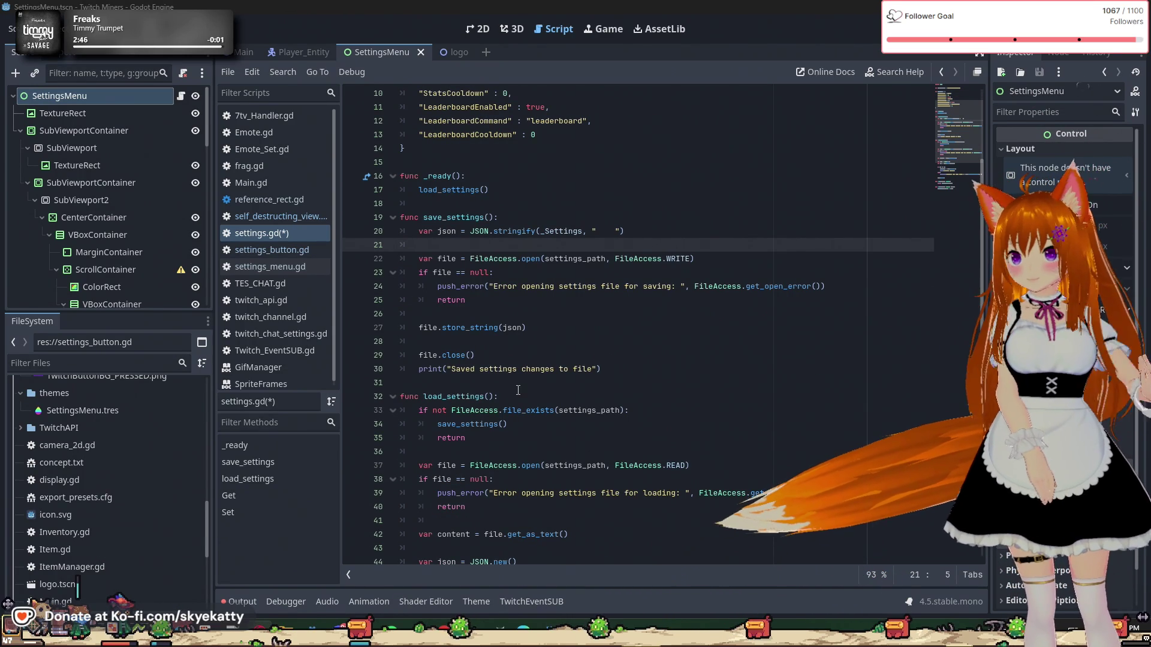
scroll(518, 390, "down", 5)
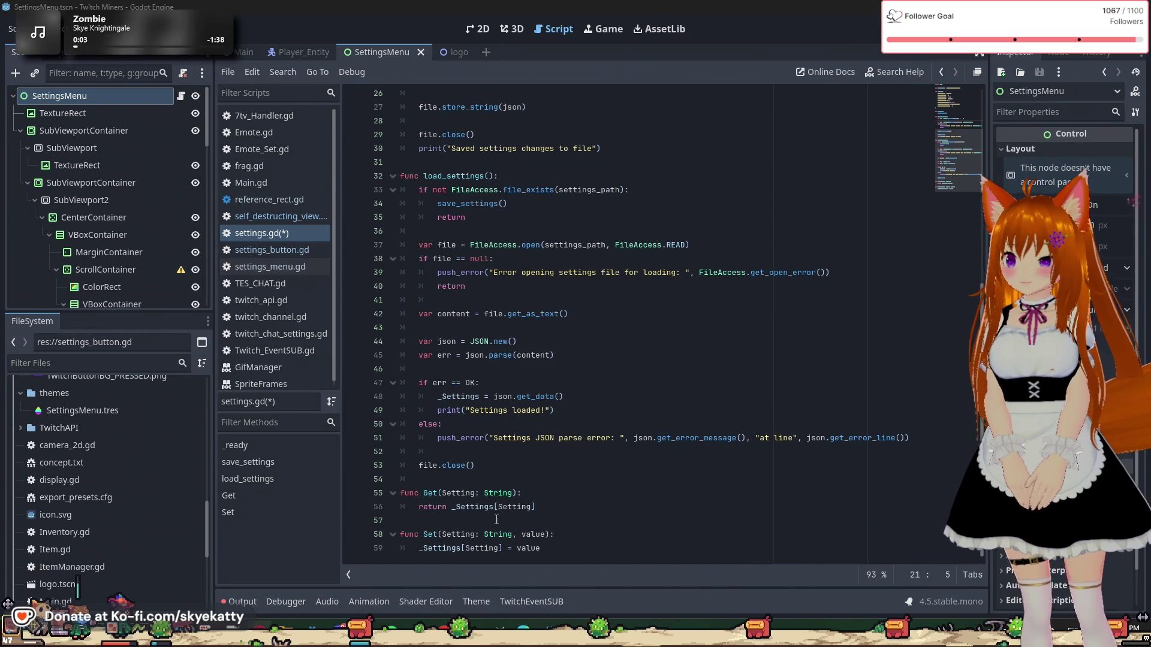
scroll(576, 536, "up", 3)
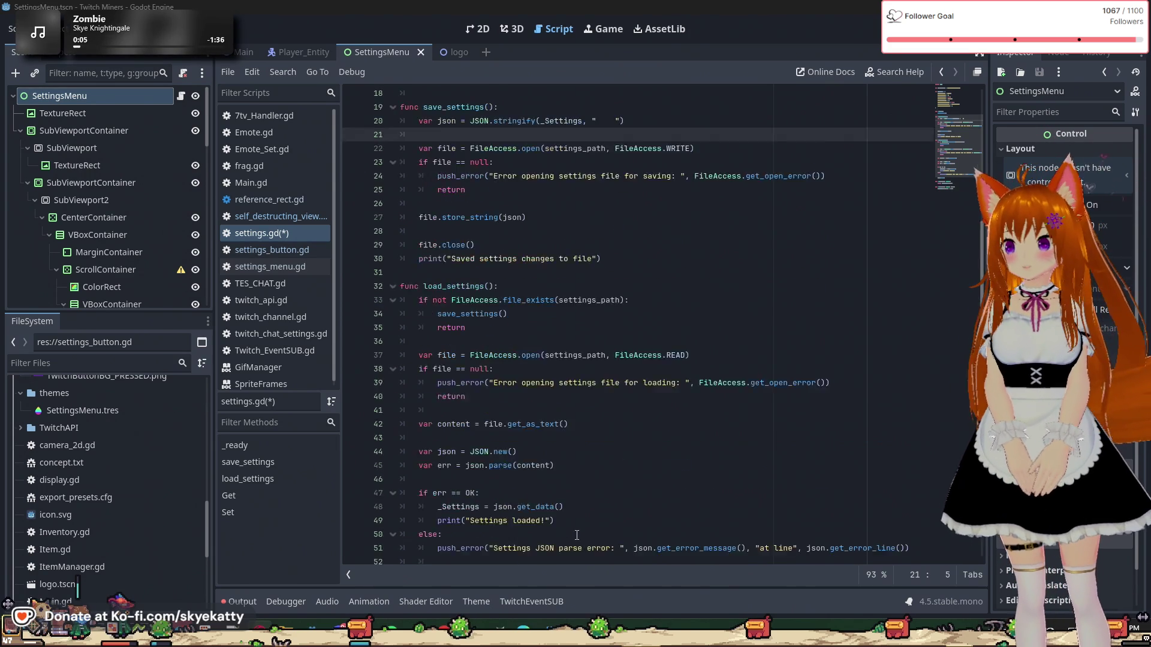
scroll(577, 535, "up", 5)
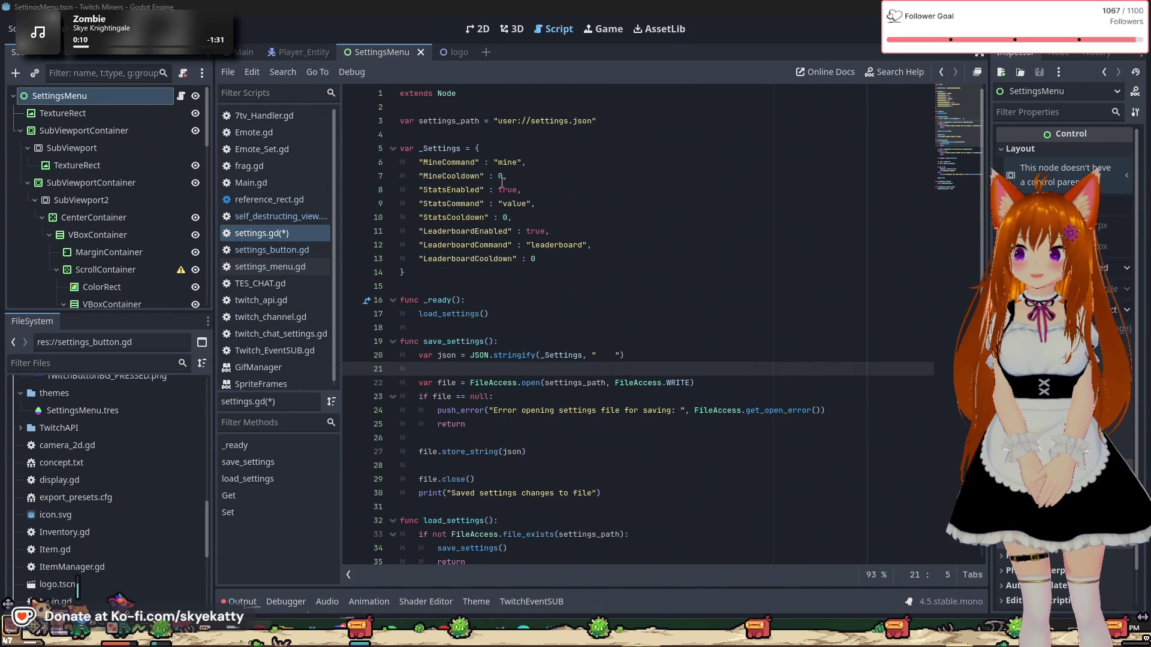
left_click(479, 181)
left_click(466, 187)
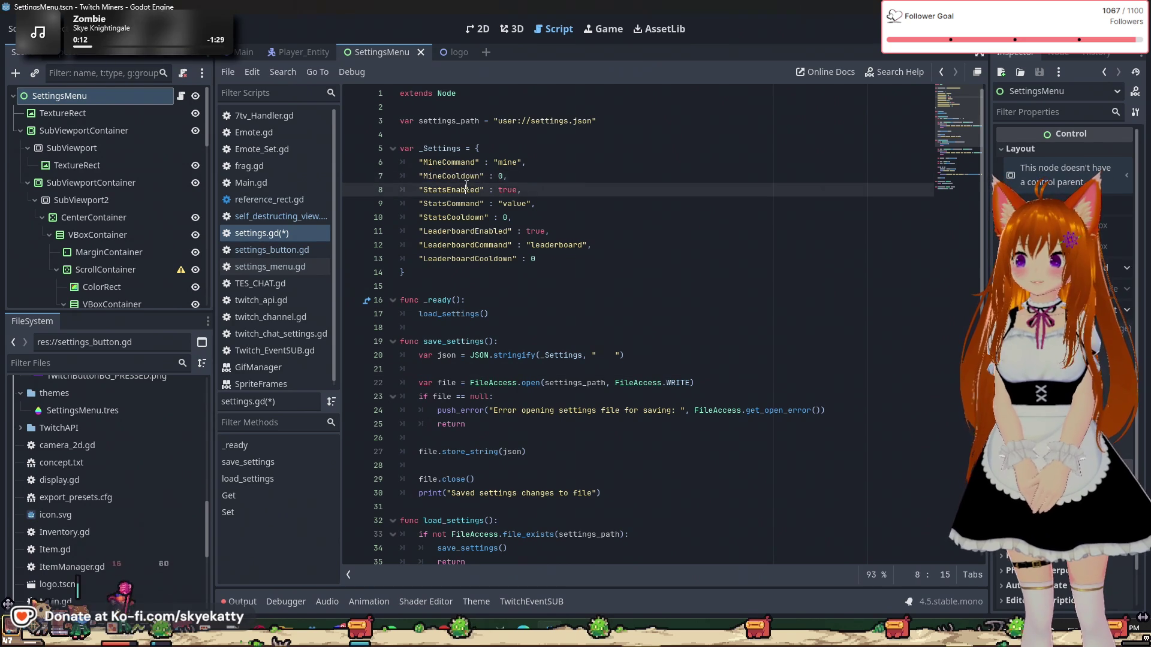
left_click(489, 175)
scroll(509, 209, "down", 8)
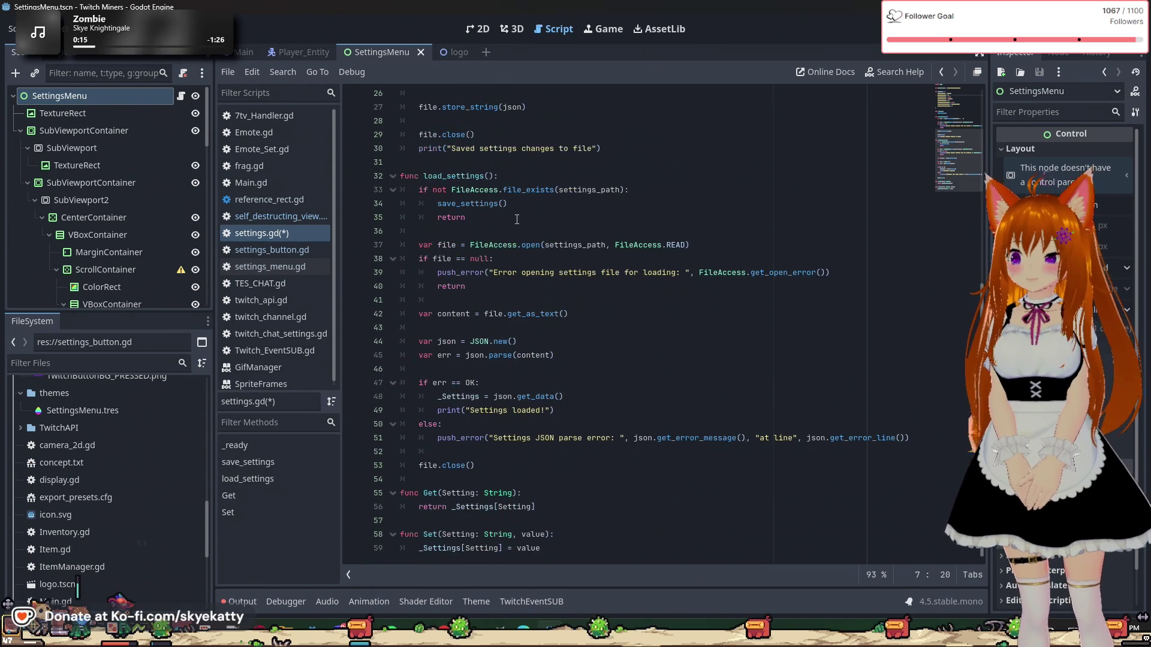
scroll(516, 219, "up", 8)
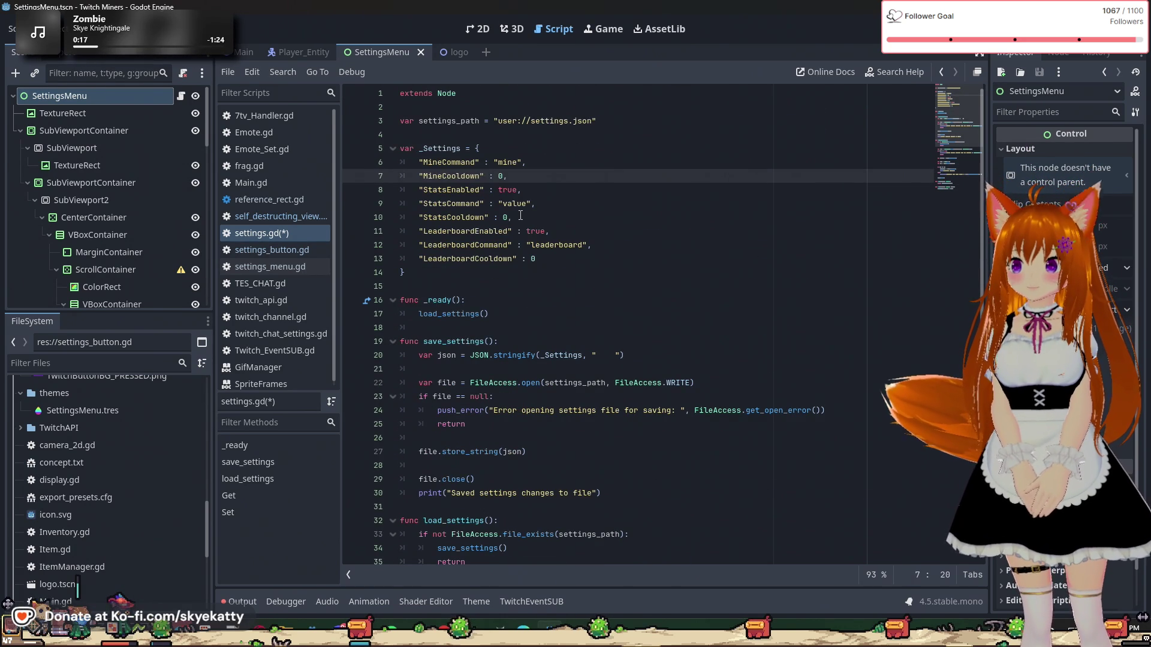
left_click(502, 177)
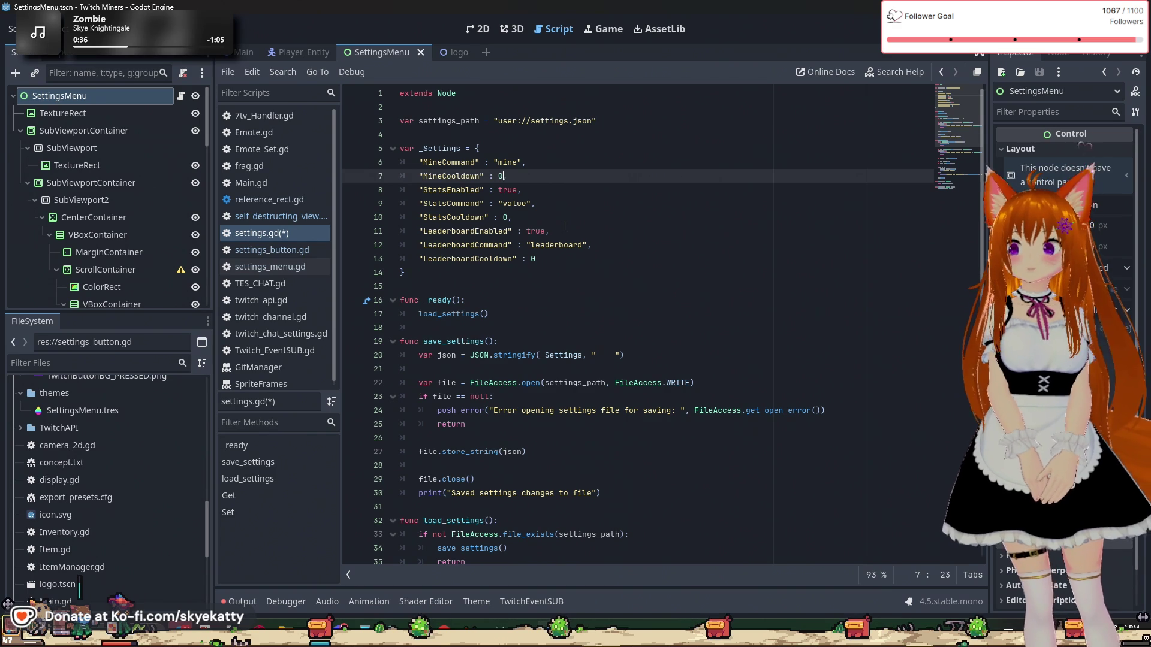
scroll(565, 226, "down", 3)
scroll(566, 225, "up", 3)
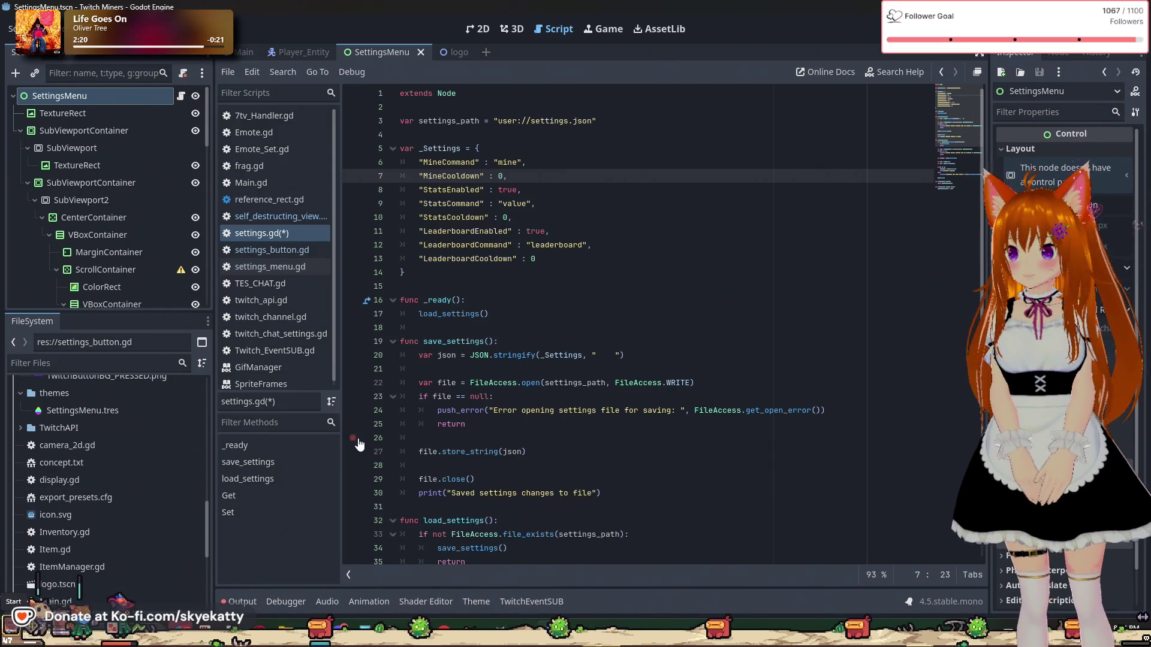
triple_click(528, 451)
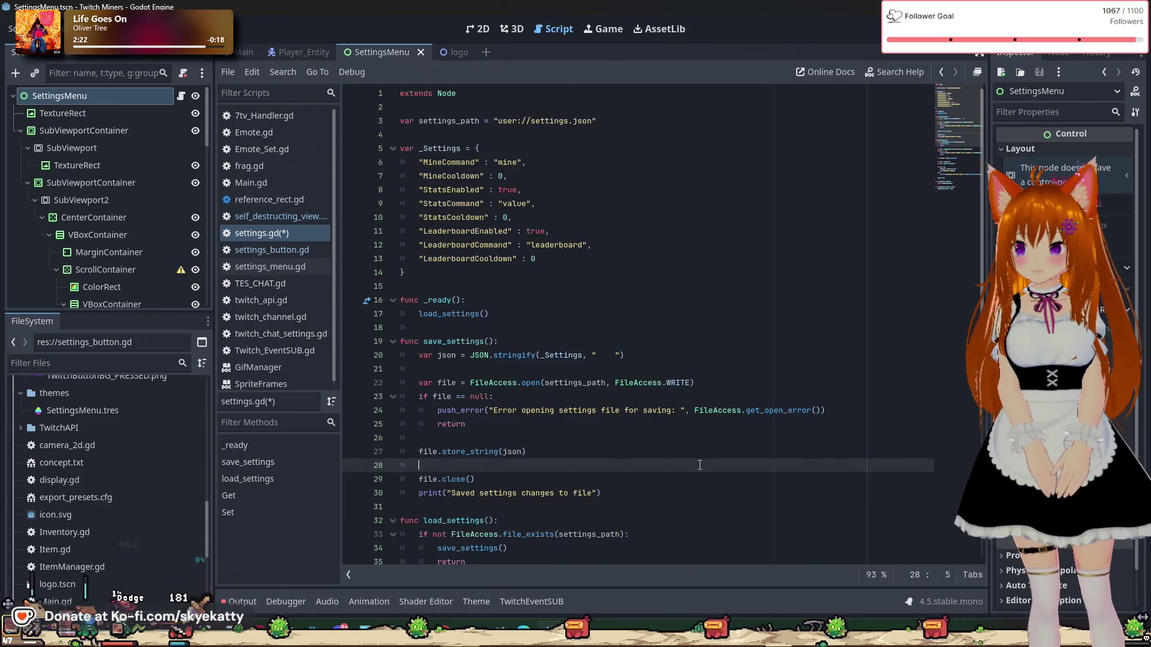
key("shift+Left")
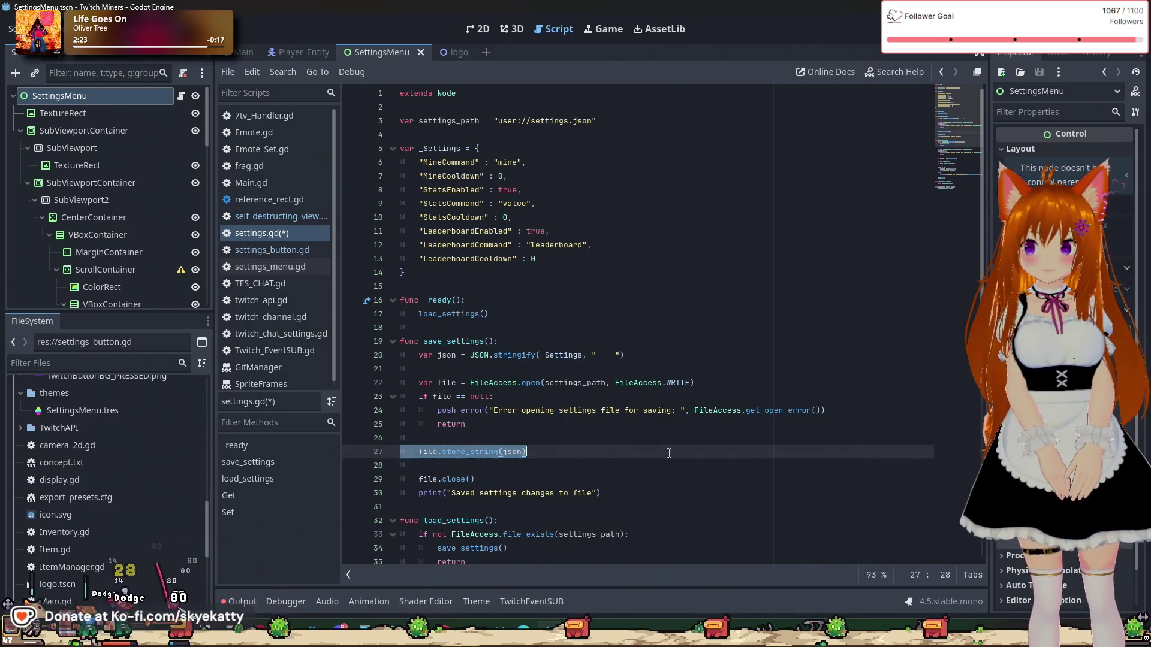
key("shift+Right")
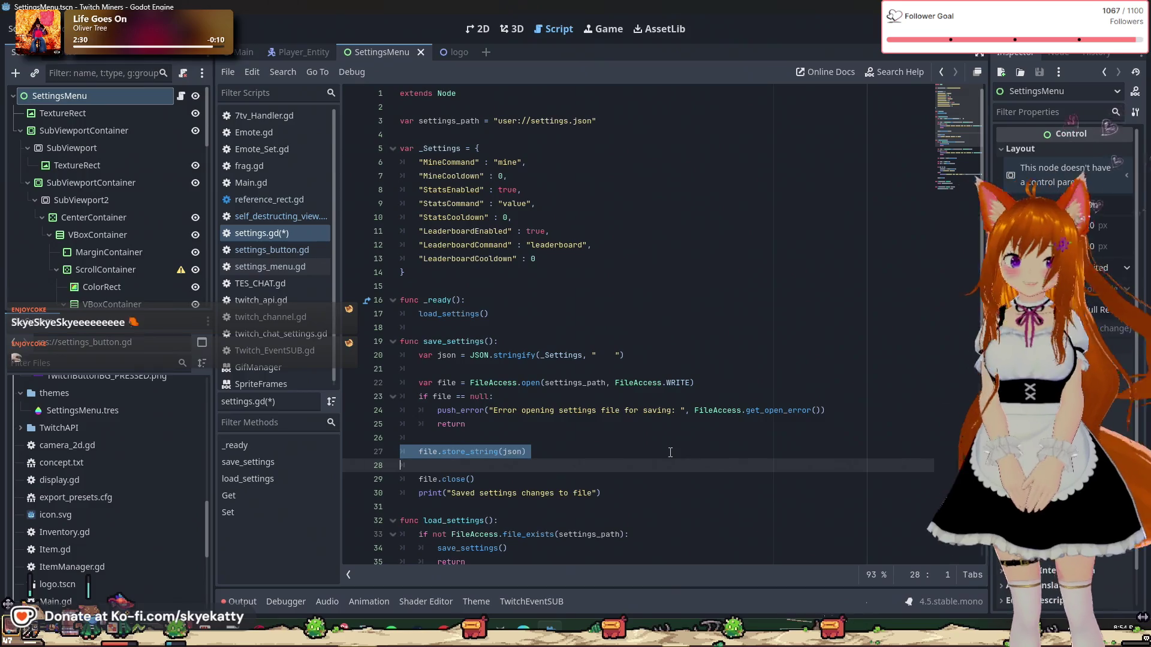
left_click(668, 442)
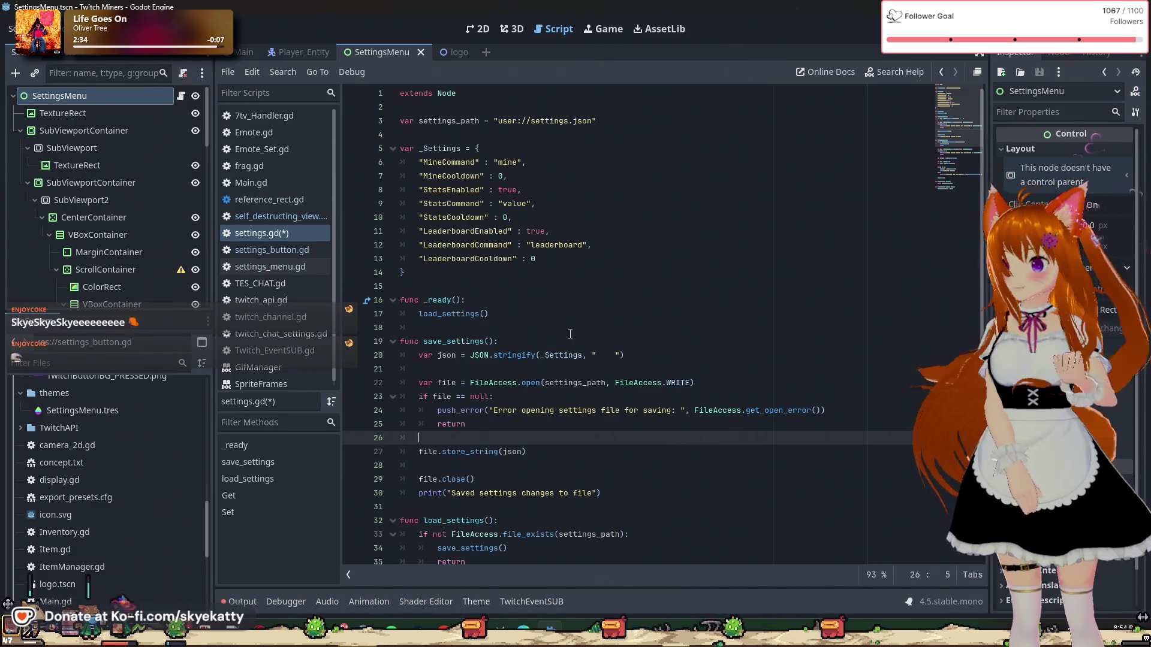
left_click(436, 159)
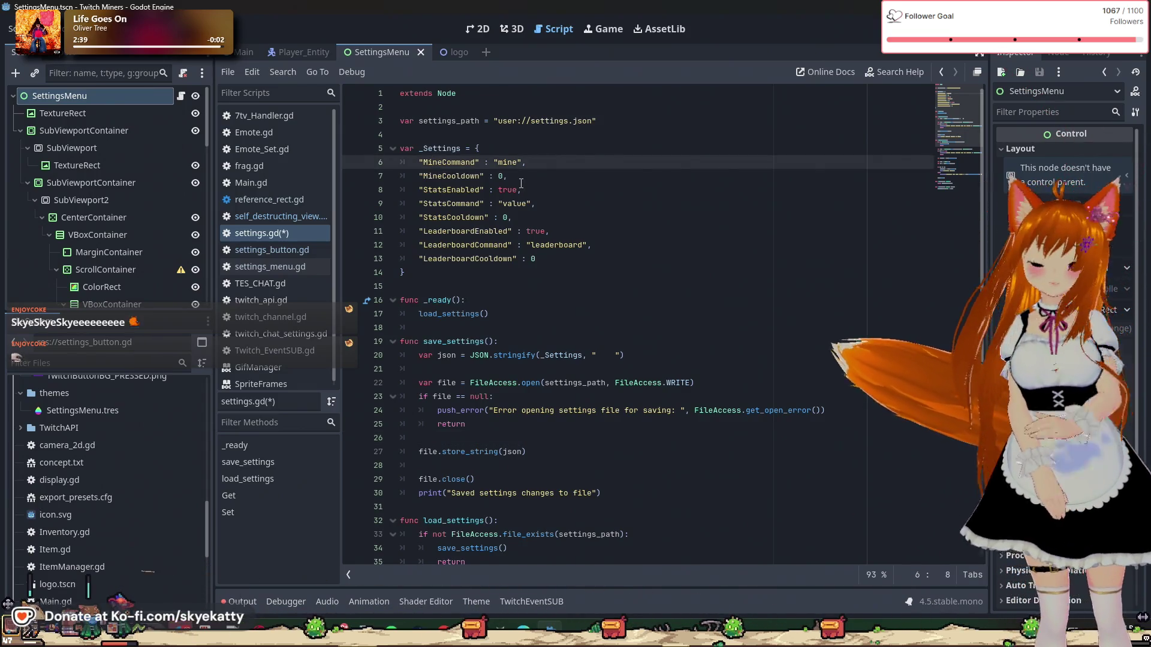
left_click(469, 272)
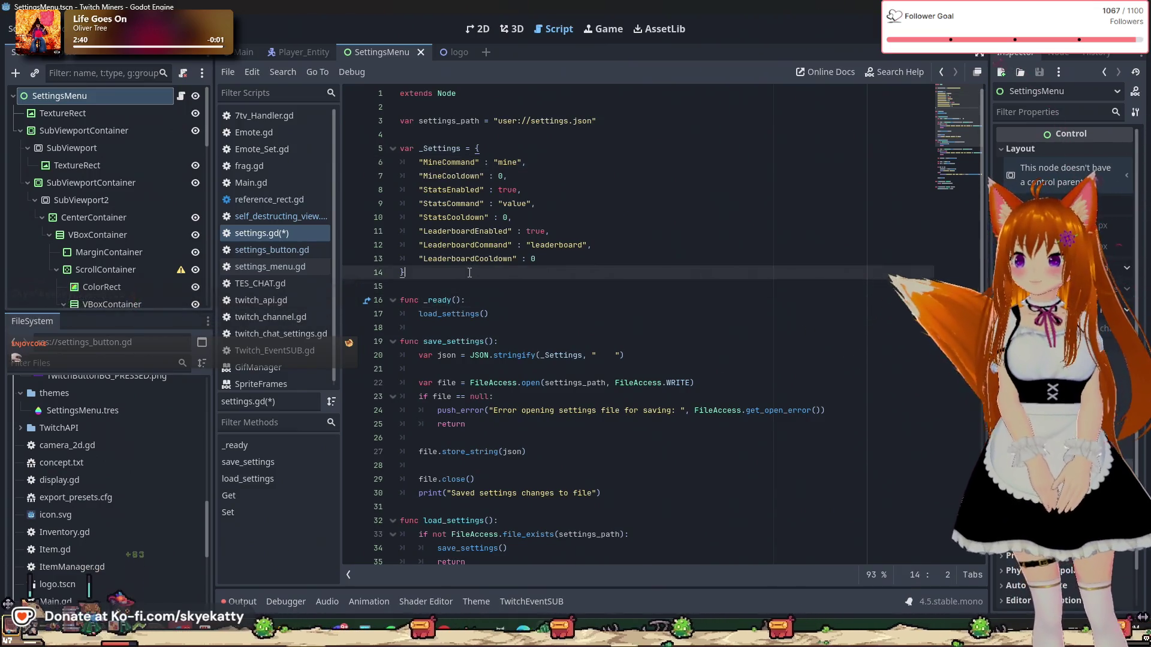
Step: Declare var _TypeDef = { two lines below the _Settings dictionary's closing brace
key("Return")
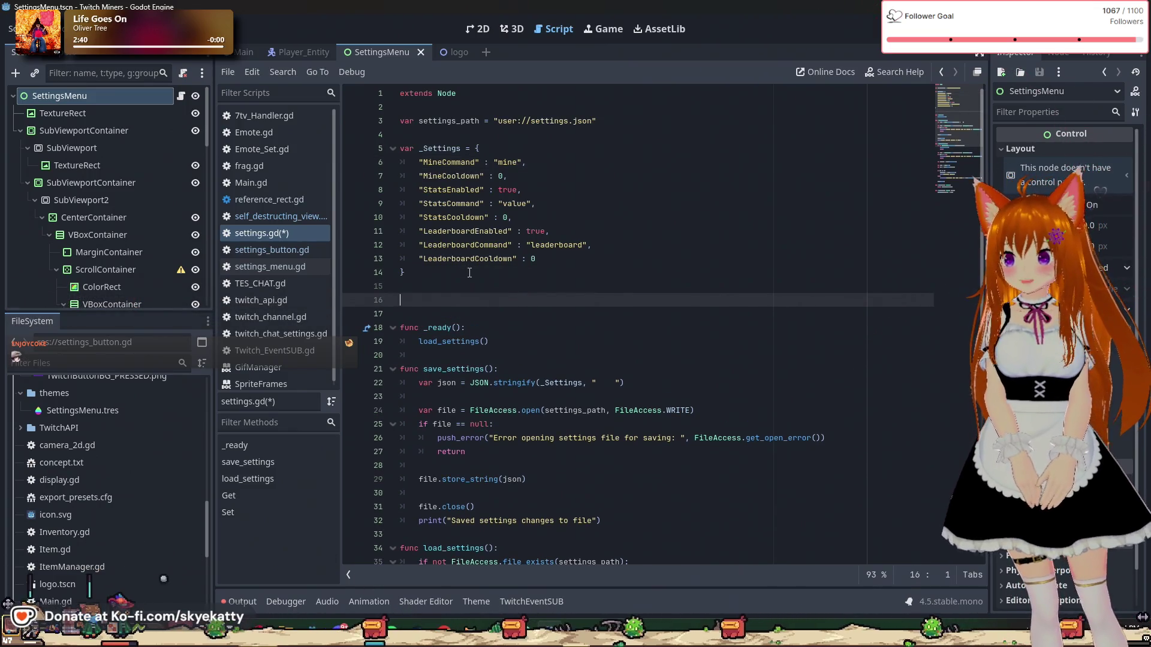
key("Return")
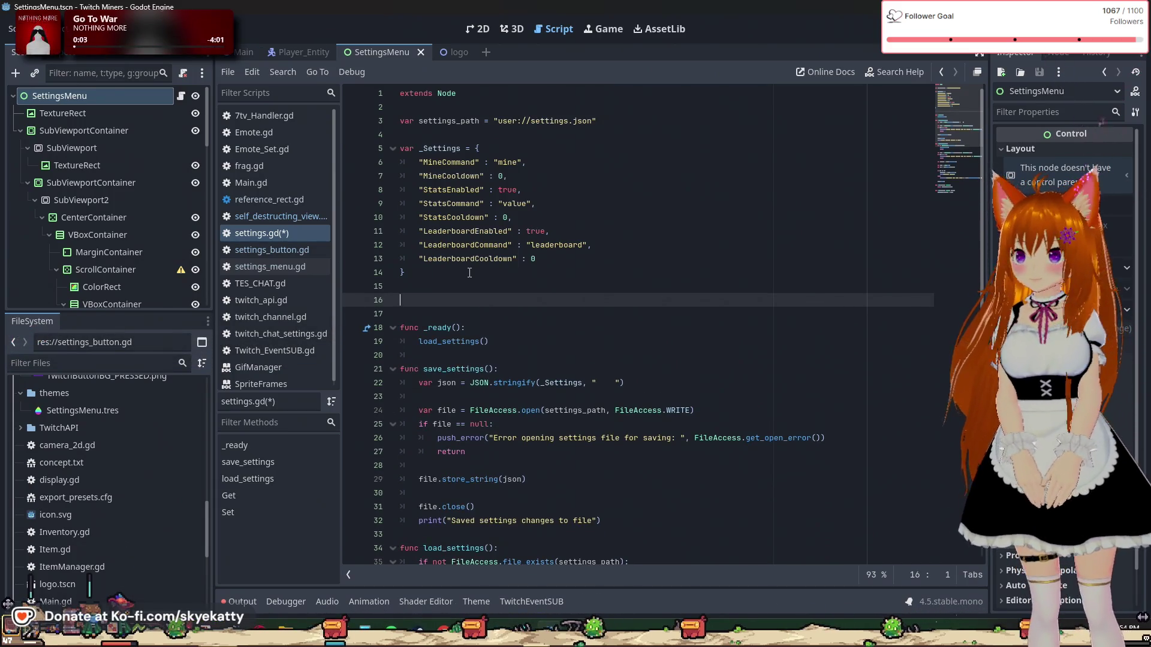
type("var _")
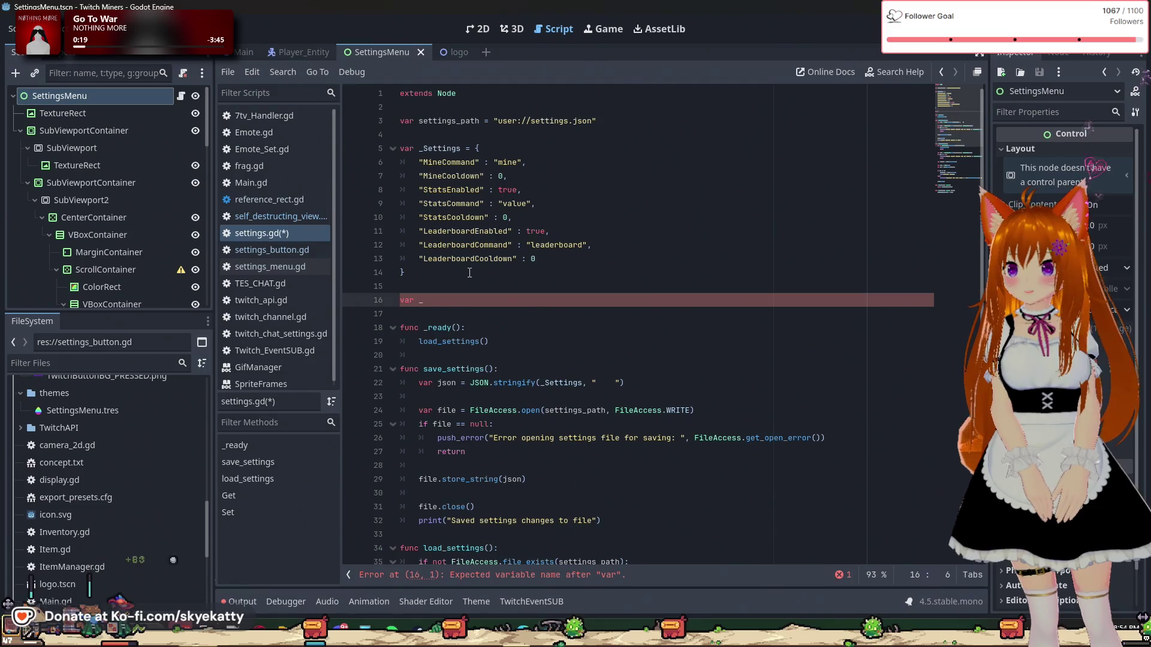
type("Type")
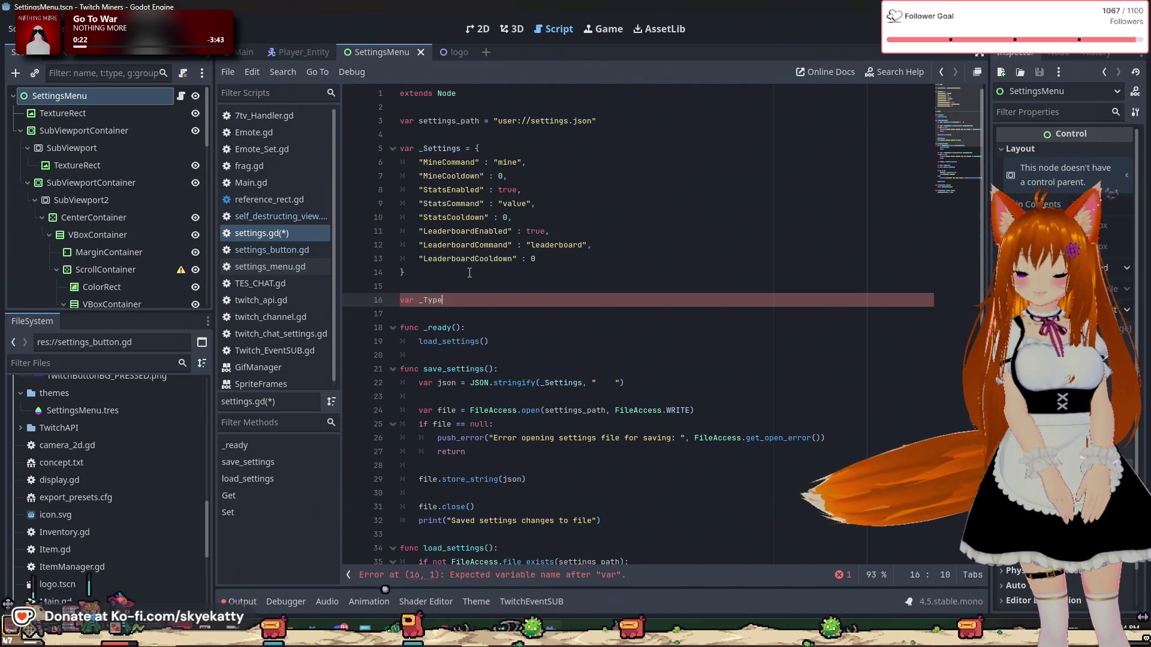
type("Def ")
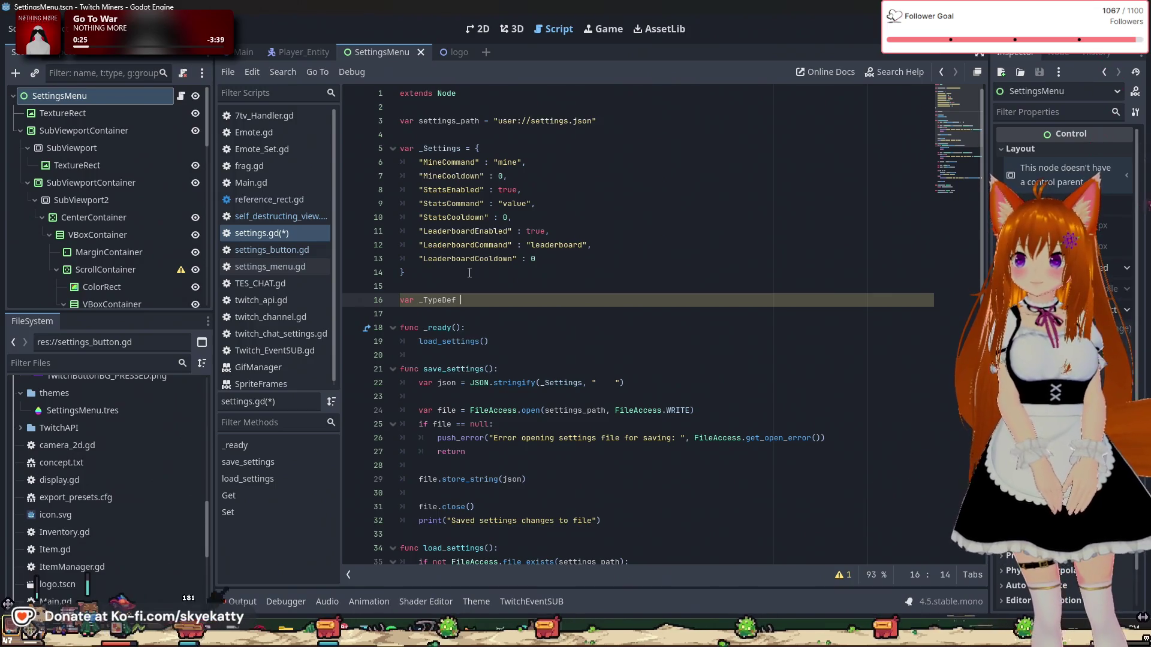
type("= {")
key("Return")
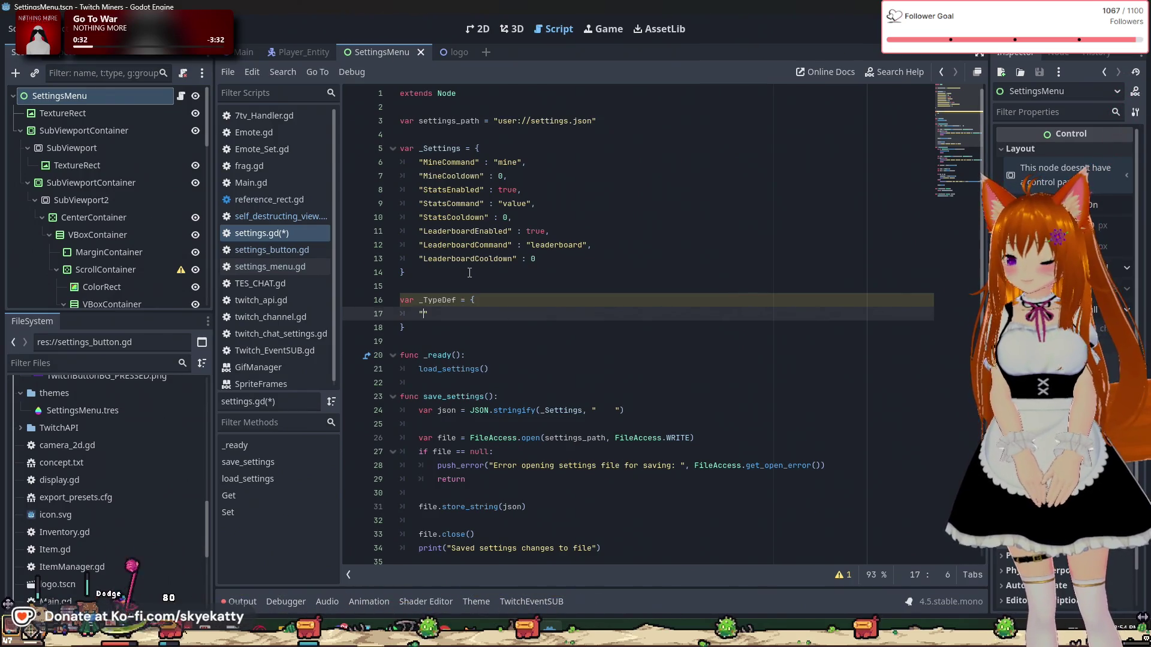
Step: Add a "MineCommand" : String, entry on line 17, removing the stray new() call and extra line
type("Mine")
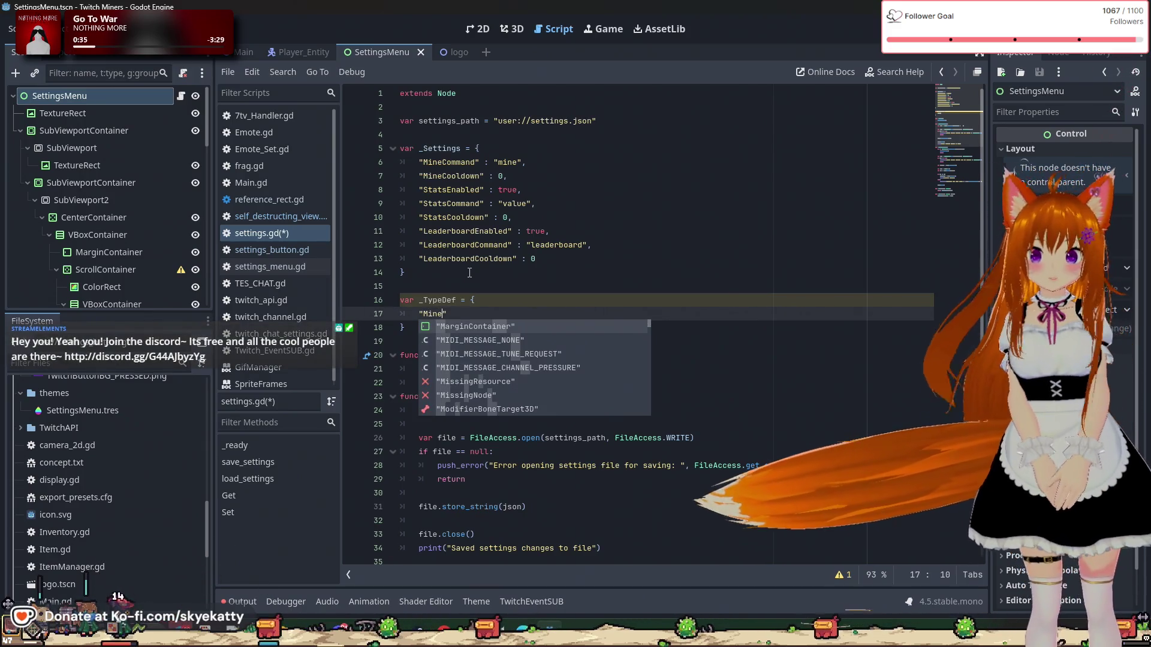
type("Command\"")
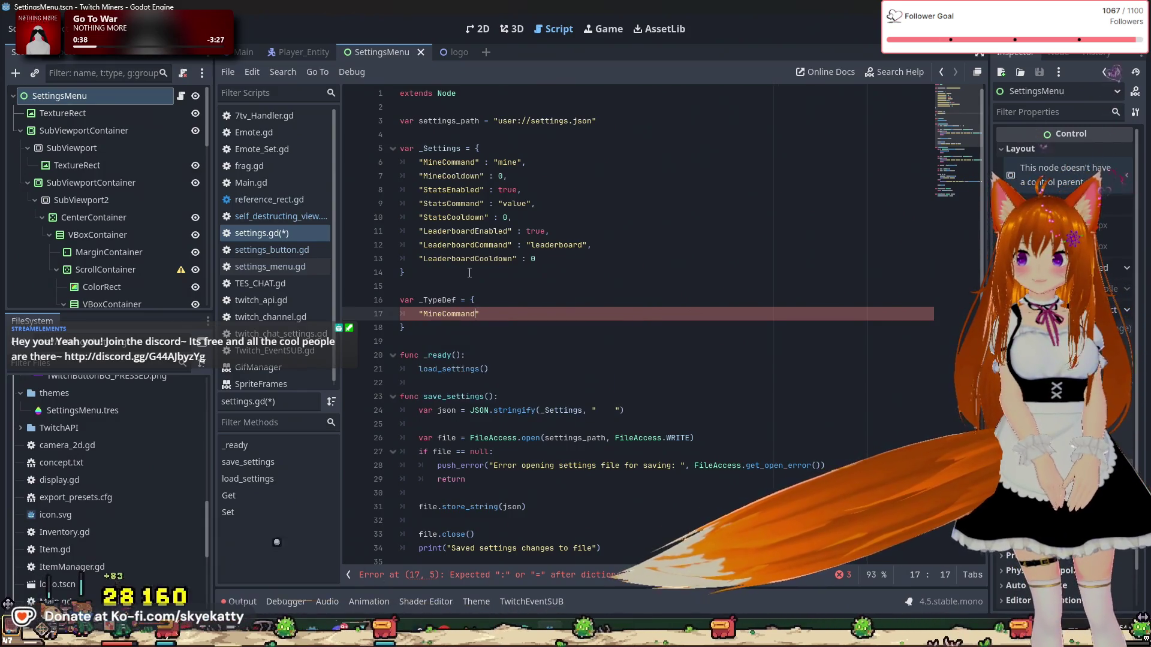
type(" :")
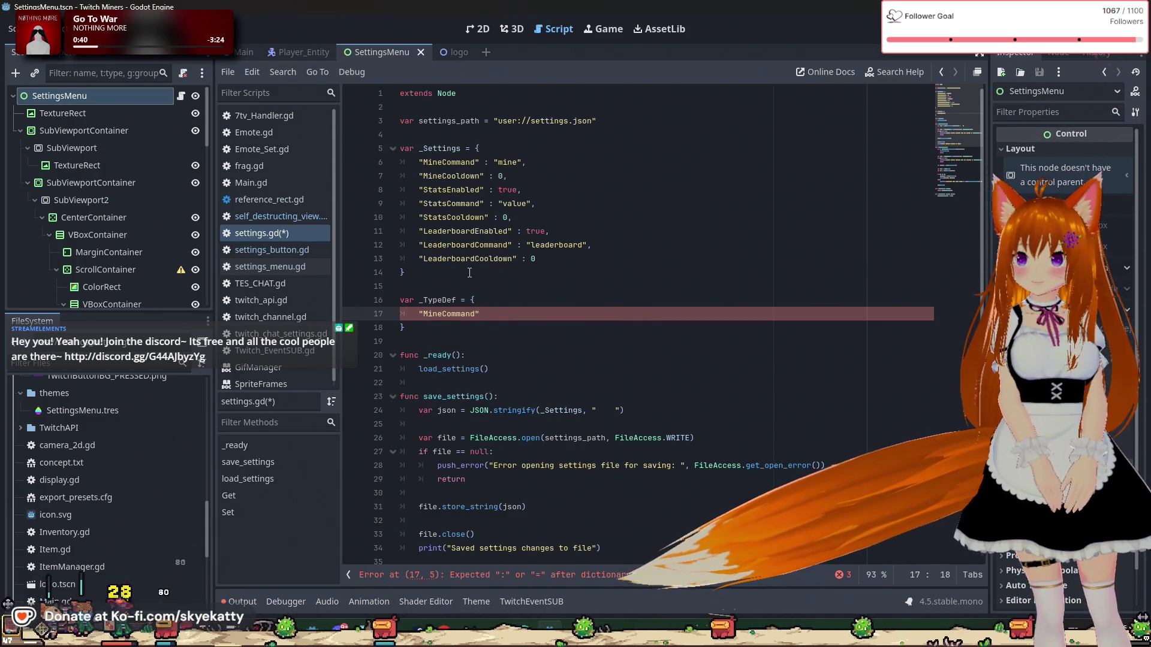
type(" S")
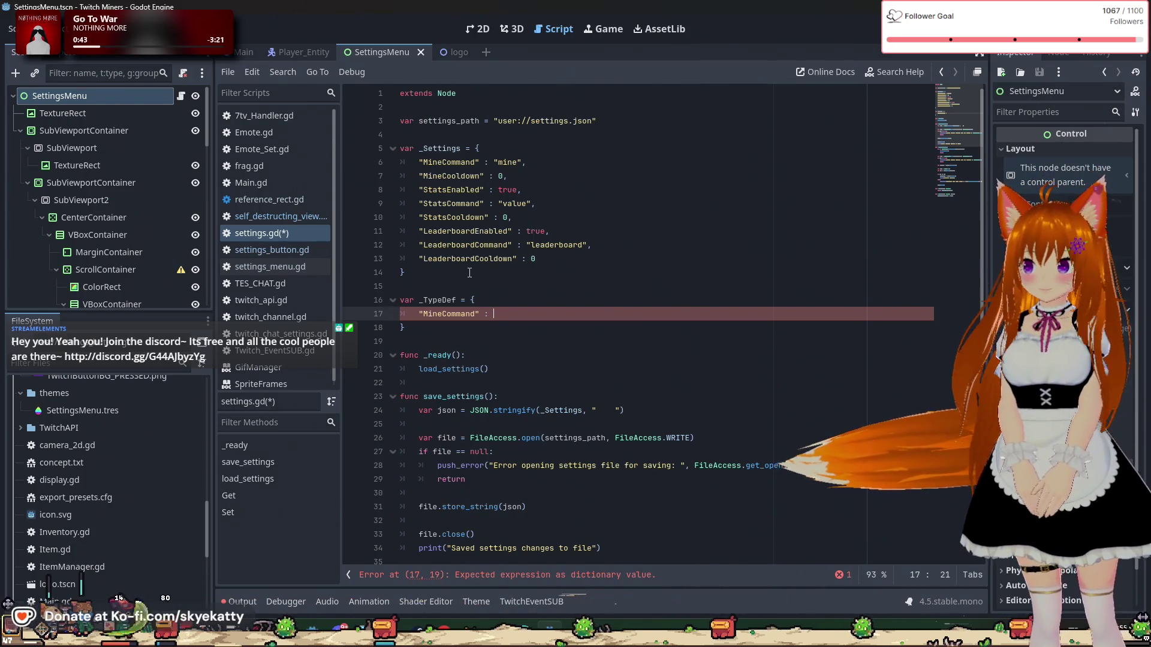
type("tring")
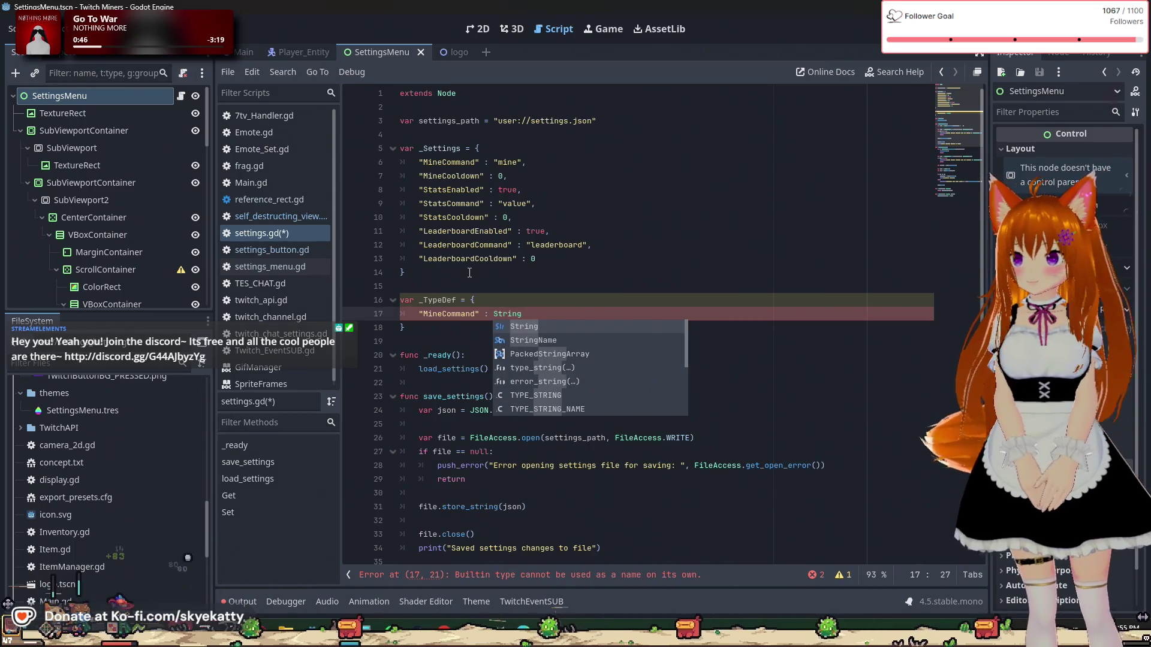
type(".")
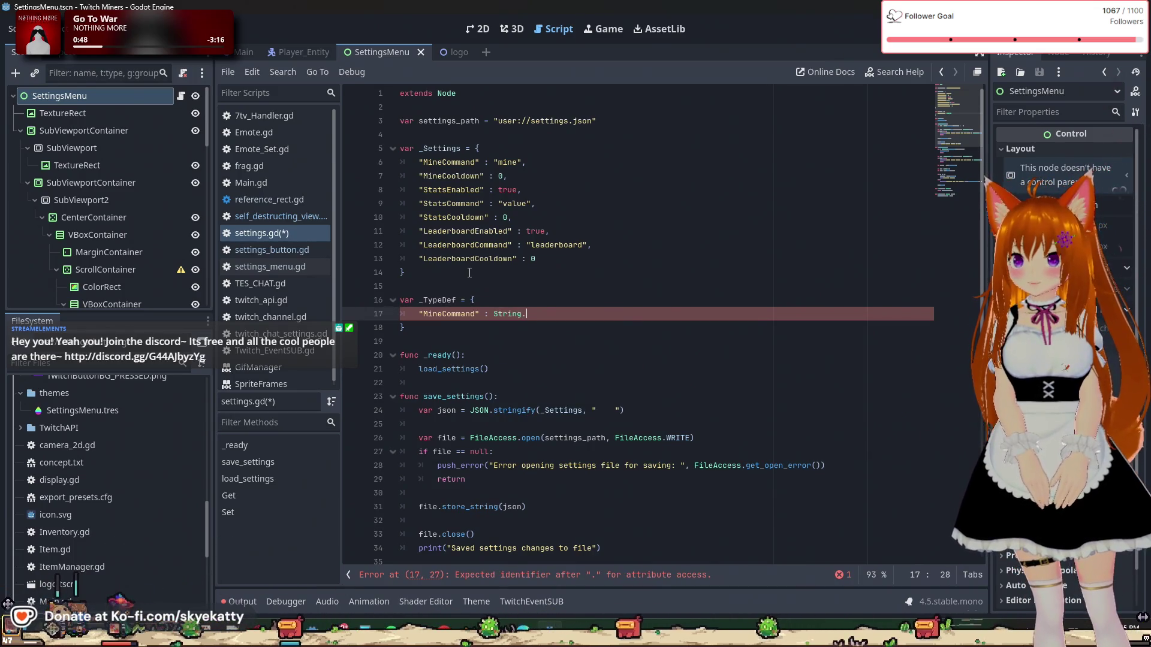
key("BackSpace")
type(",ne")
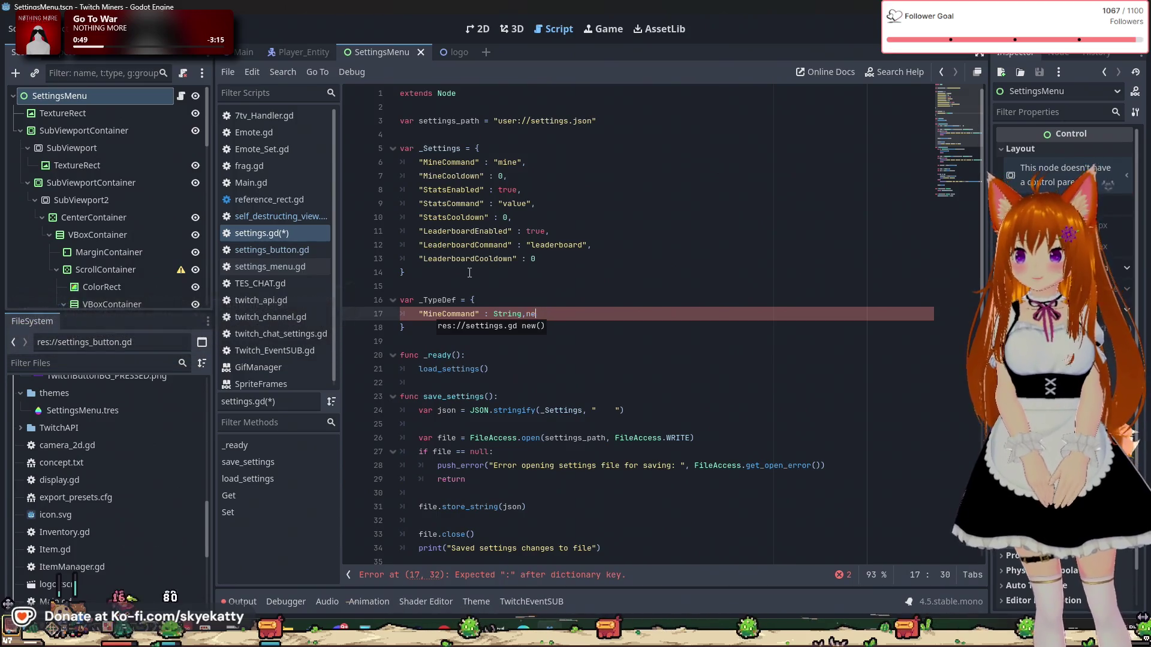
key("BackSpace")
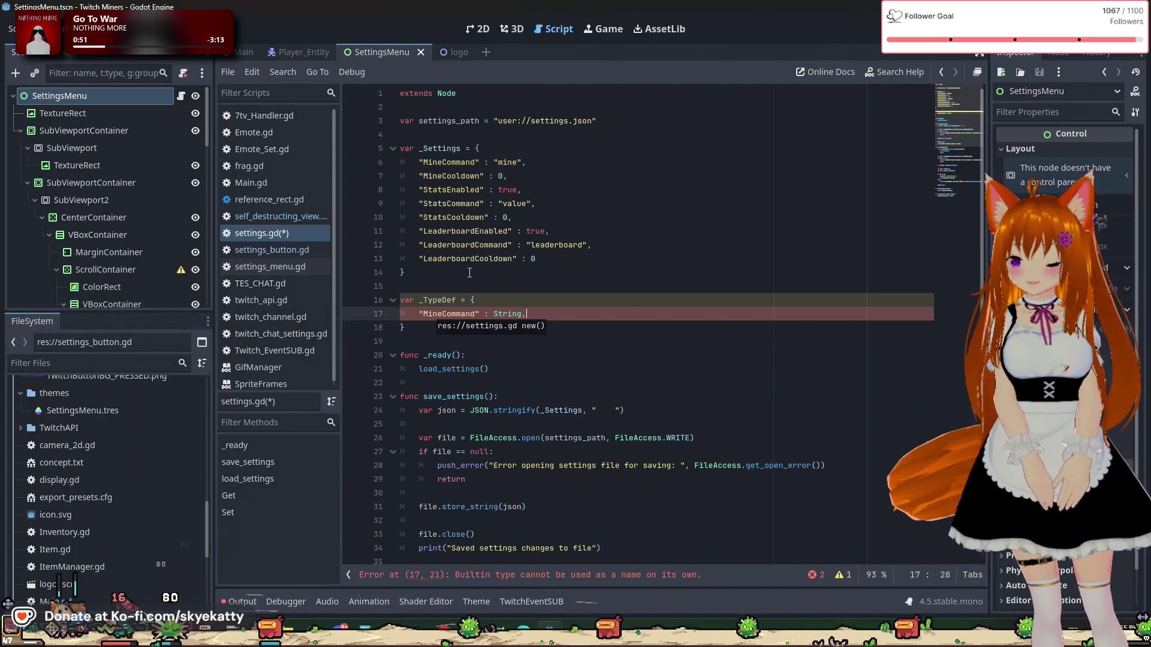
type("new(")
key("Return")
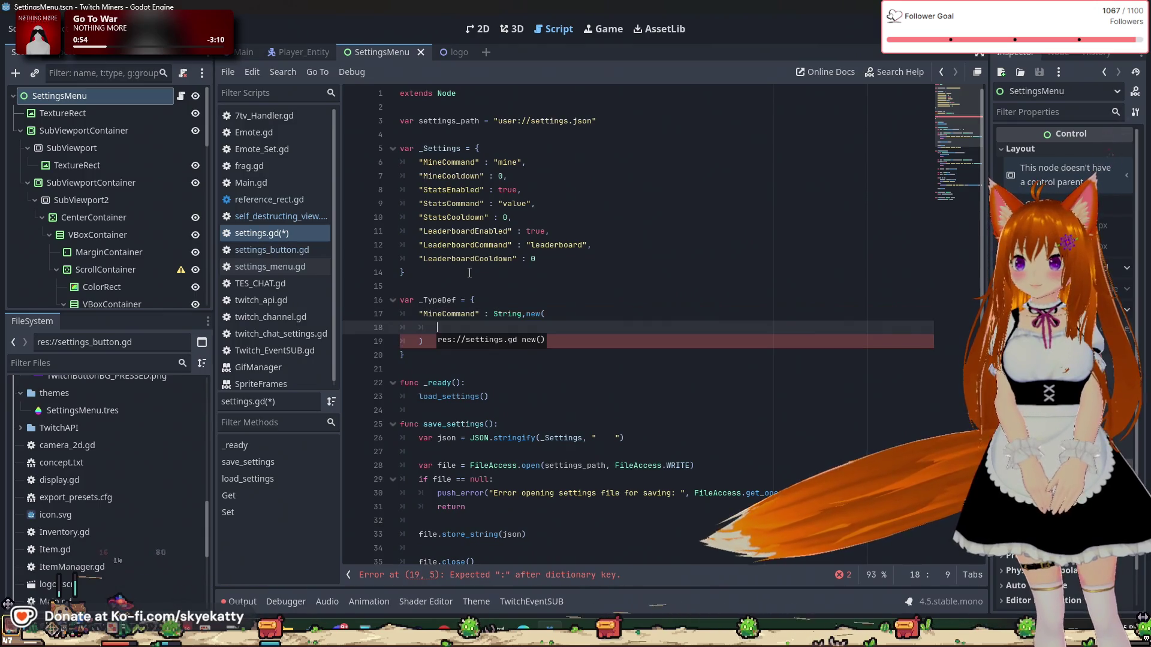
left_click(536, 314)
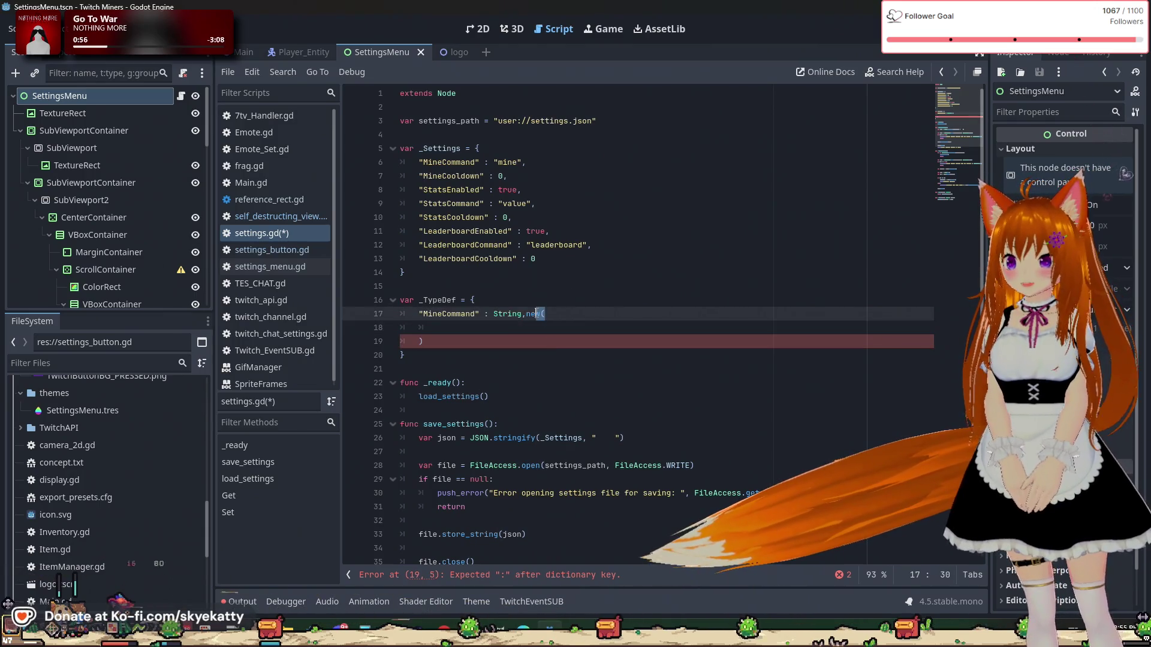
key("BackSpace")
key("BackSpace")
key("BackSpace")
key("Down")
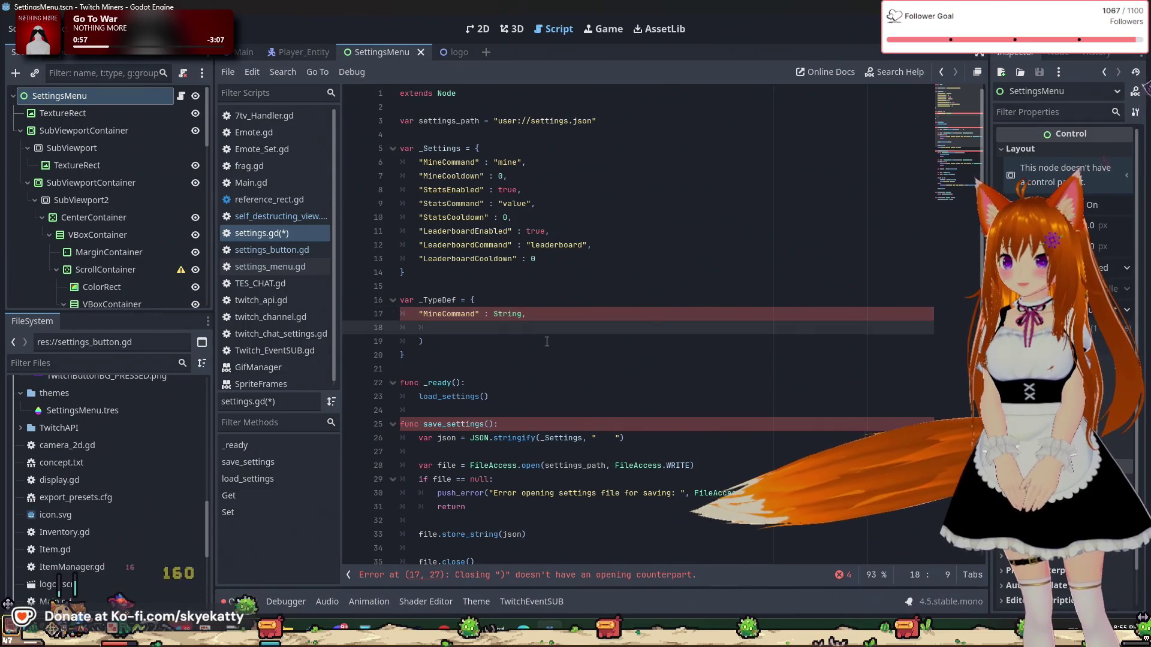
key("BackSpace")
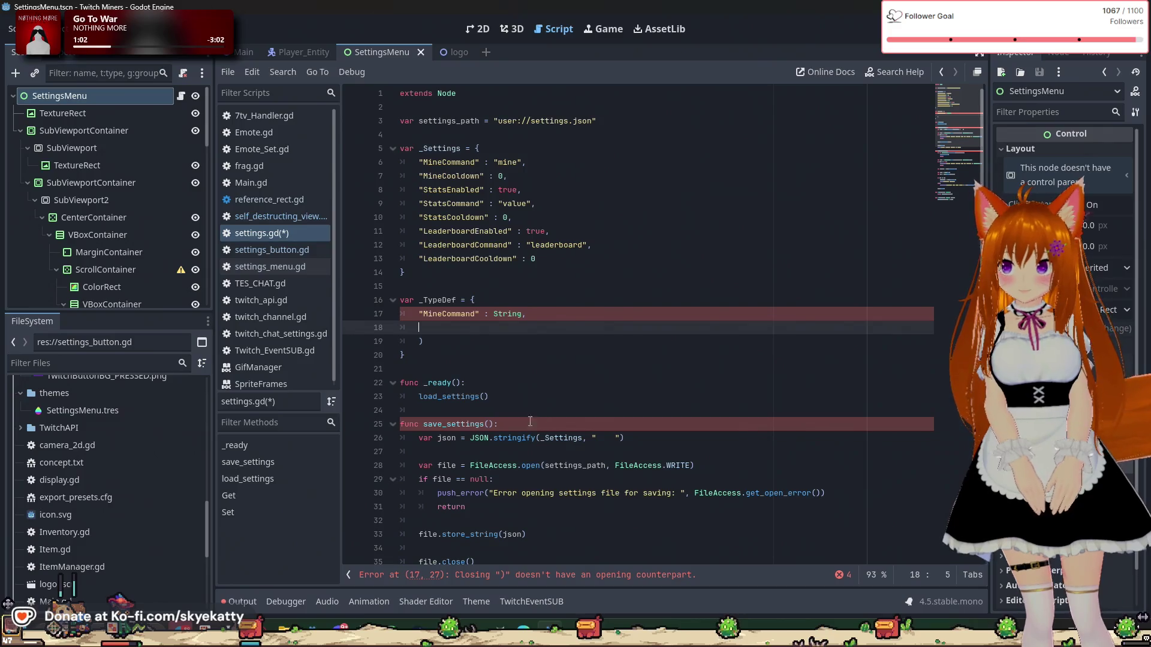
left_click(453, 341)
key("BackSpace")
key("BackSpace")
key("BackSpace")
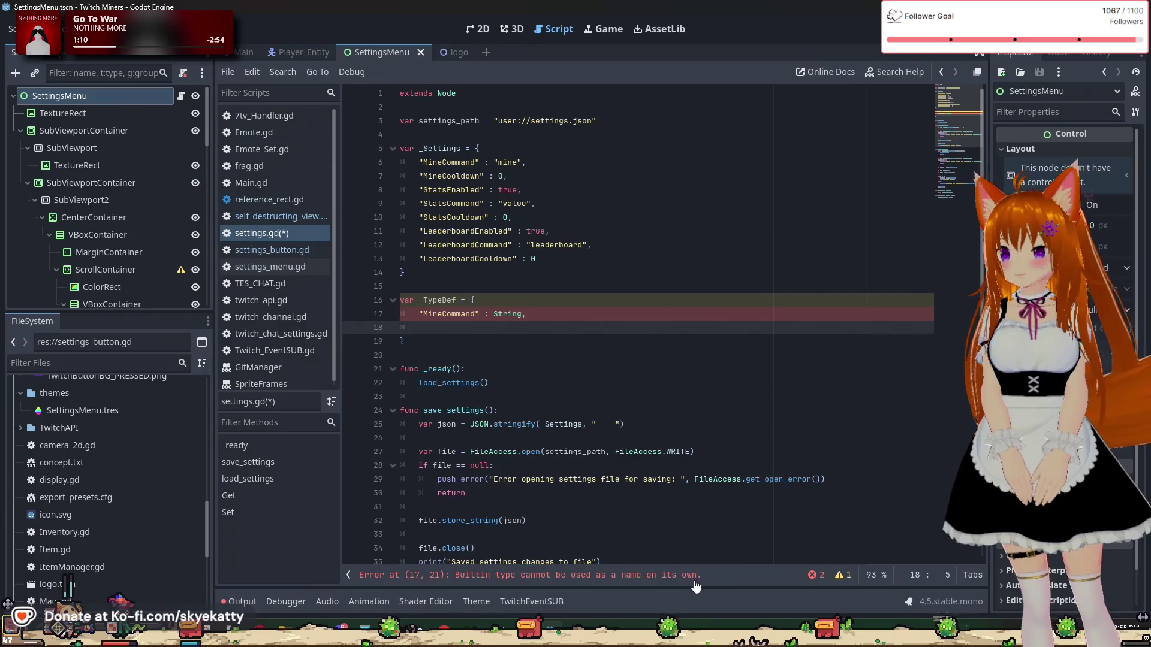
Step: Change MineCommand's value to TYPE_STRING and check its documentation tooltip
left_click(522, 314)
type(",")
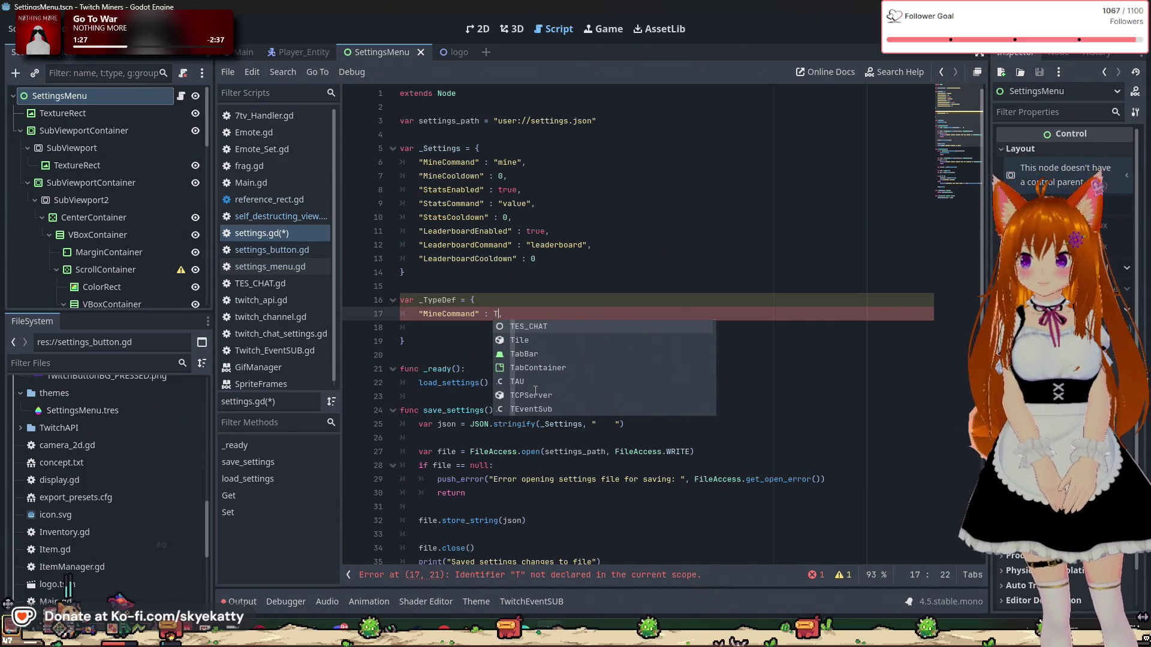
type("ype")
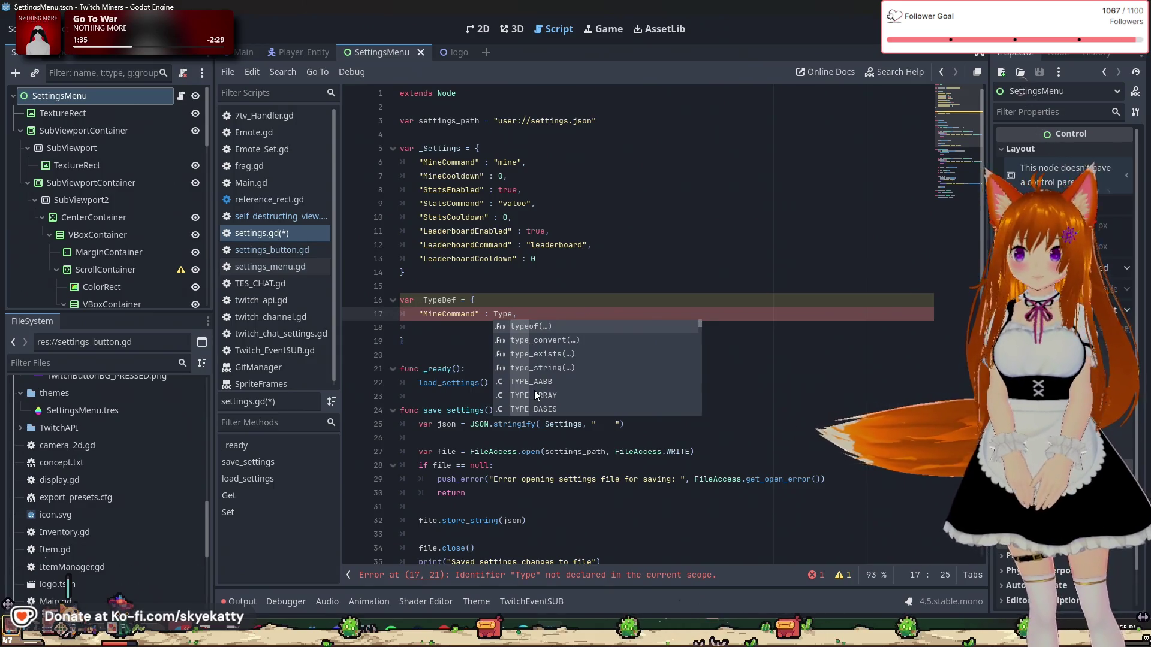
key("BackSpace")
key("BackSpace")
key("BackSpace")
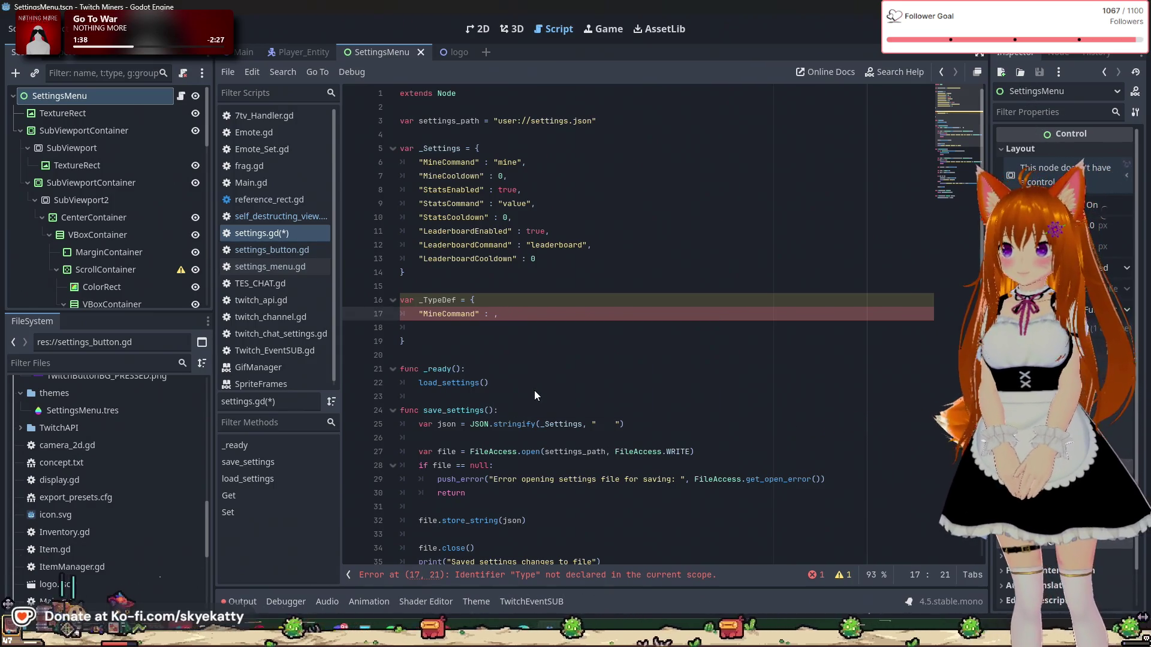
type("String")
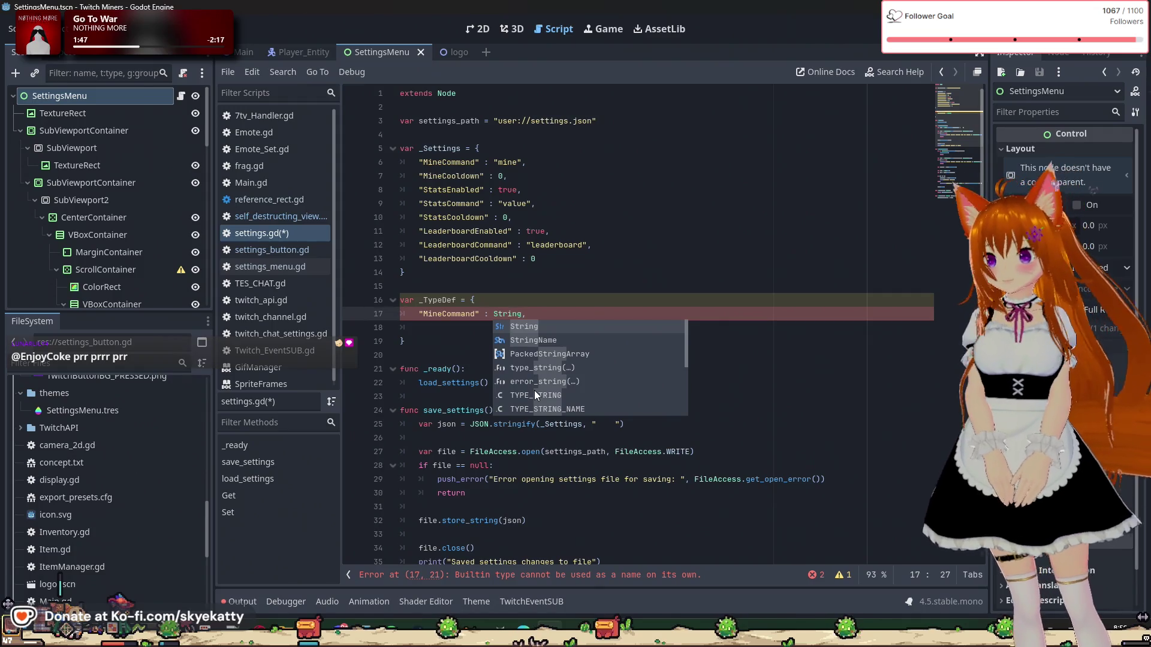
left_click(535, 397)
double_click(519, 314)
left_click(541, 314)
double_click(541, 314)
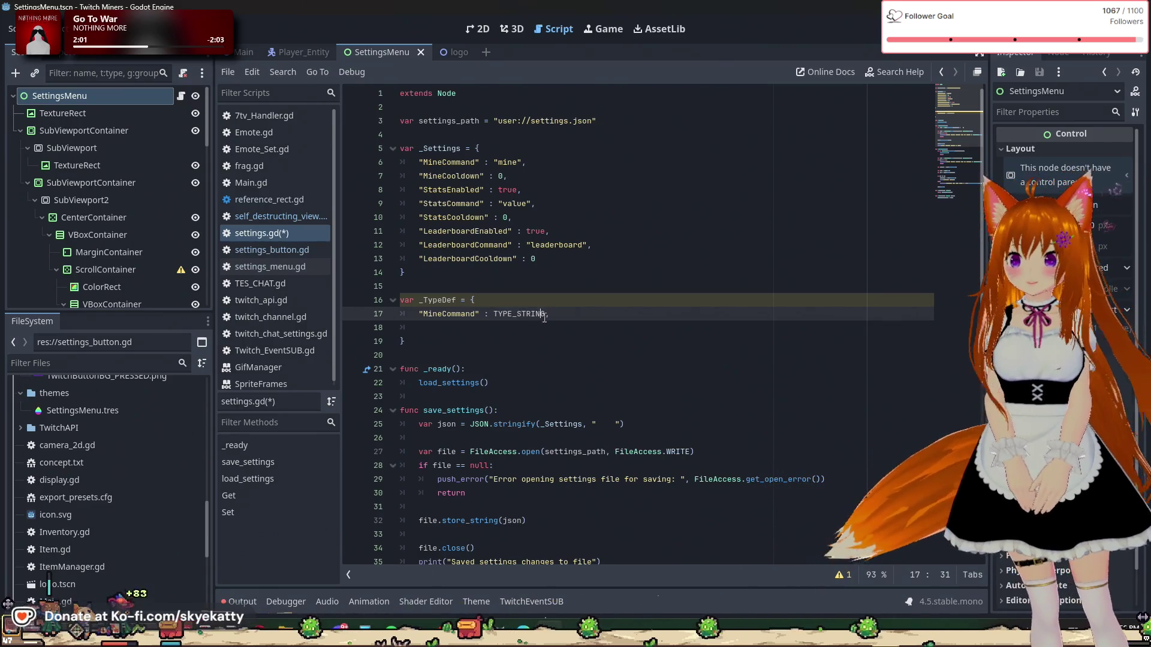
Step: Add a "MineCooldown" : TYPE_INT, entry on line 18
left_click(560, 330)
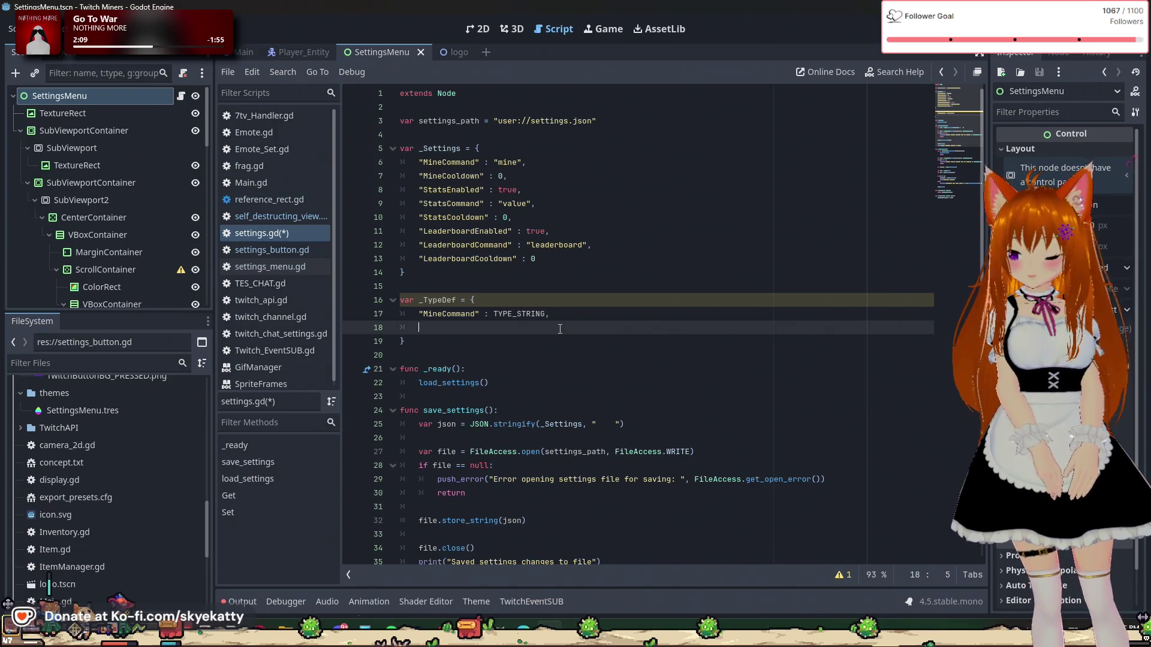
key("BackSpace")
type("\"")
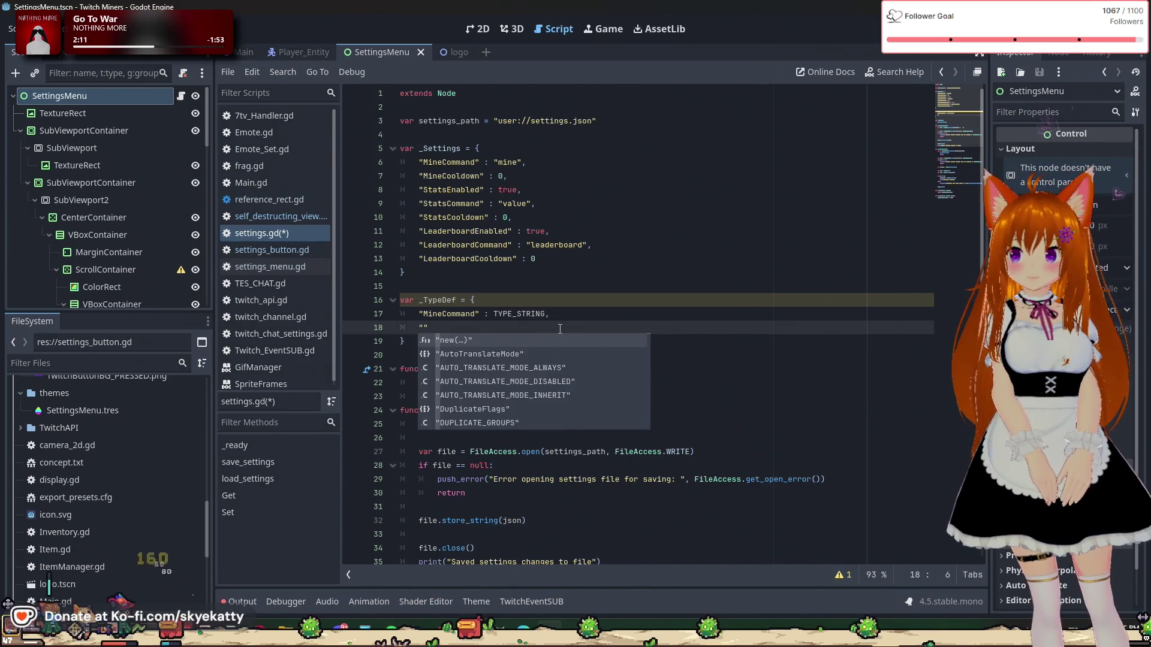
type("MineCoold")
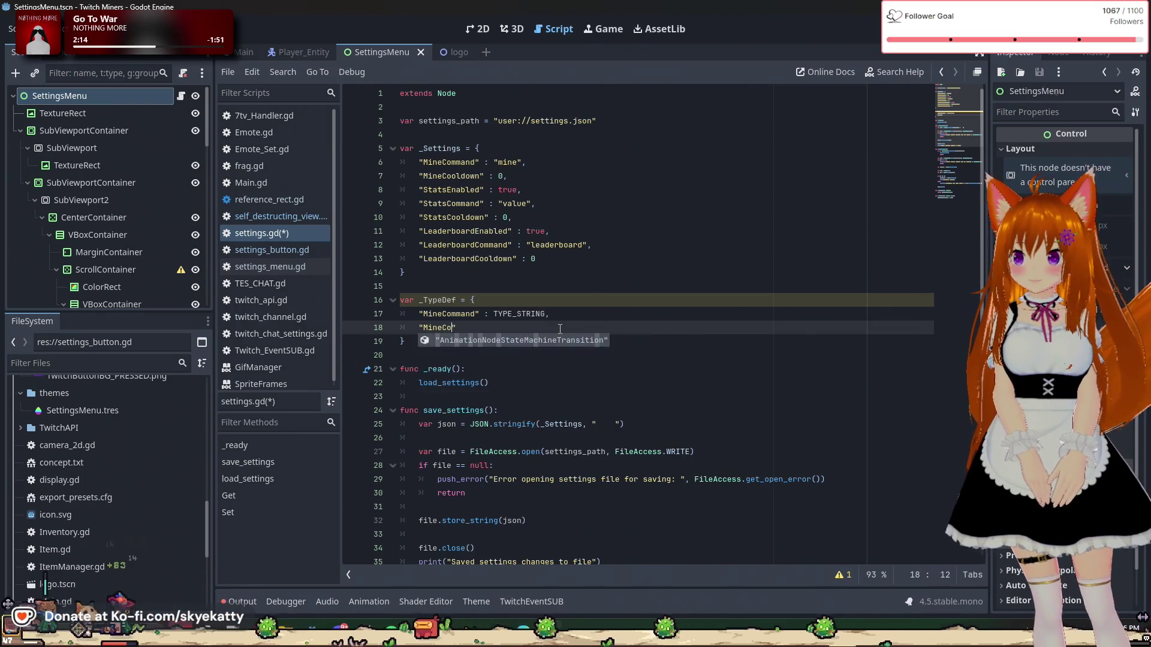
type("own")
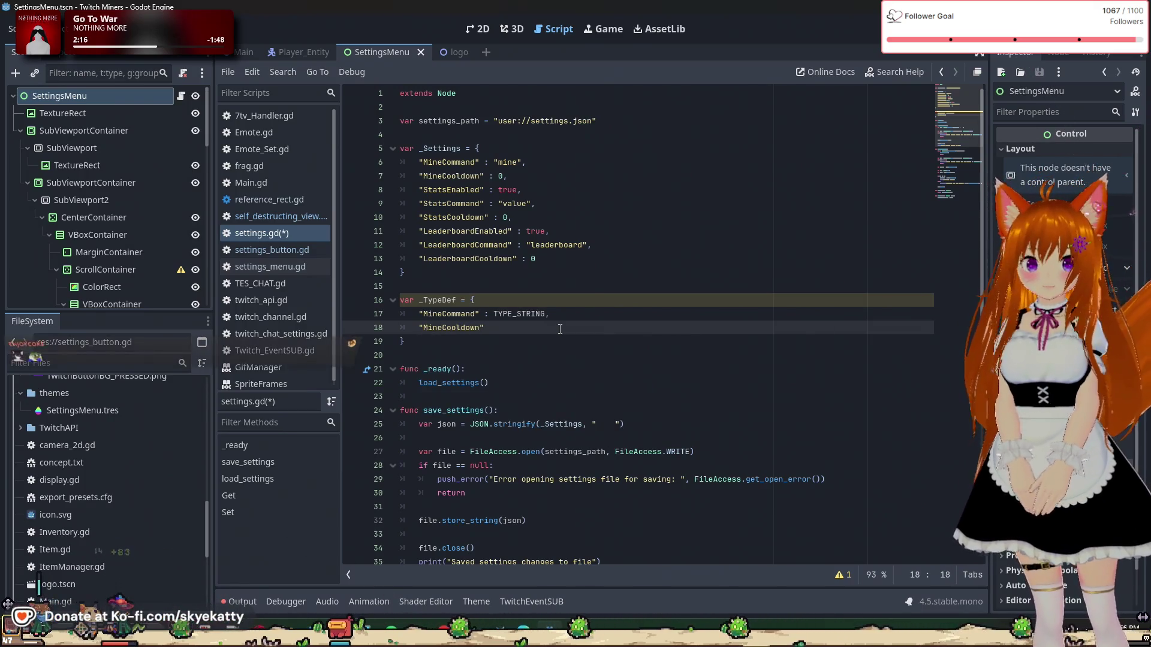
type("\"")
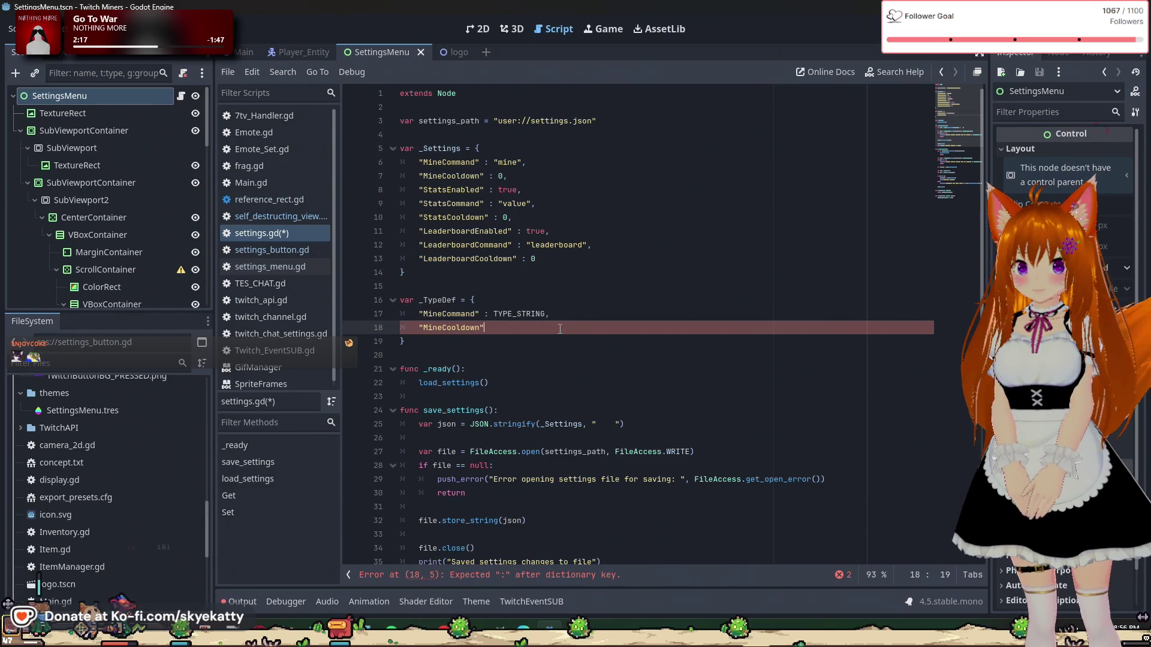
type(" : ")
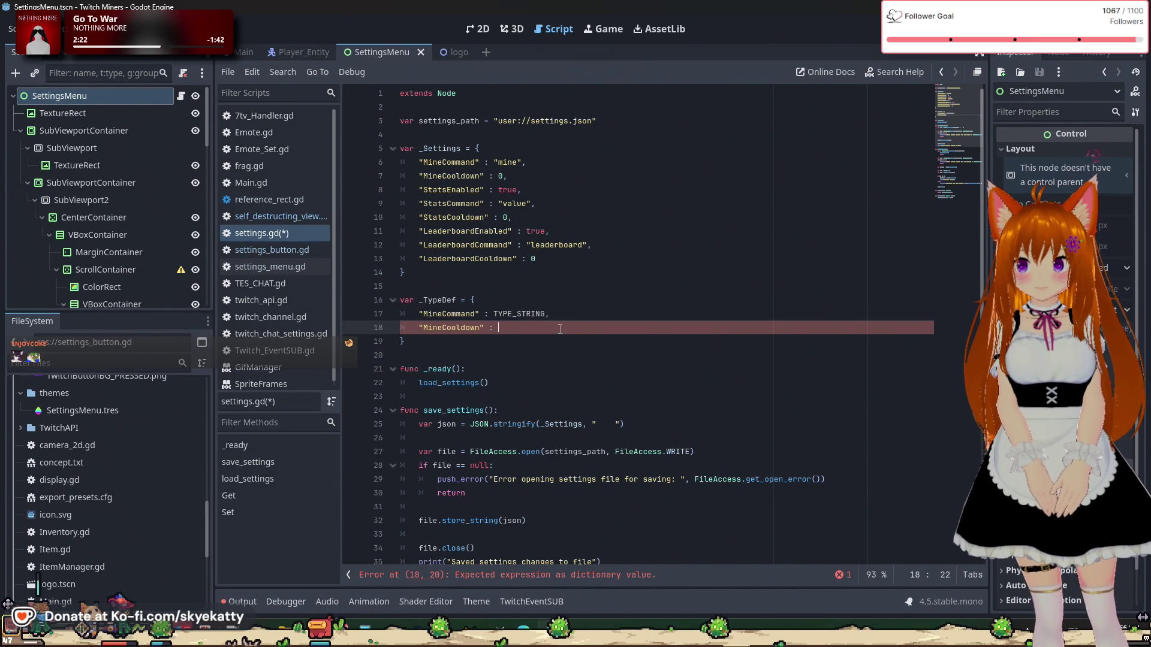
type("TYPE_INT")
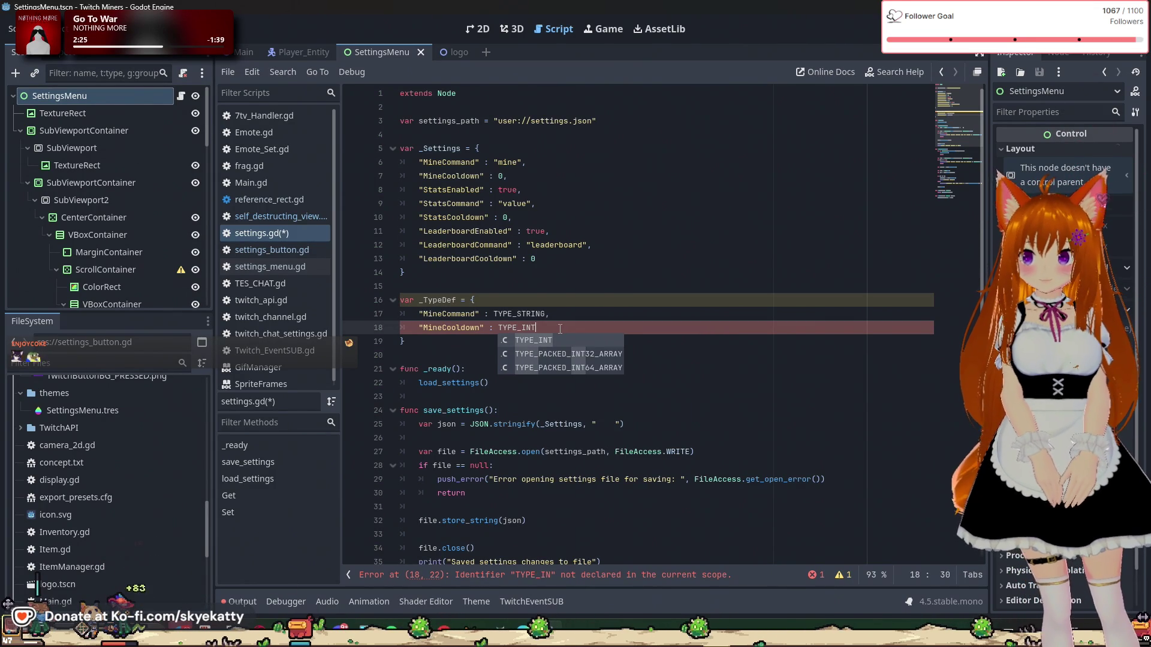
type(",n")
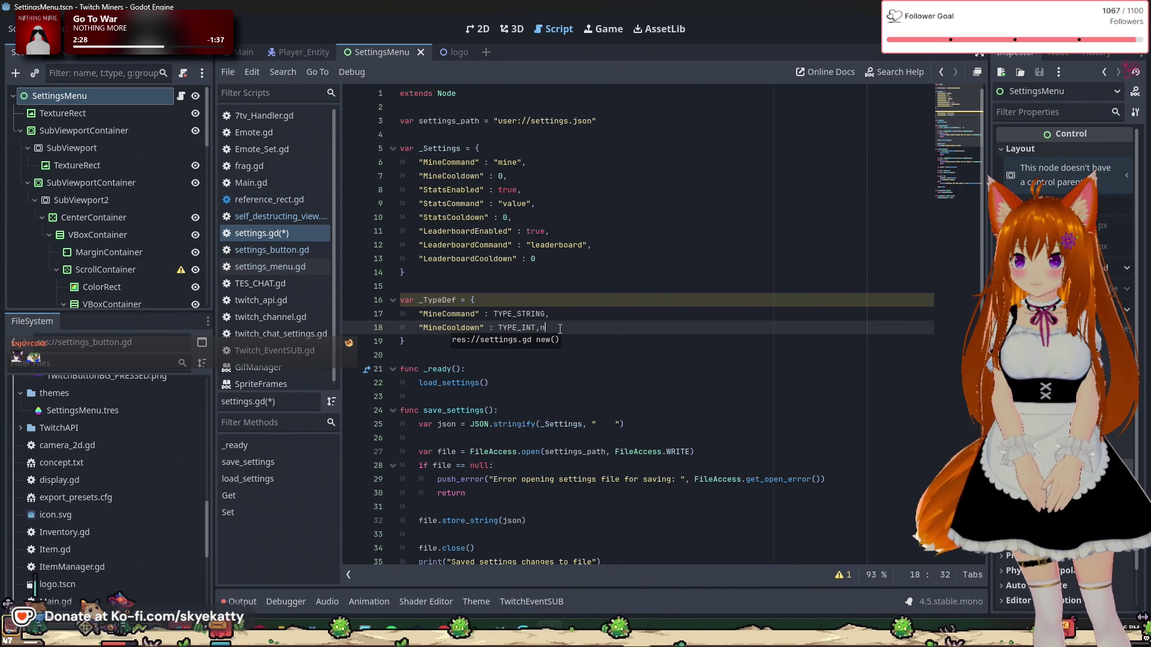
Step: Add "StatsEnabled" : TYPE_BOOL, to _TypeDef and begin the next Stats key below it
key("BackSpace")
key("BackSpace")
key("BackSpace")
key("Return")
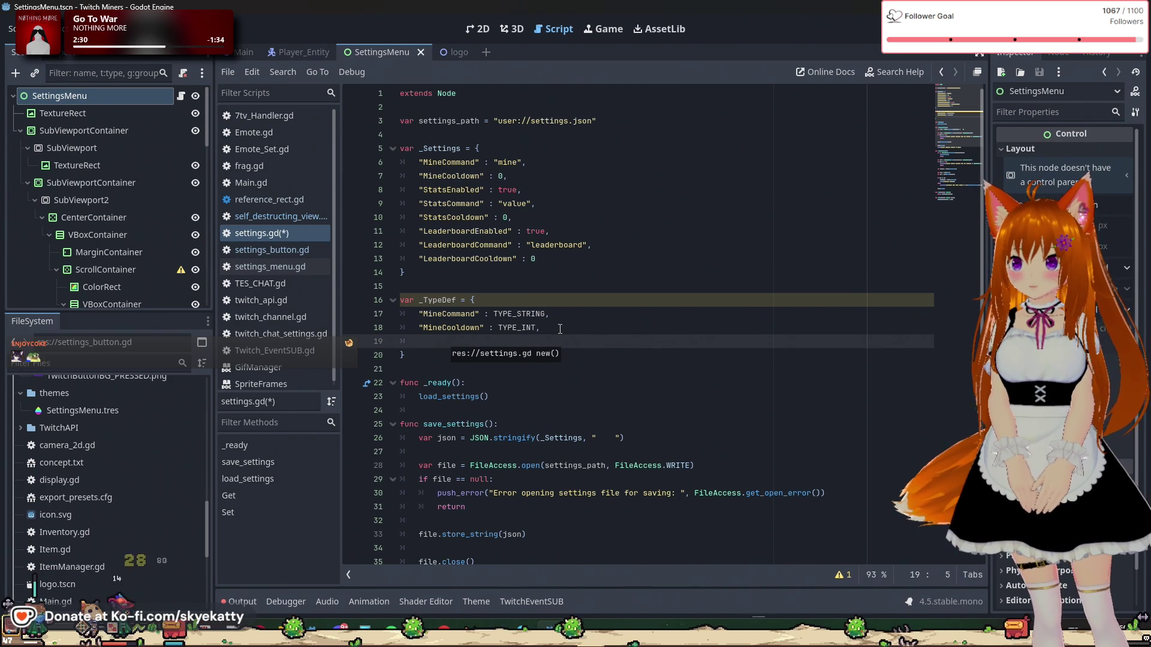
type("\"Sta")
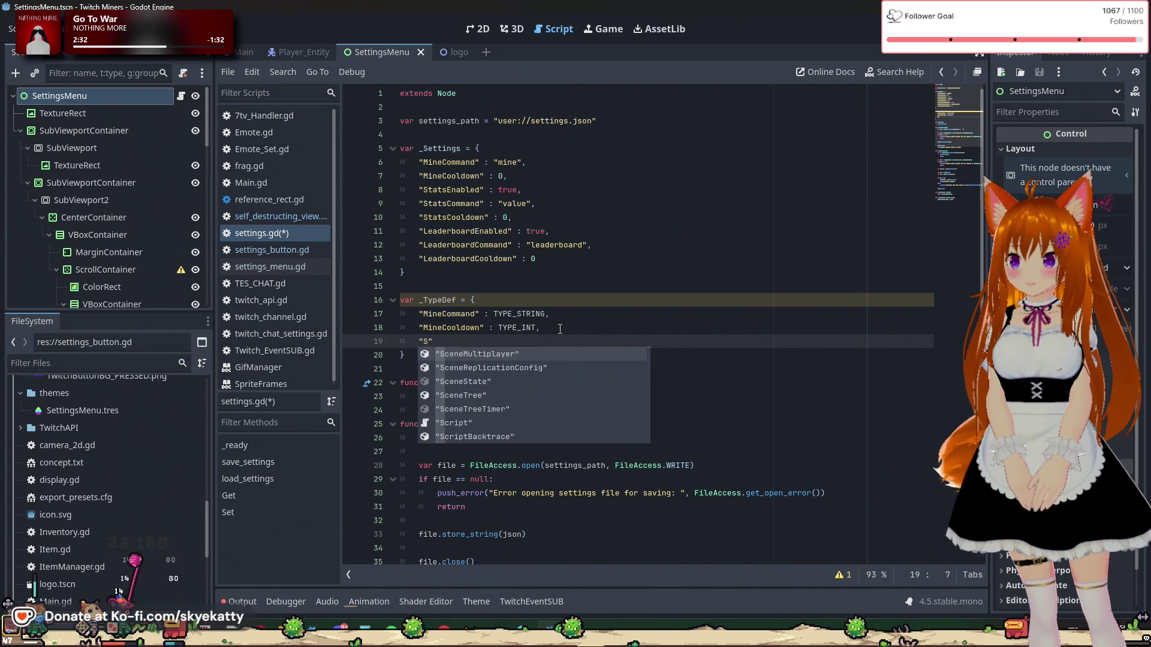
type("t")
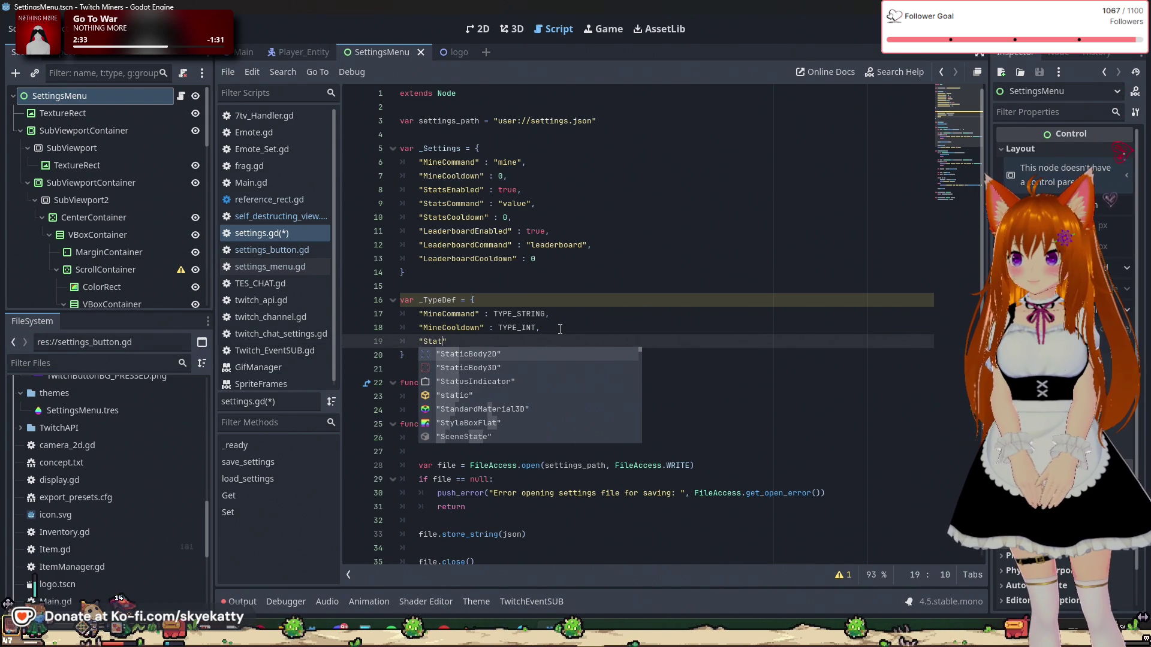
type("sE")
type("nabled\"")
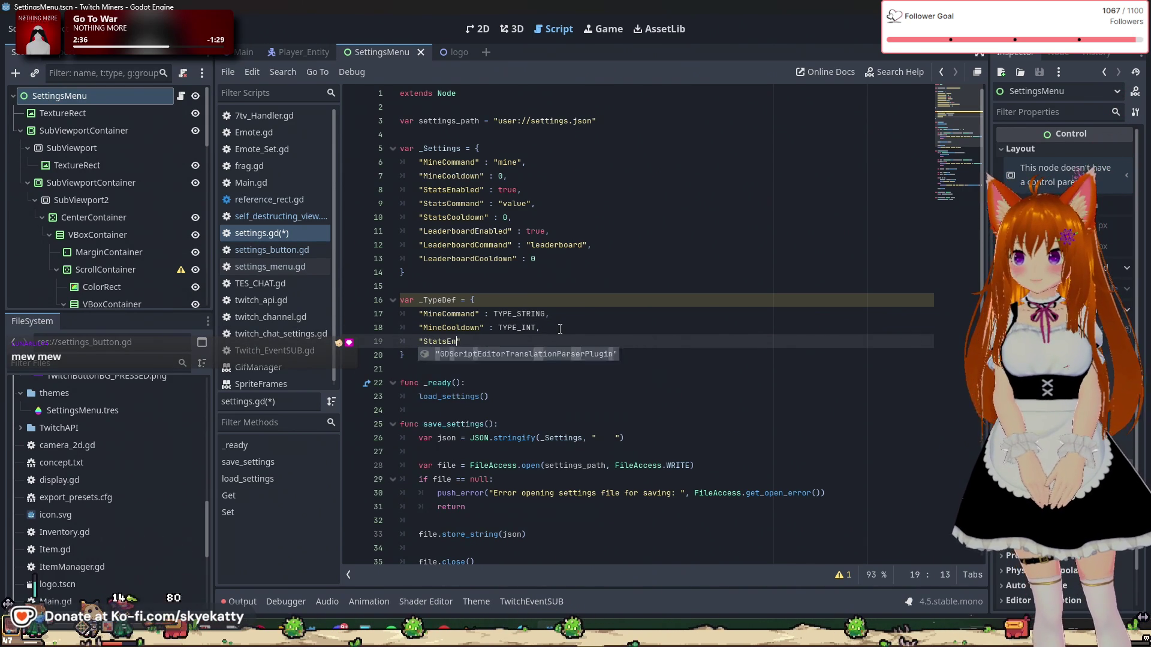
type(" : ")
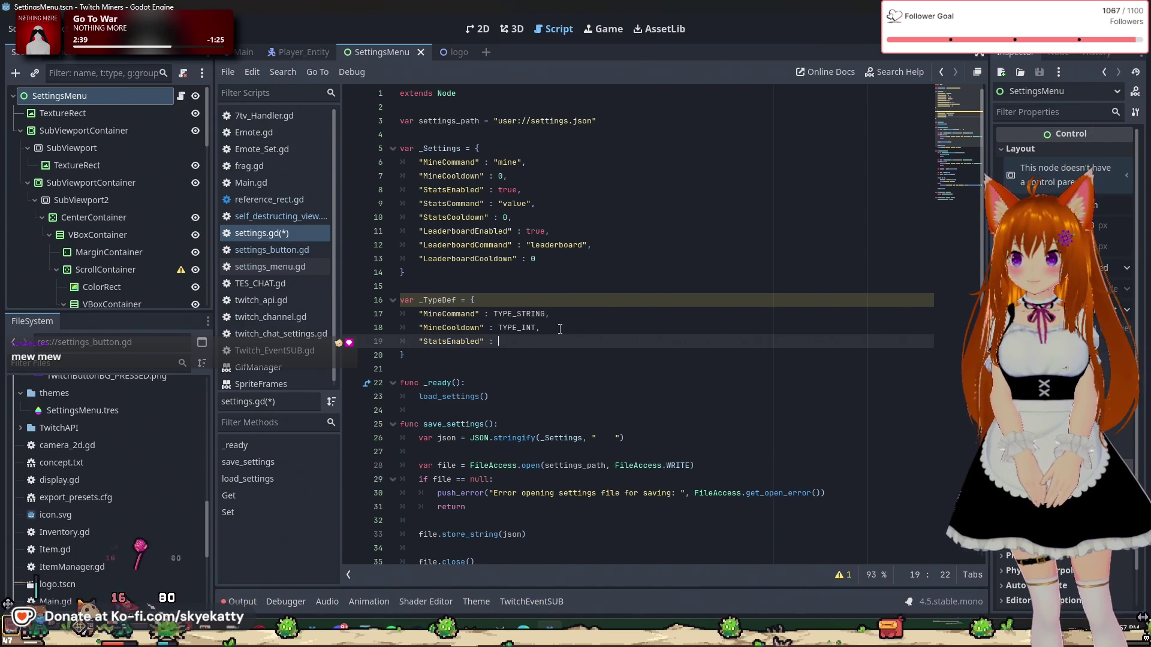
type("TYPE_")
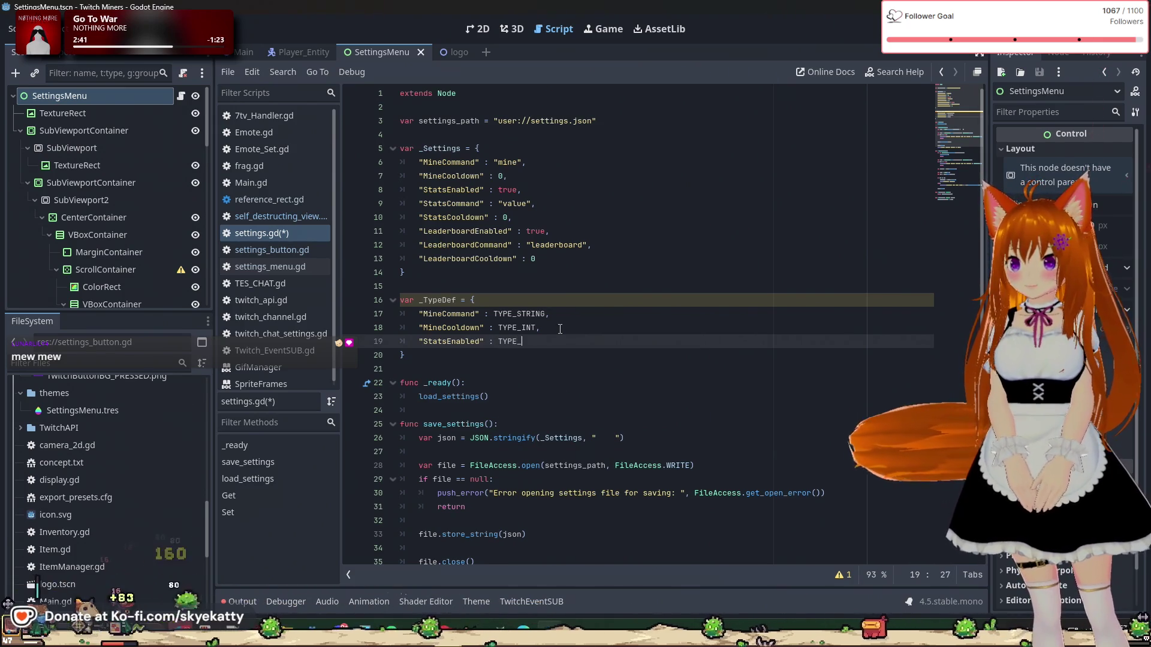
type("BOO")
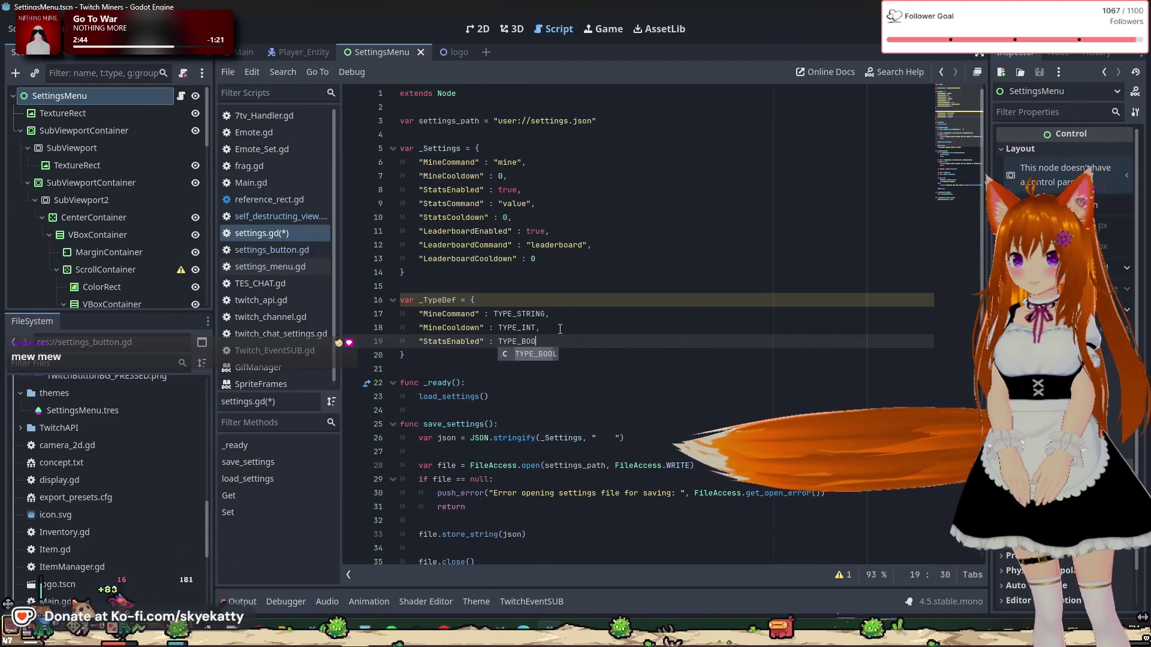
key("Return")
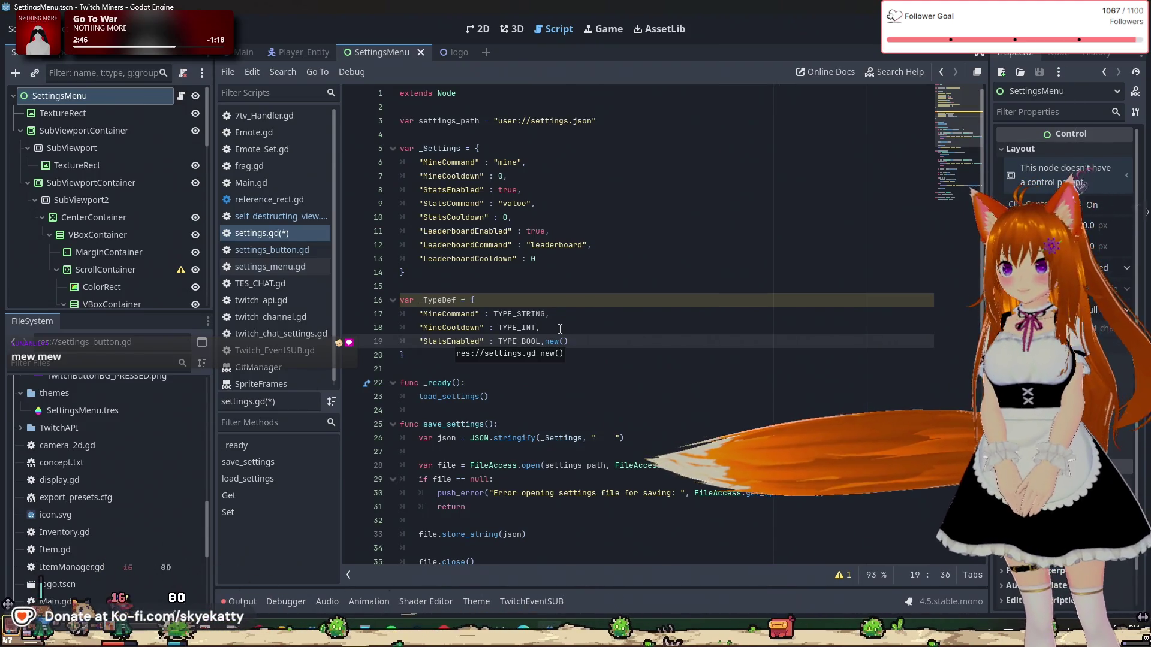
key("Return")
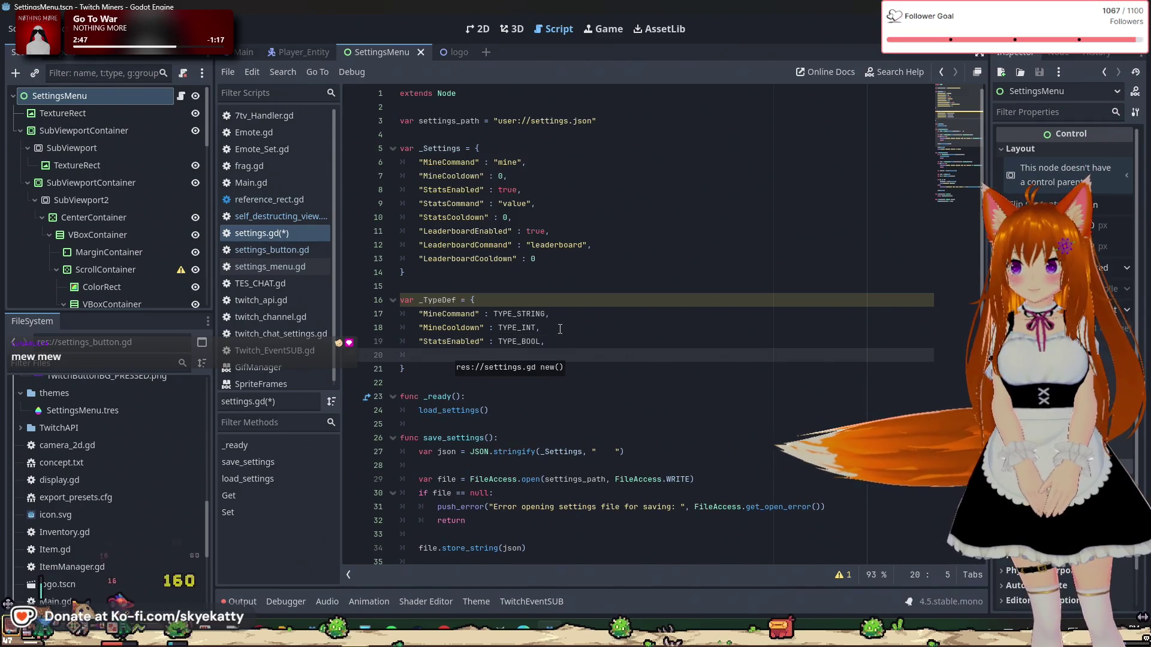
type("\"Stat")
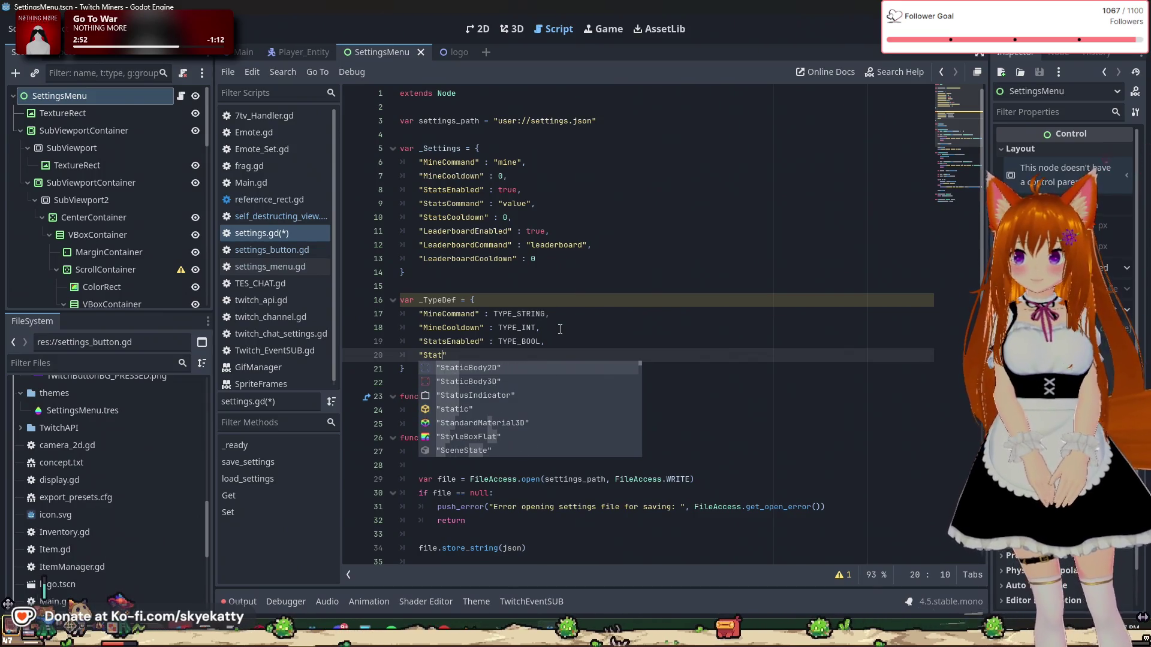
type("sCp, ,")
type("a")
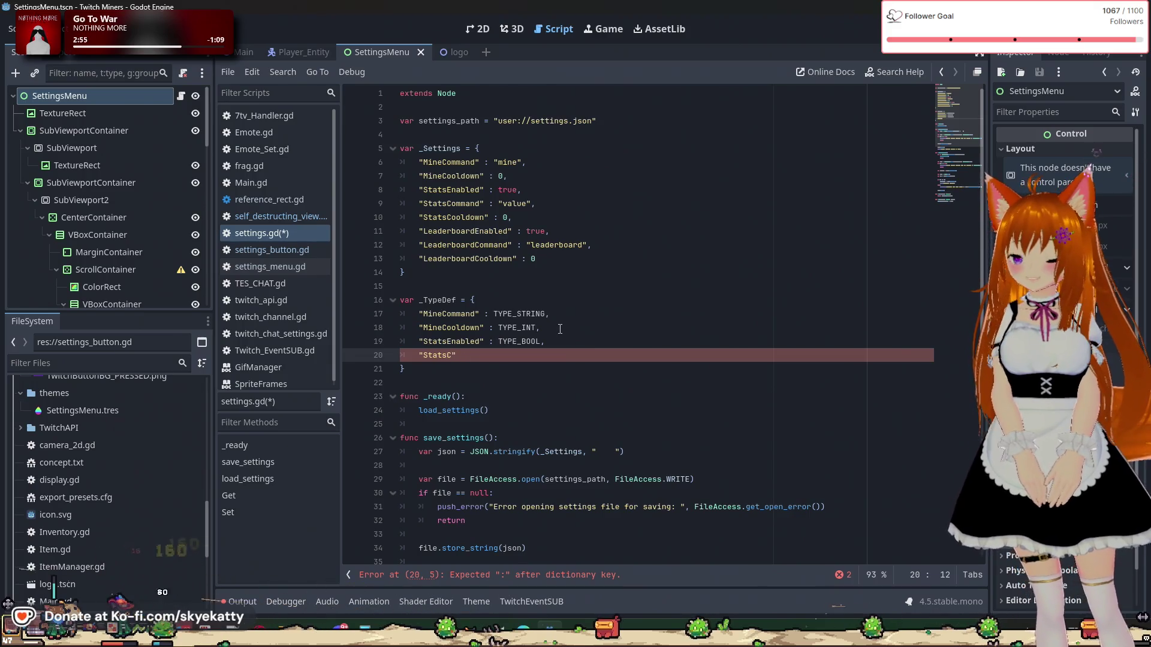
type("mand")
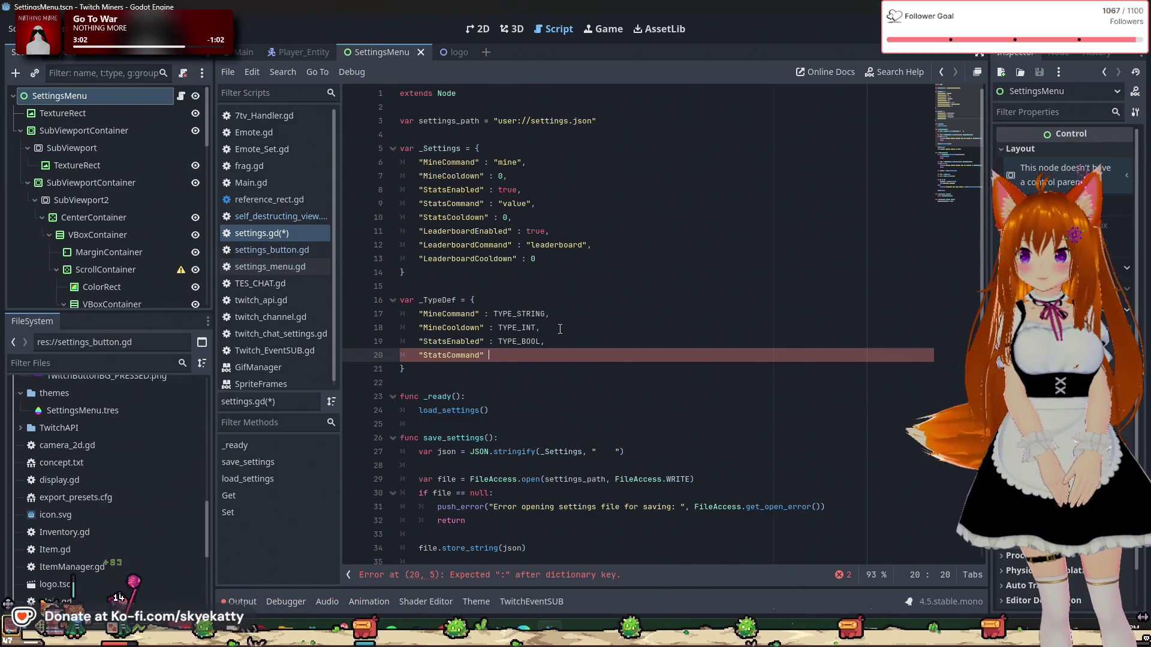
type(" : TY")
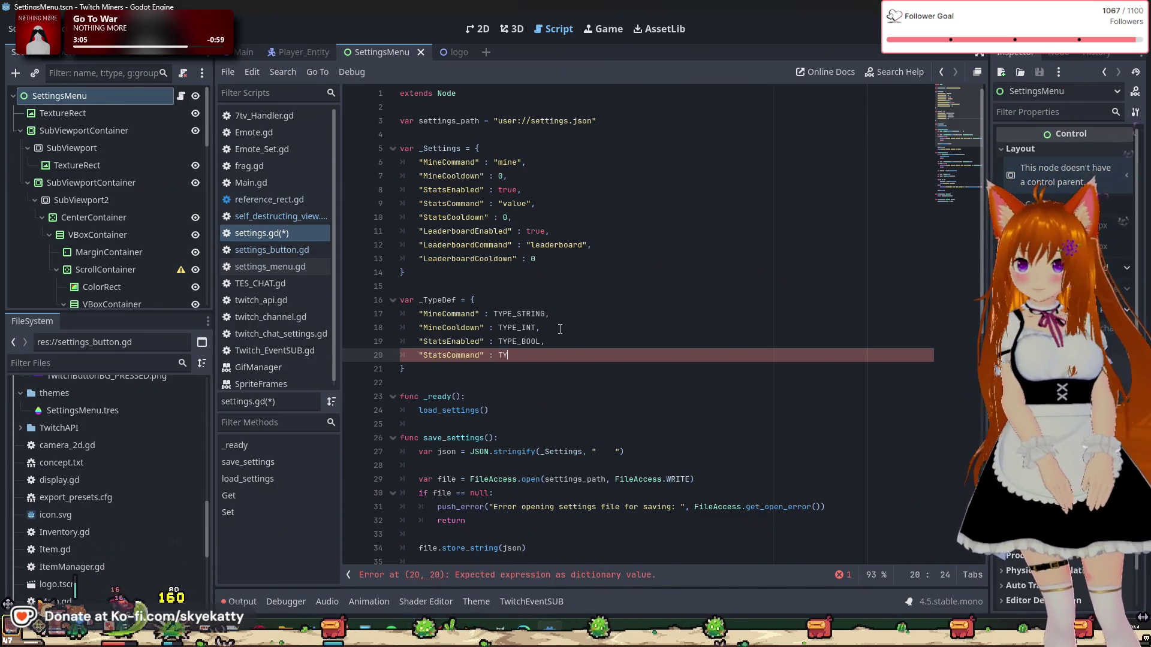
type("PE_S")
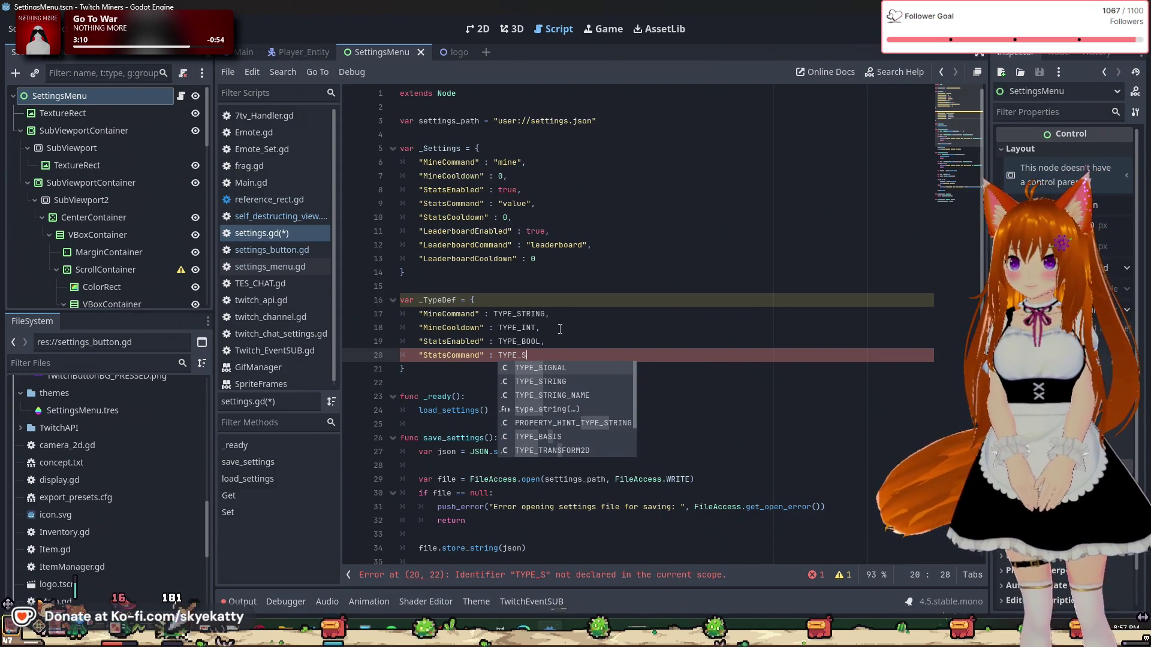
type("TI")
Step: Finish "StatsCommand" as TYPE_STRING and add "StatsCooldown" : TYPE_INT, to _TypeDef
key("Return")
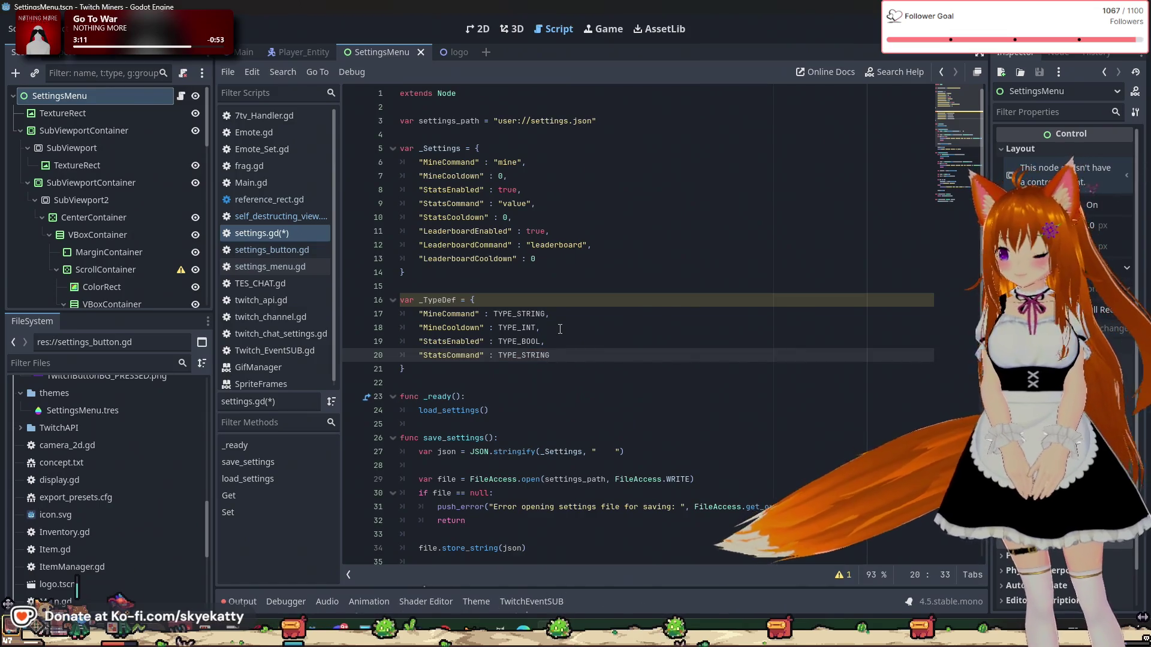
type(",new")
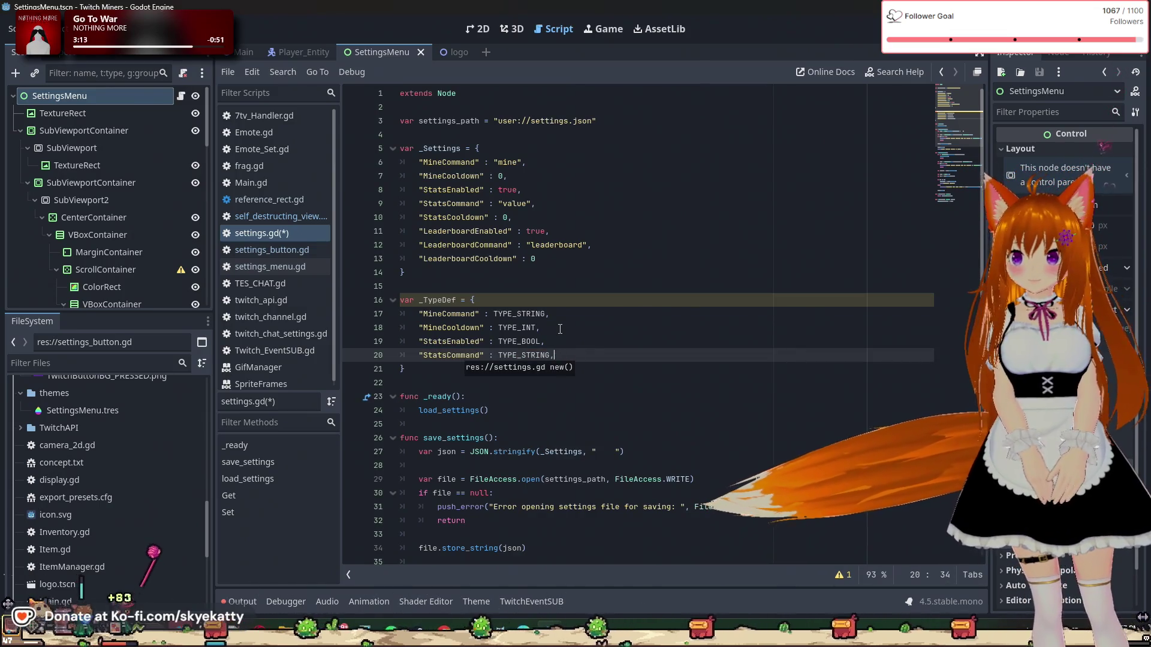
key("BackSpace")
key("BackSpace")
key("BackSpace")
key("Return")
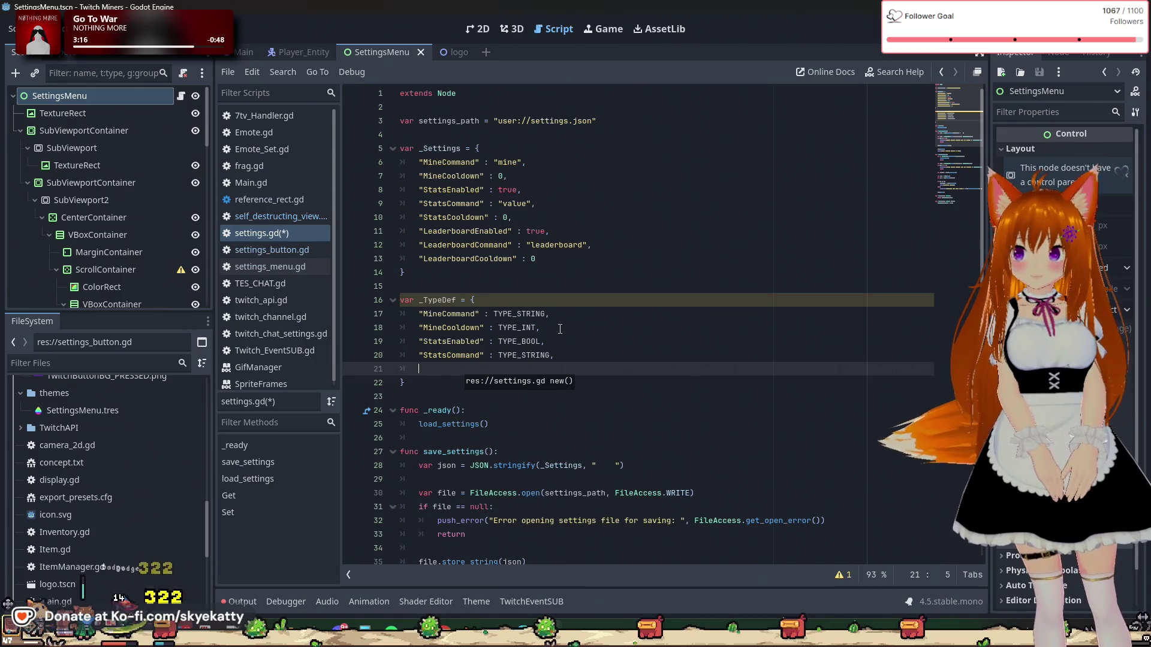
type("\"S")
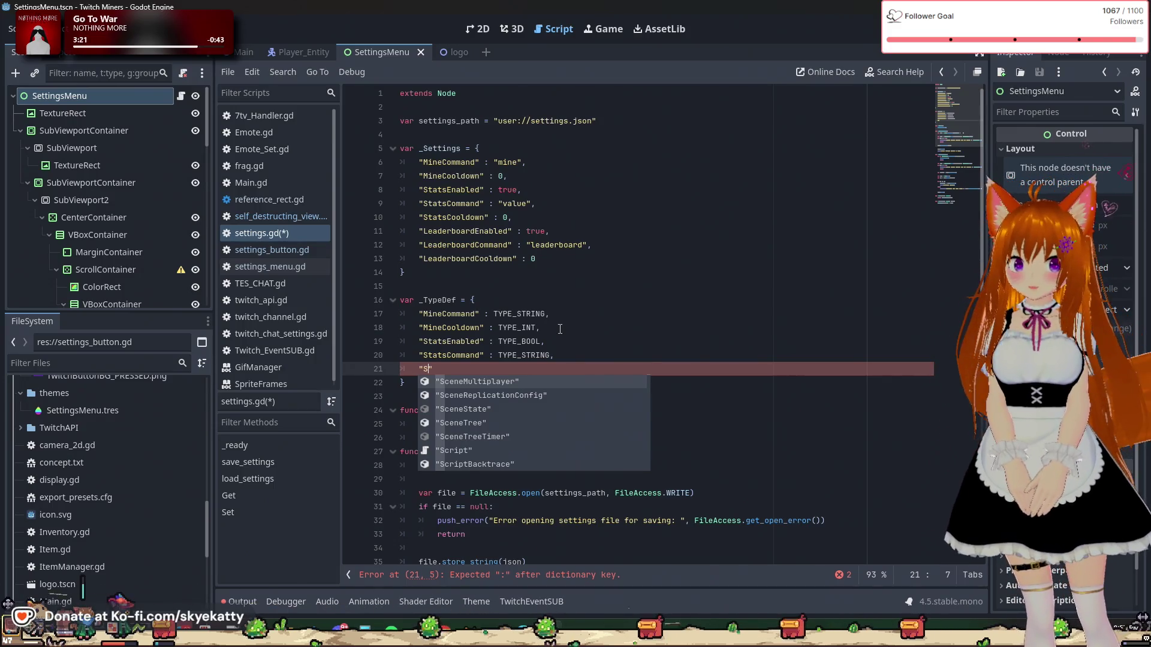
type("tats")
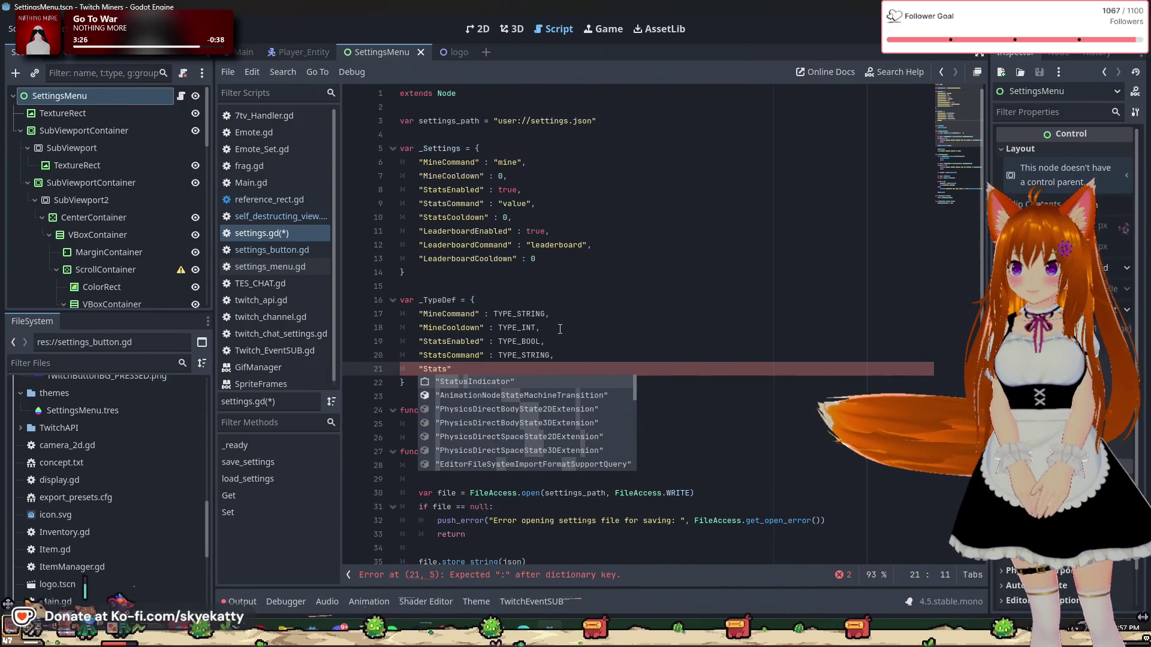
type("C")
key("BackSpace")
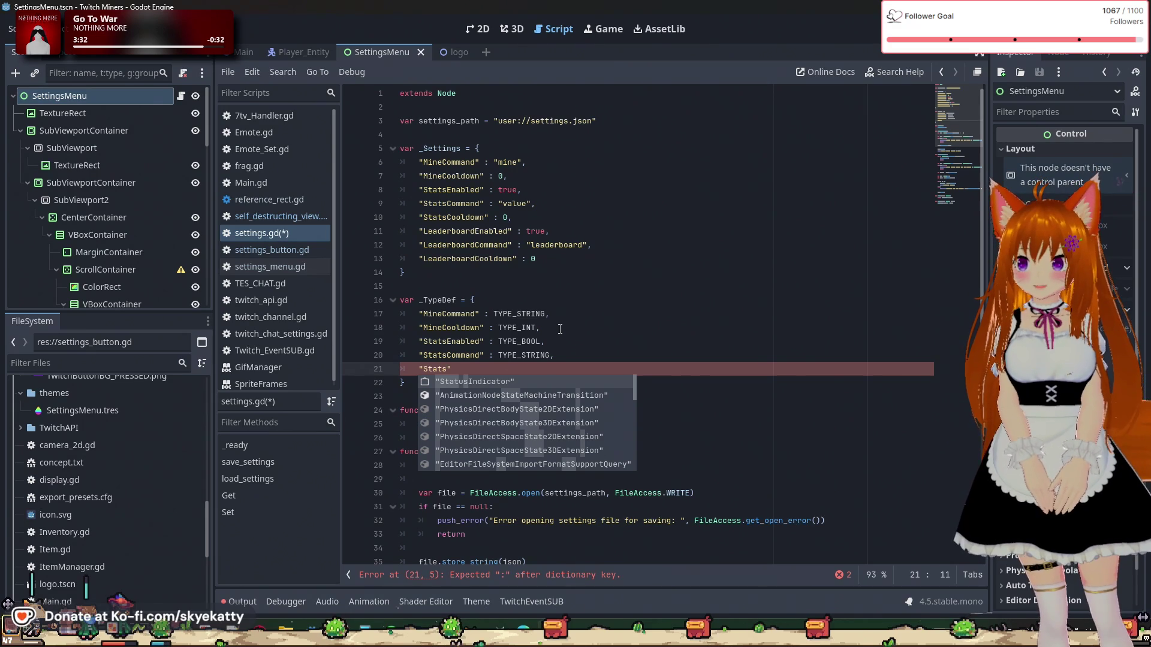
type("Cooldow")
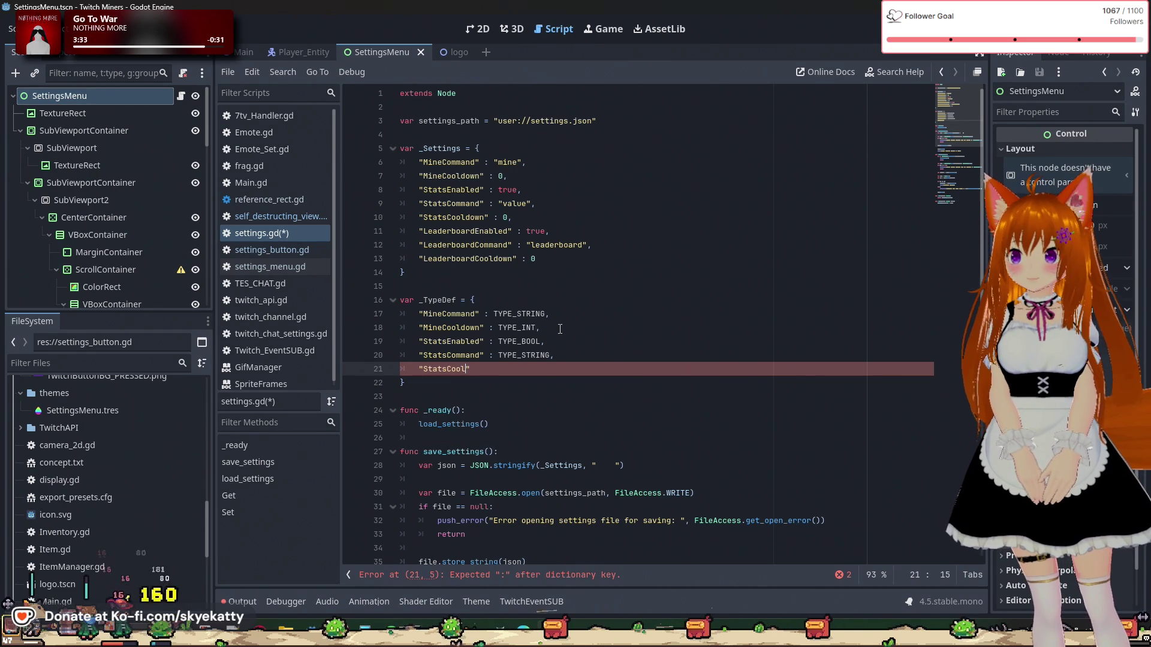
type("n\" : TPY")
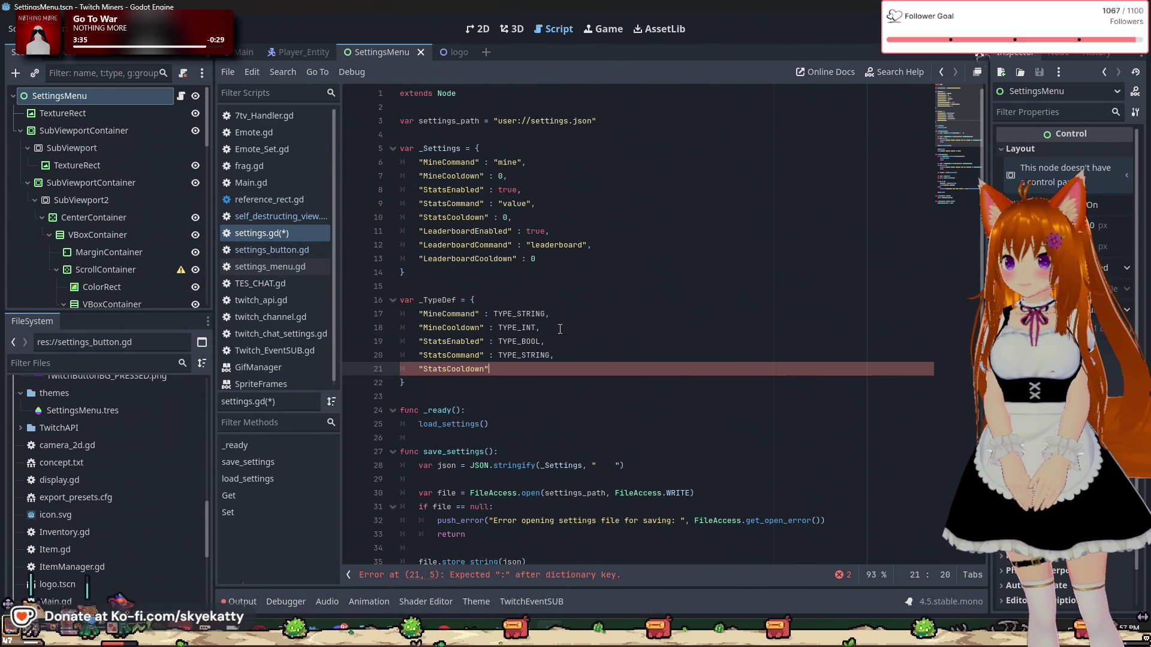
key("BackSpace")
key("BackSpace")
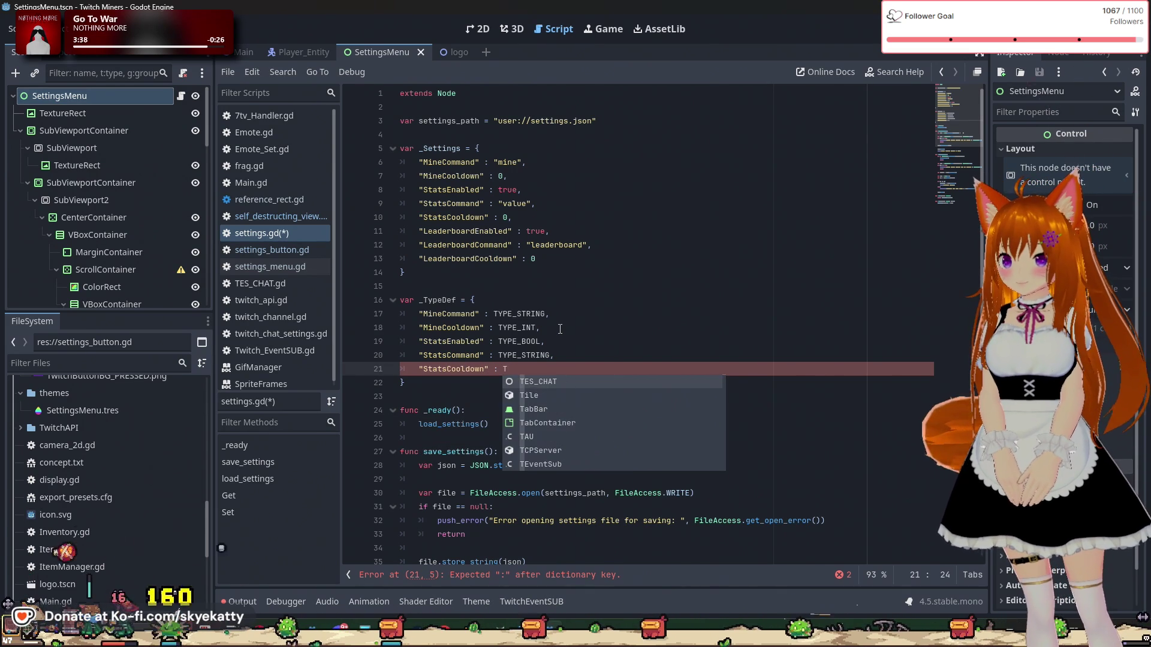
type("YPE_INT,")
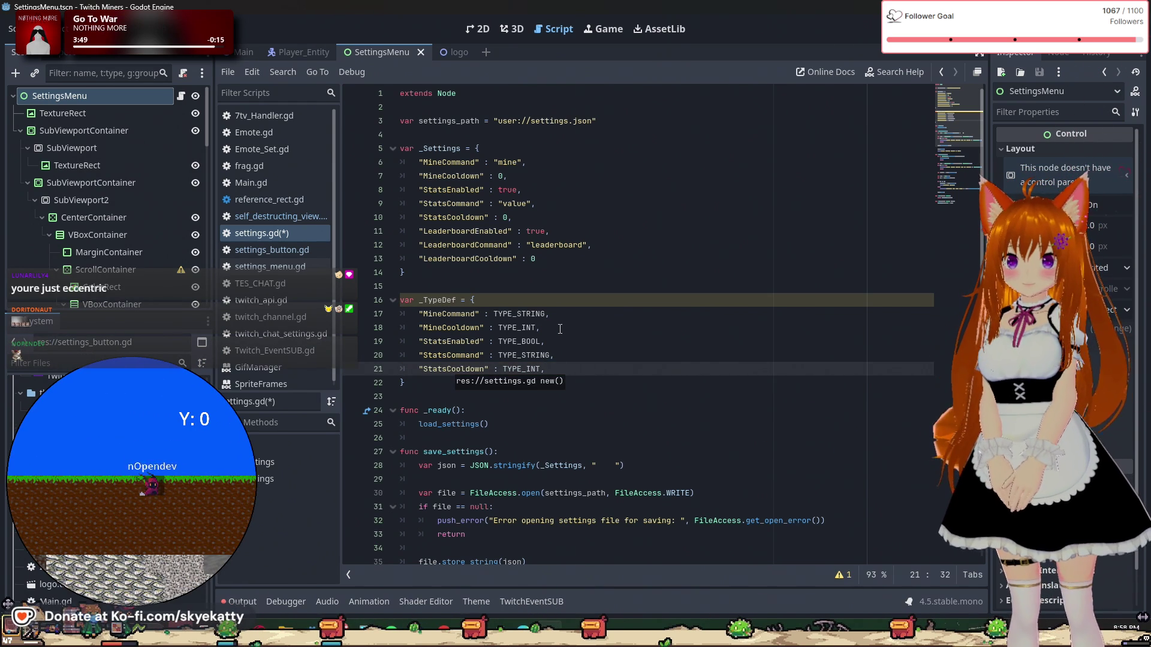
key("Return")
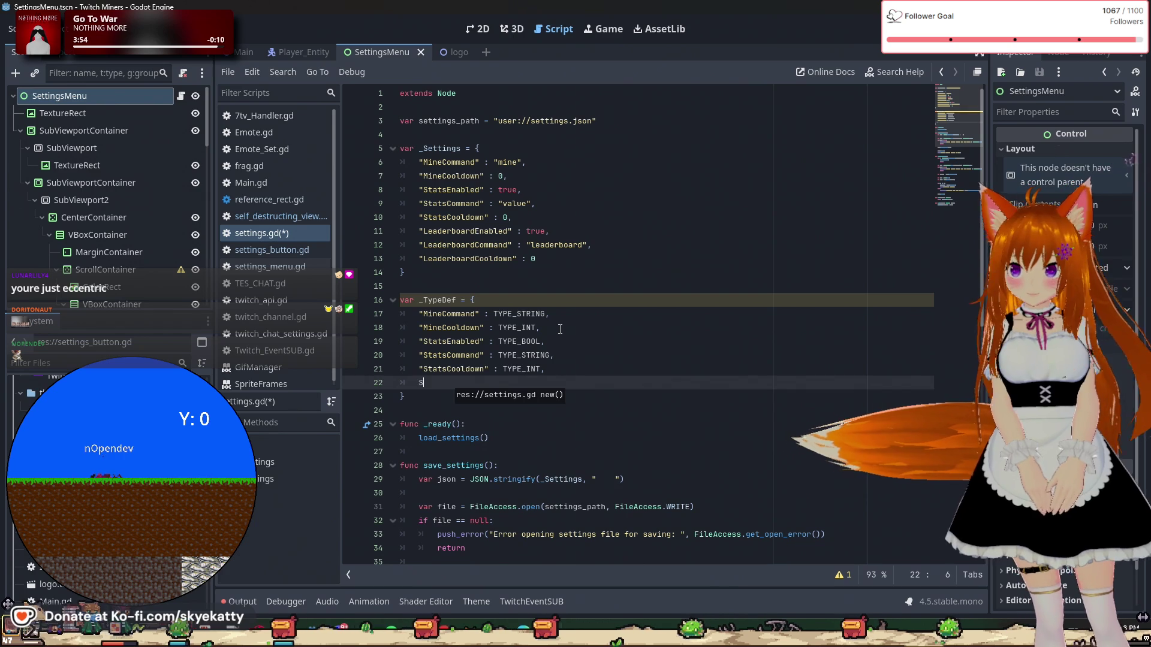
Step: Add LeaderboardEnabled as TYPE_BOOL, LeaderboardCommand as TYPE_STRING and LeaderboardCooldown as TYPE_INT to _TypeDef
type("\"")
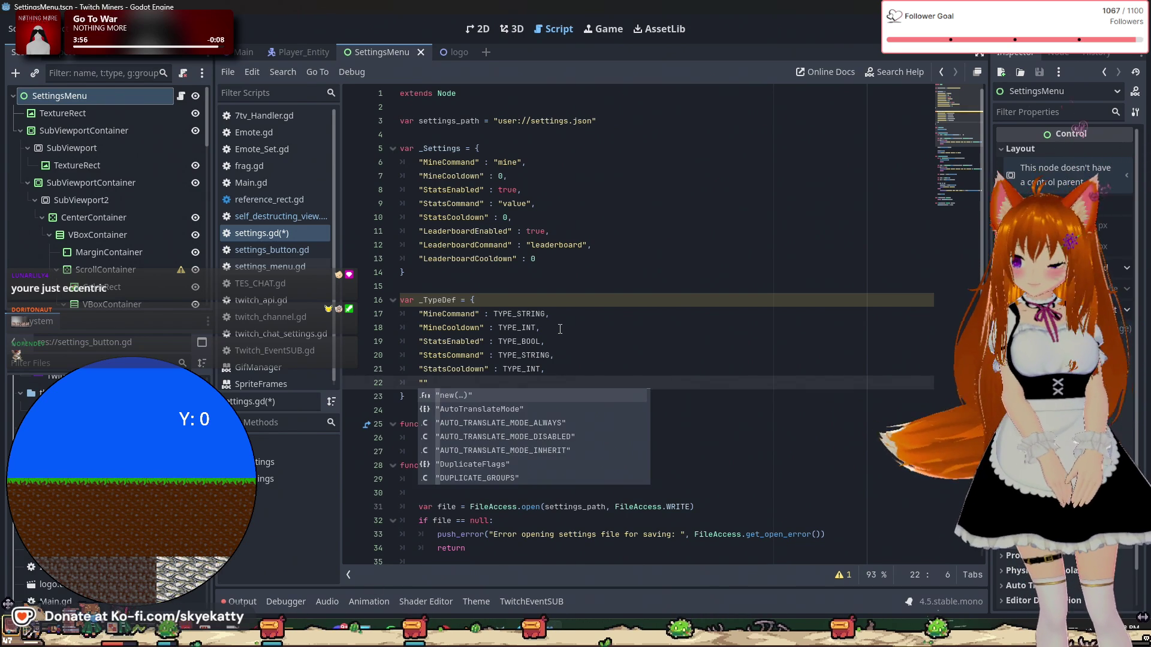
type("Leaderb")
type("oardE")
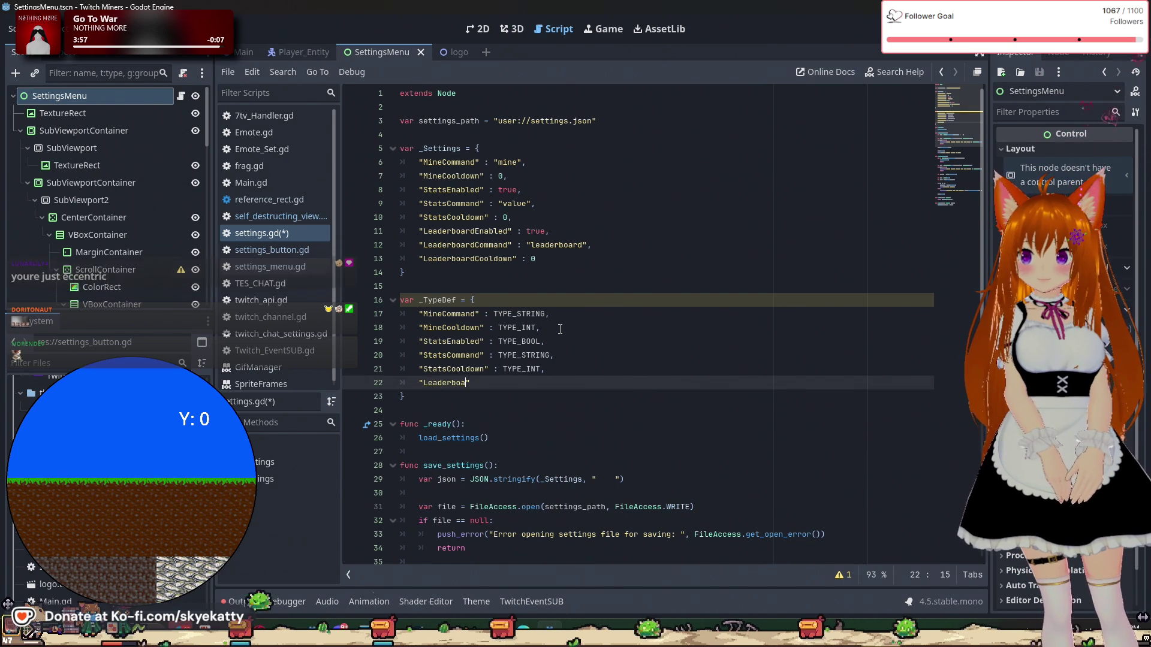
type("nabled\" : ")
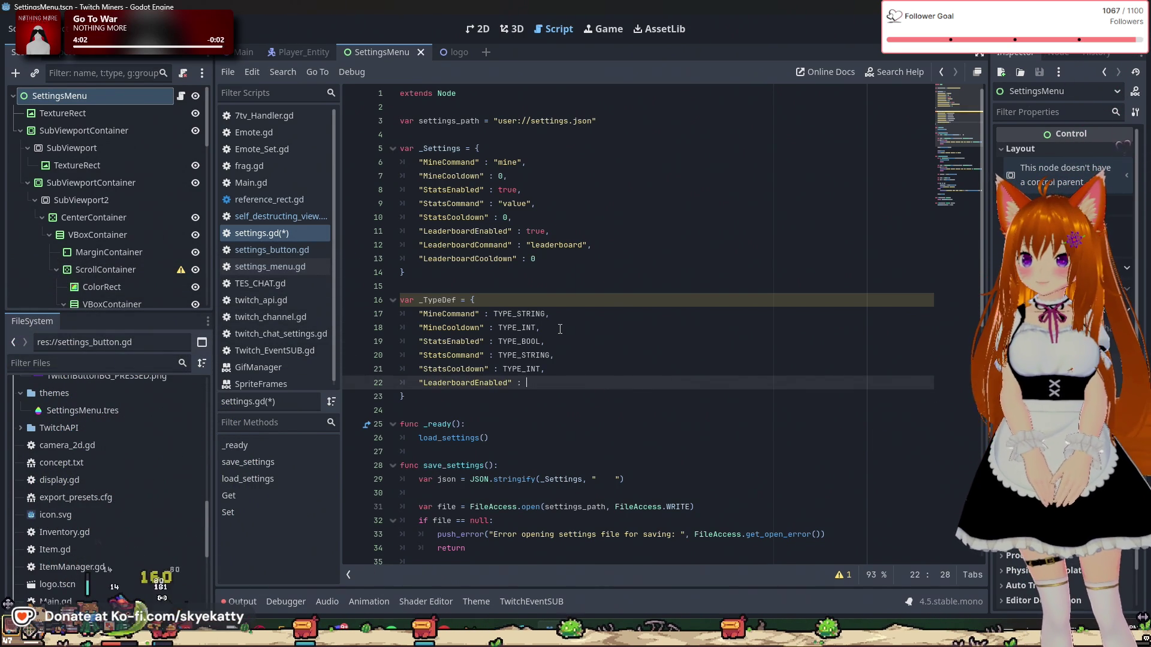
type("TYPE_")
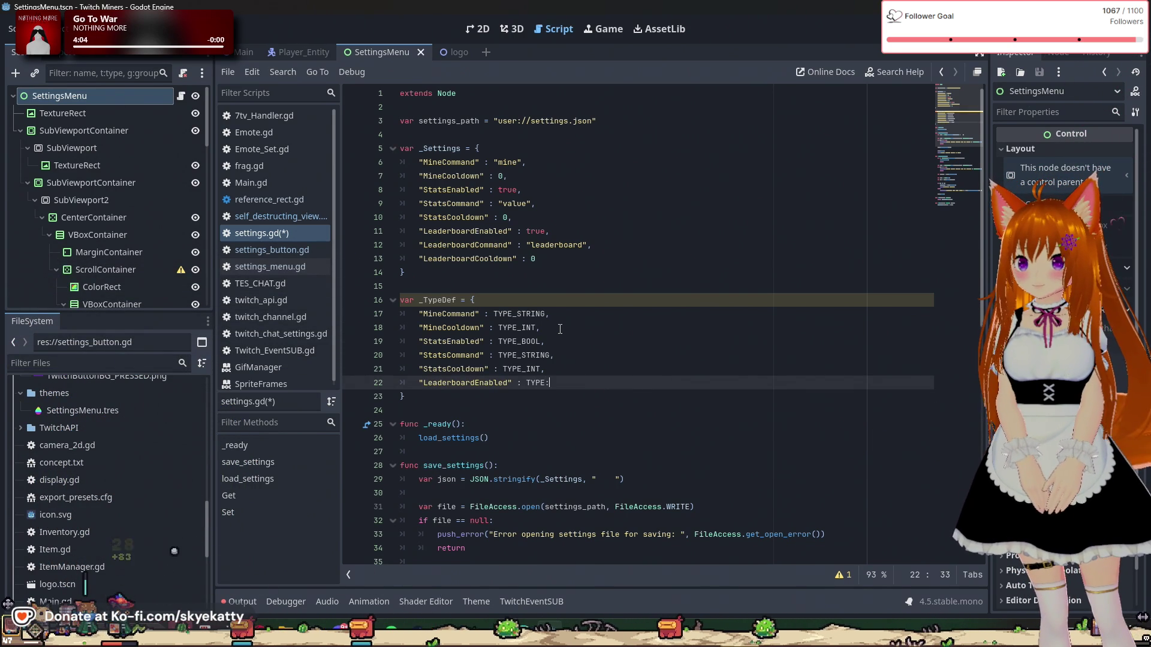
type("BO")
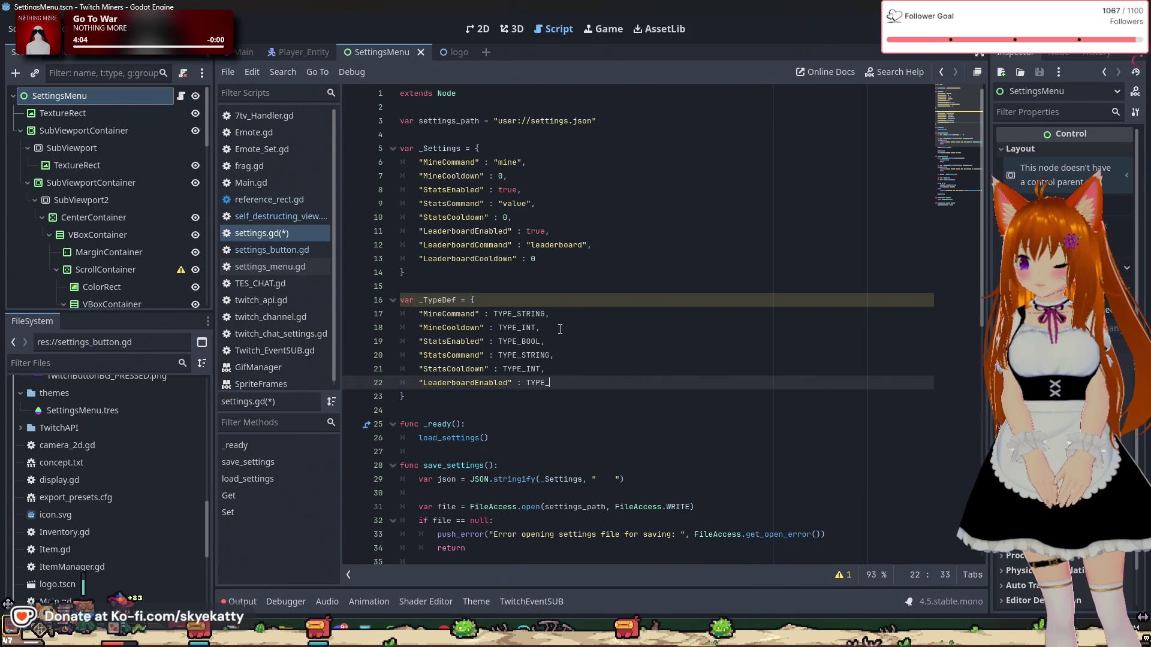
type("OL,")
key("Return")
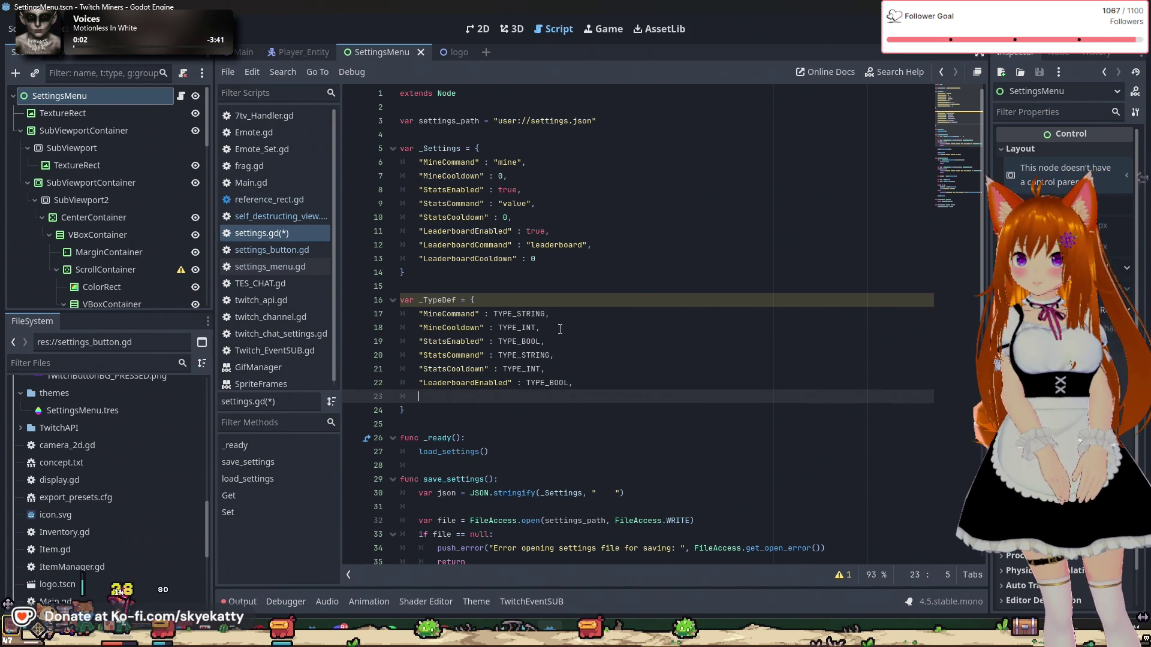
type("\"Leaderbor")
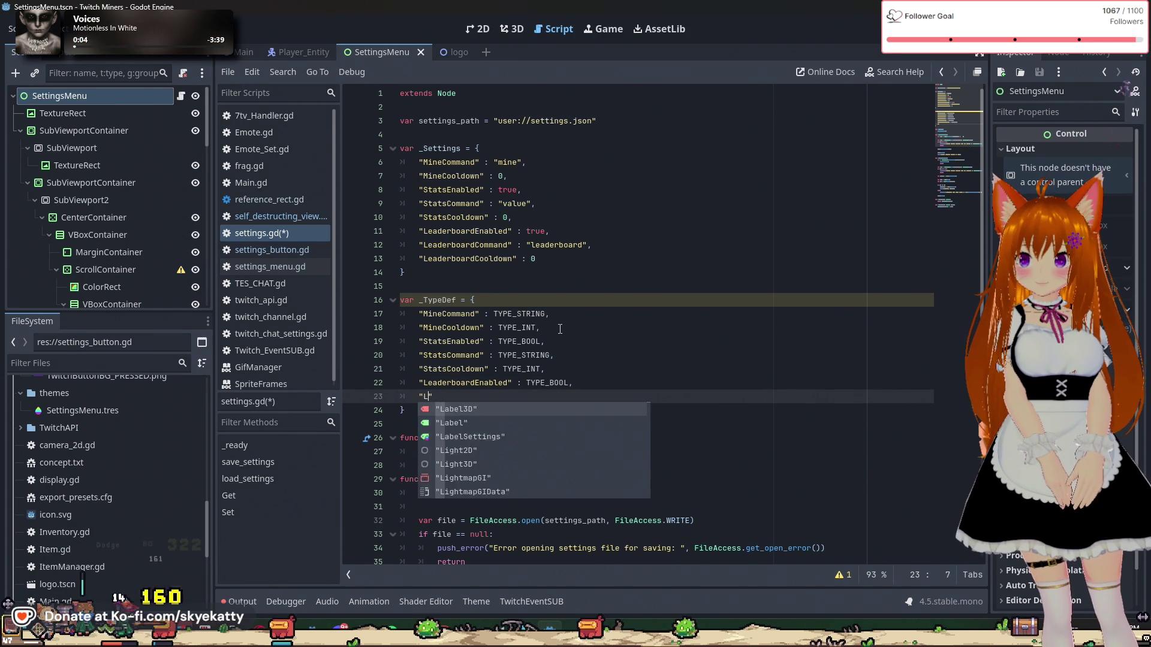
key("BackSpace")
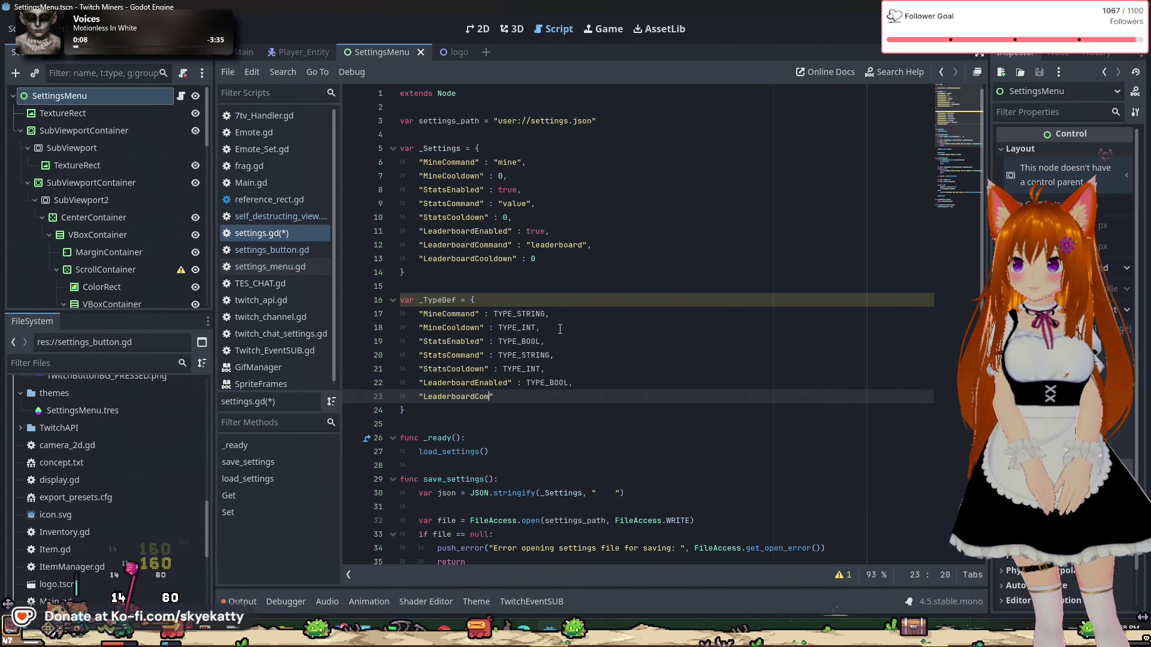
type("mand\" : ")
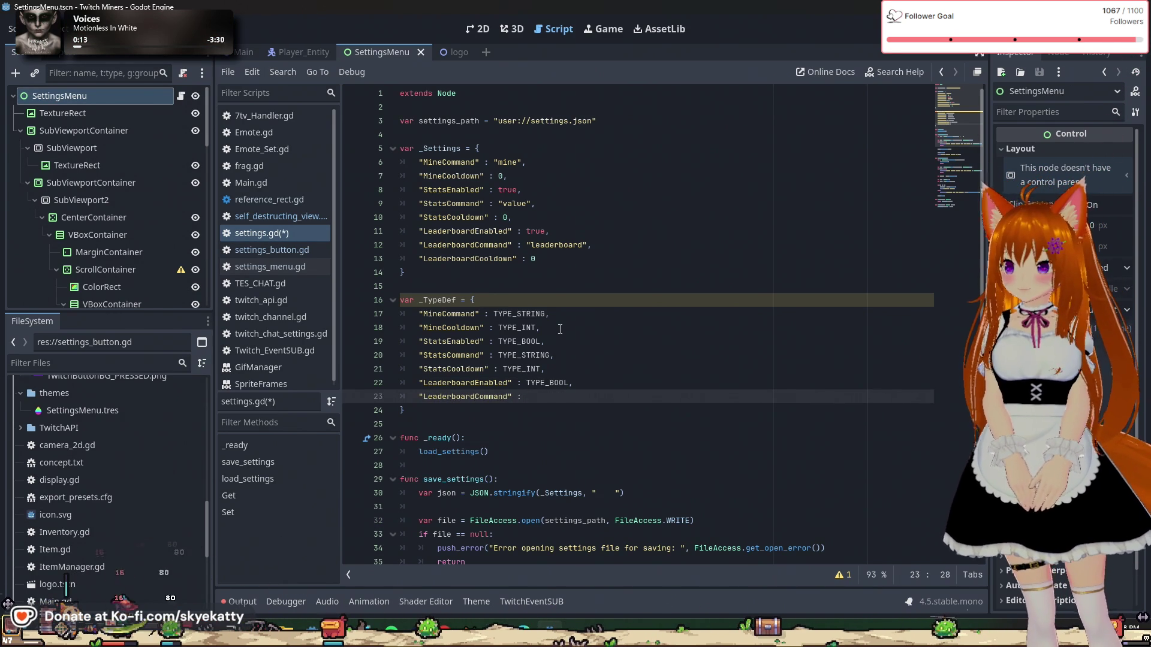
type("TYPE_STRING")
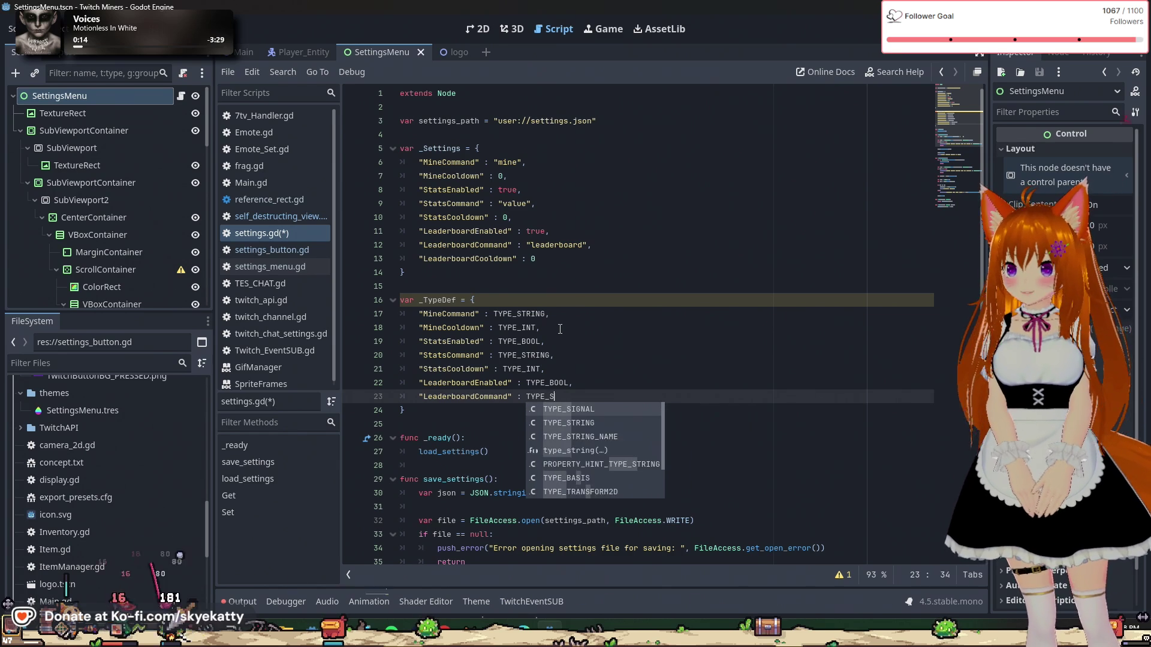
type(",n")
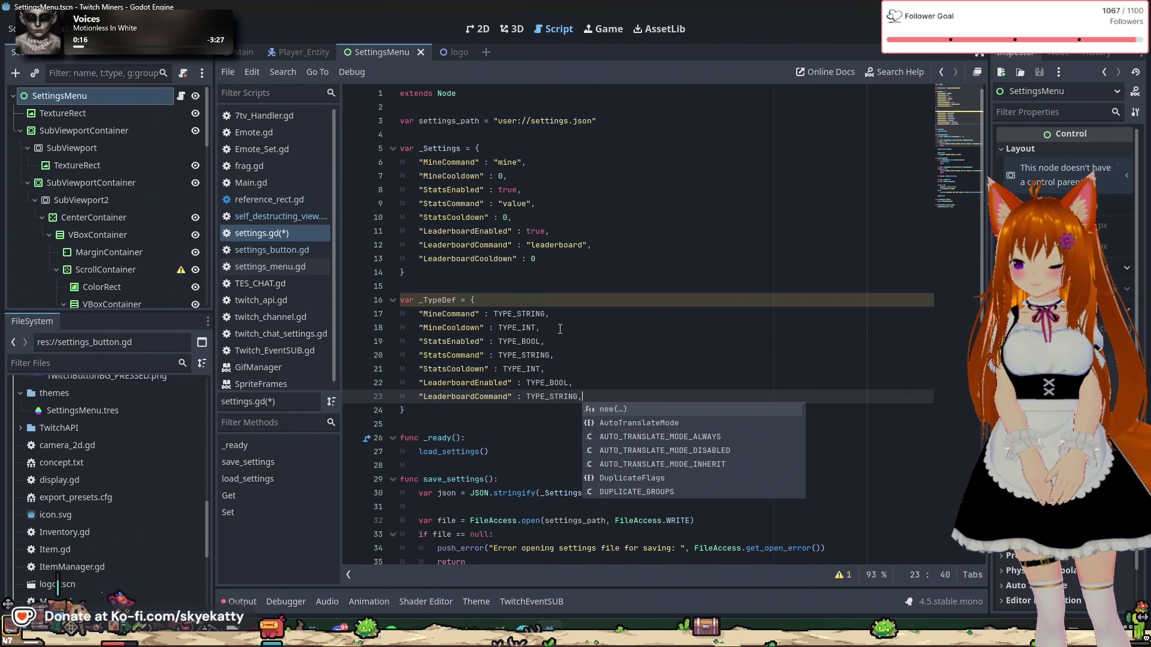
key("BackSpace")
key("Return")
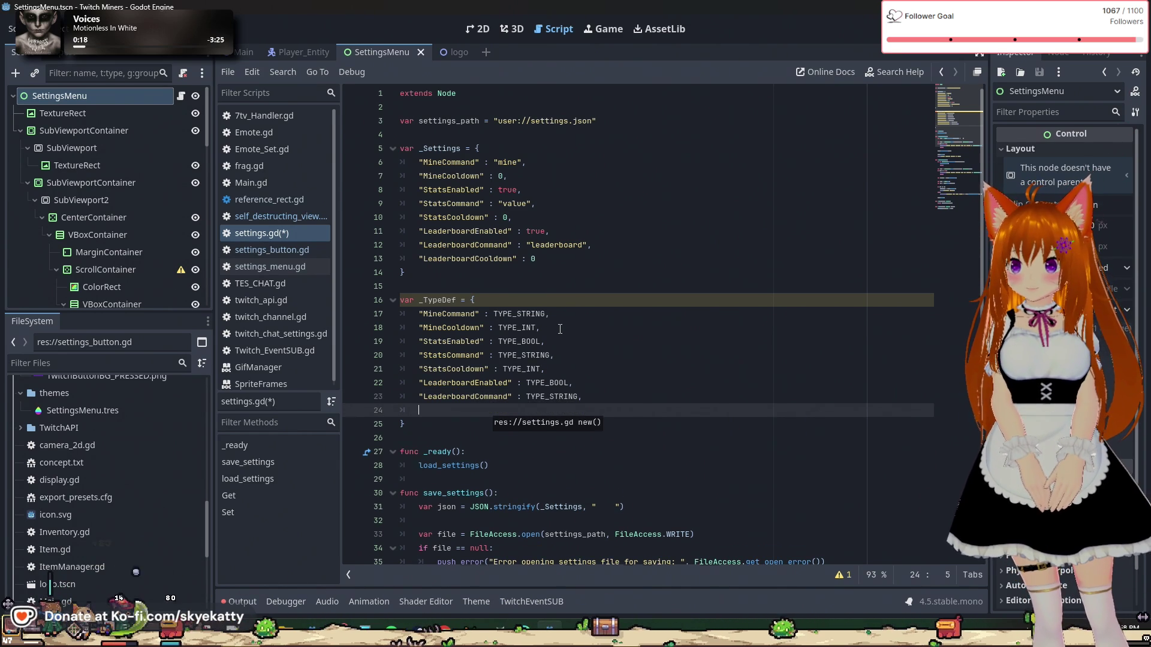
type("\"")
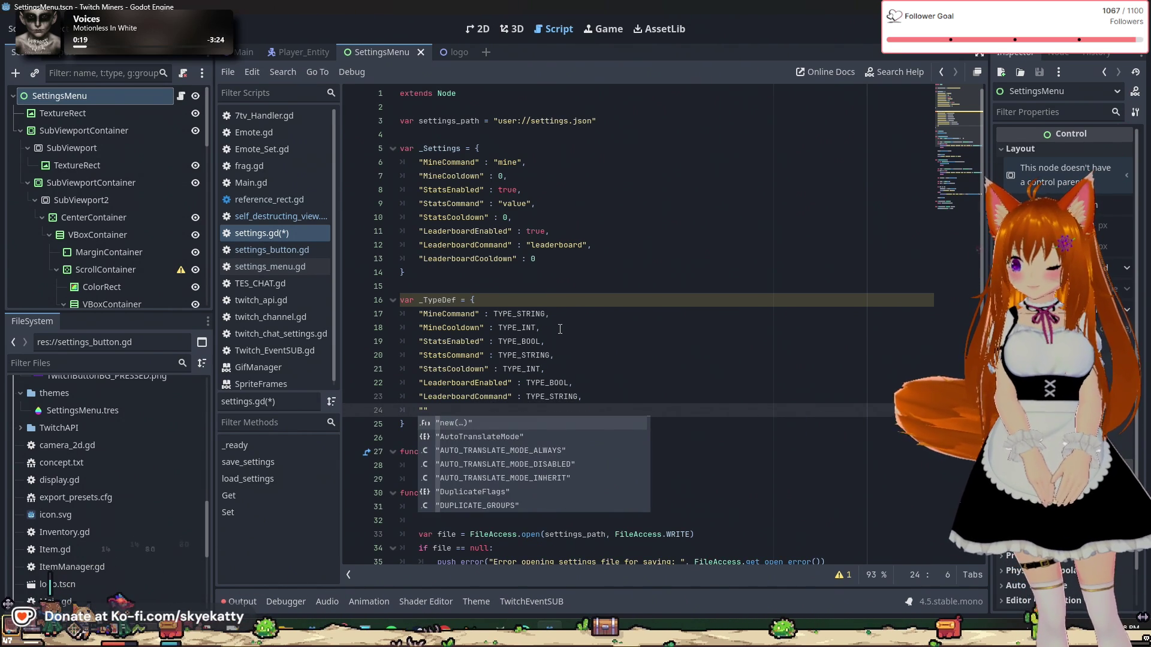
type("Leader")
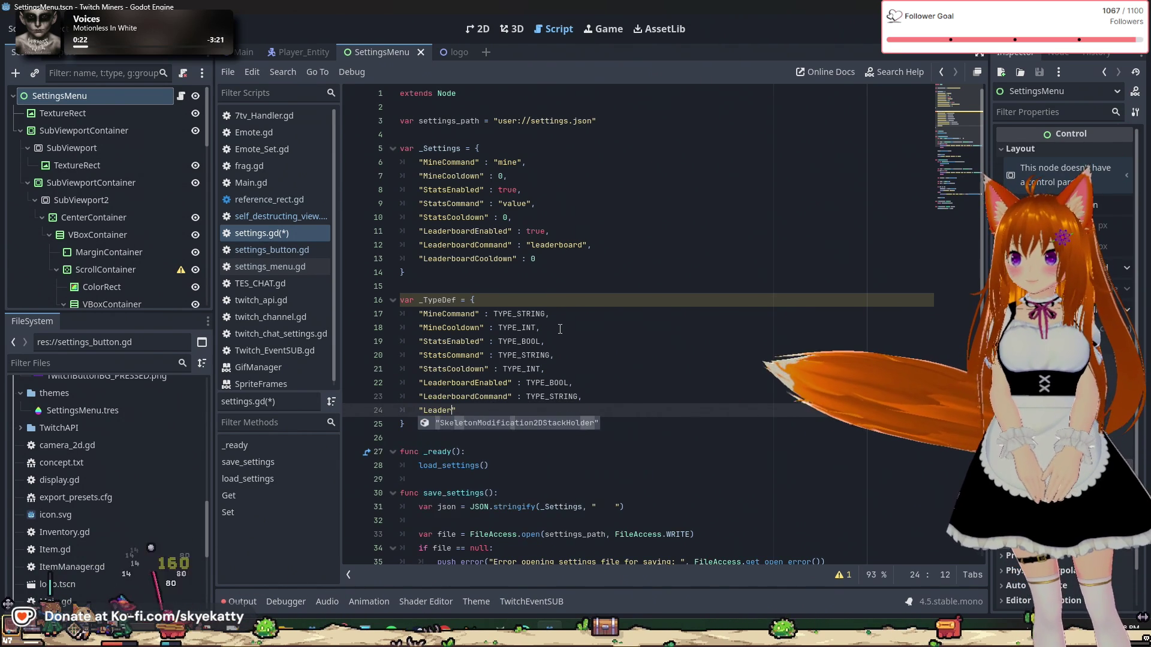
type("boardC")
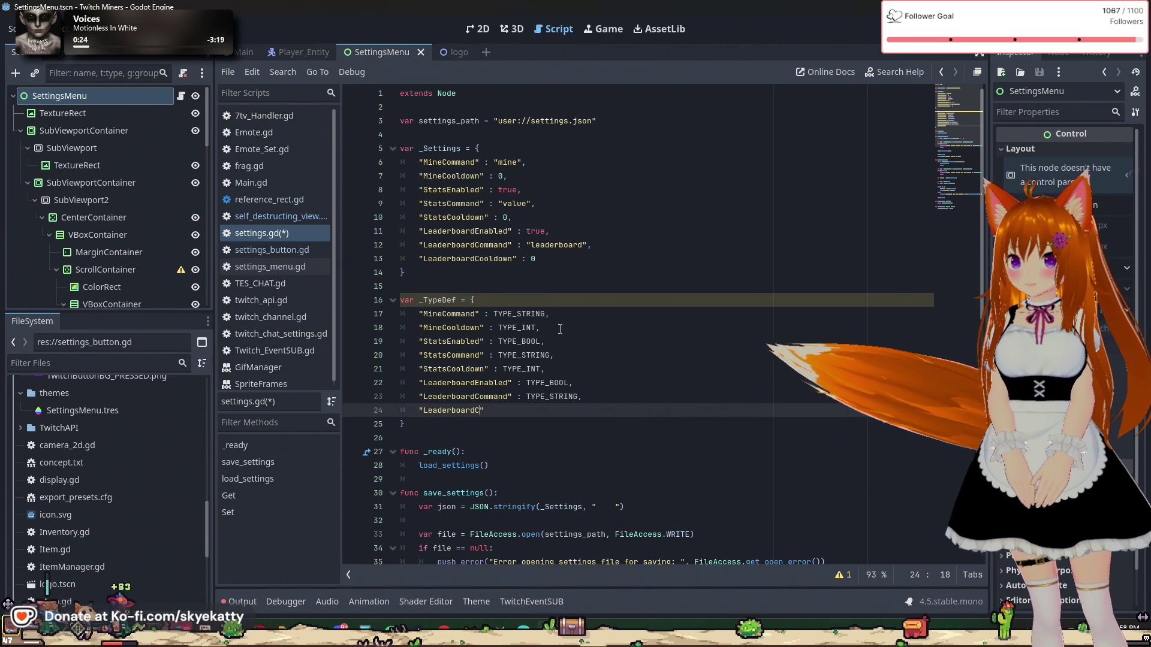
type("ooldown")
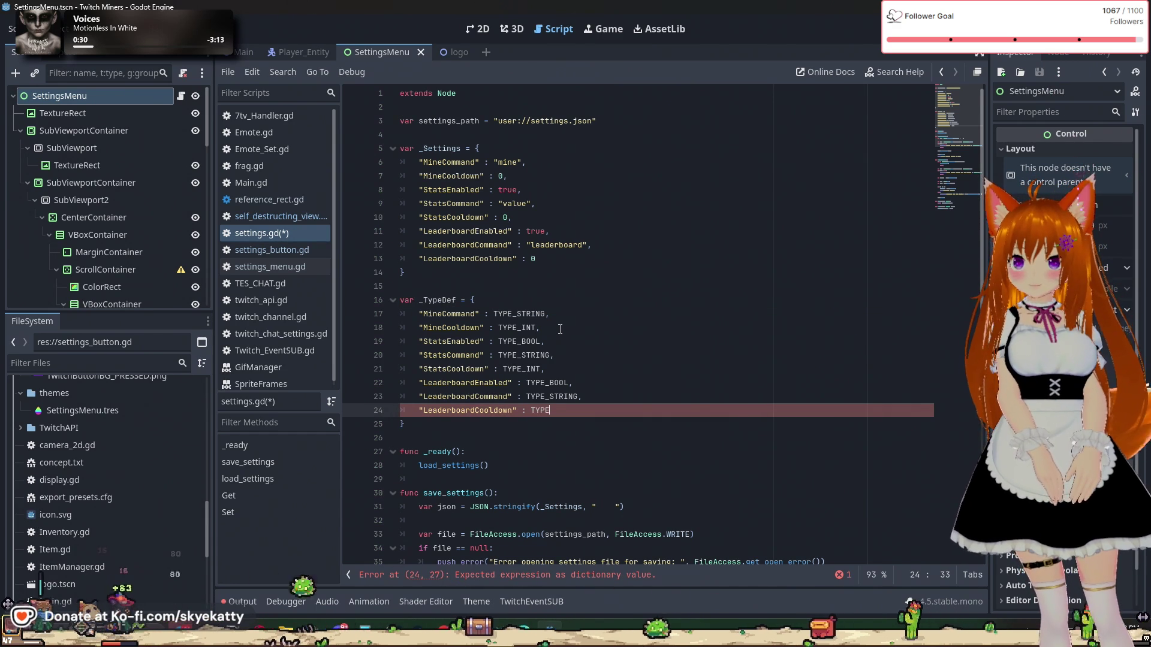
type("YPE_INT")
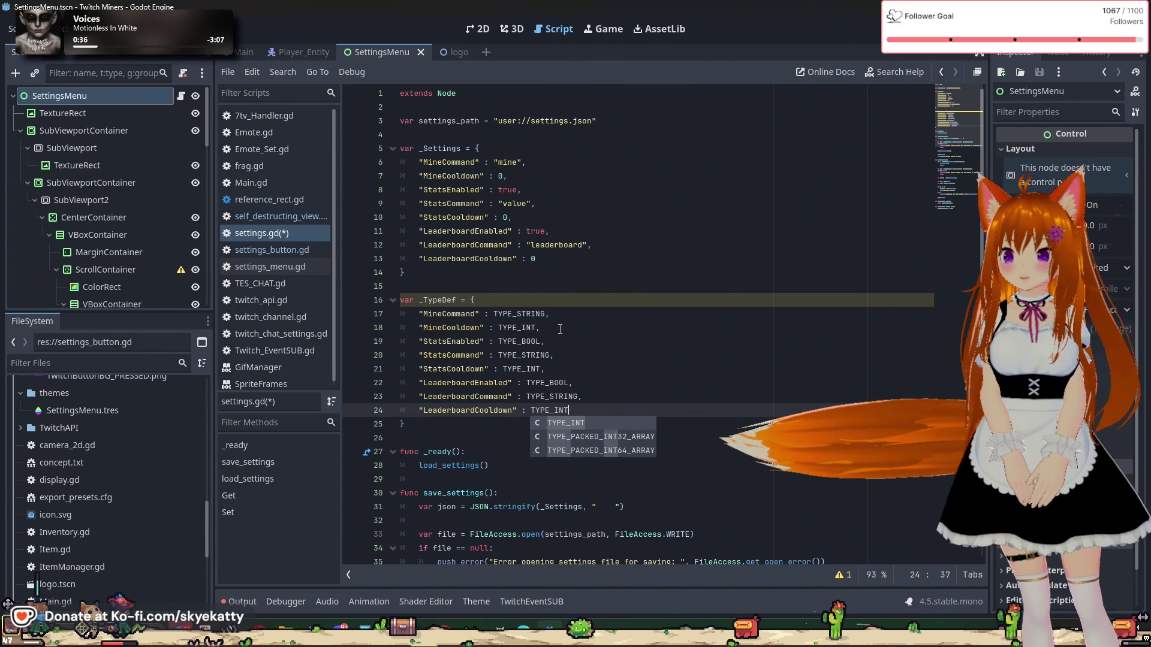
left_click(577, 222)
left_click(512, 285)
left_click(510, 177)
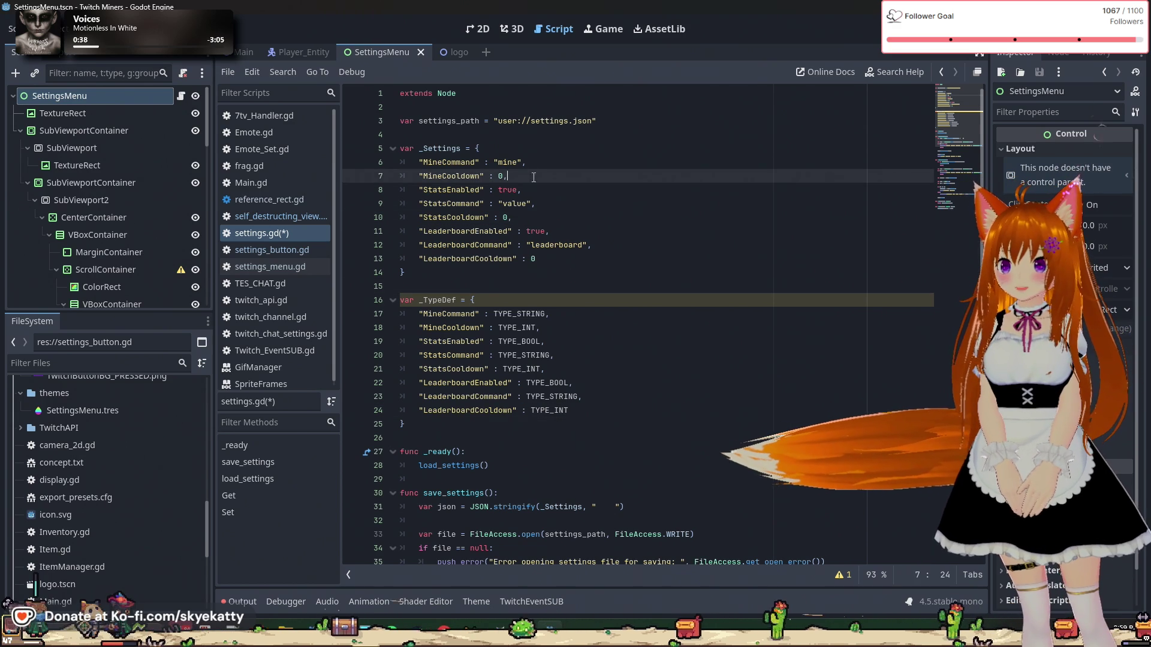
left_click(541, 341)
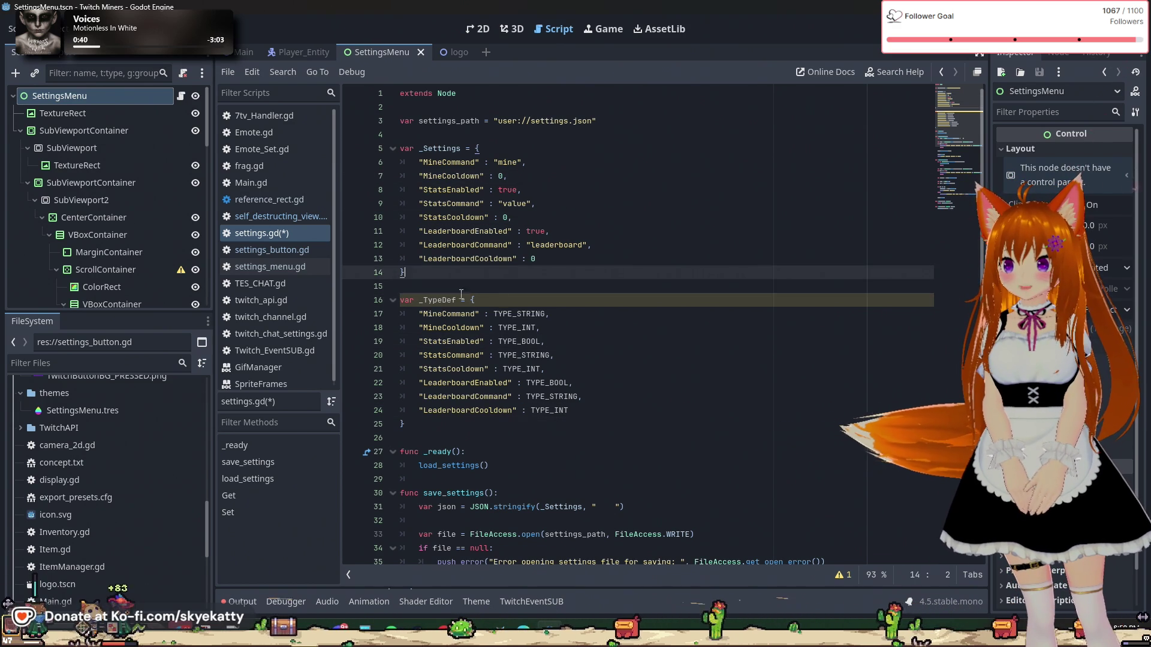
left_click(585, 457)
key("Up")
key("Up")
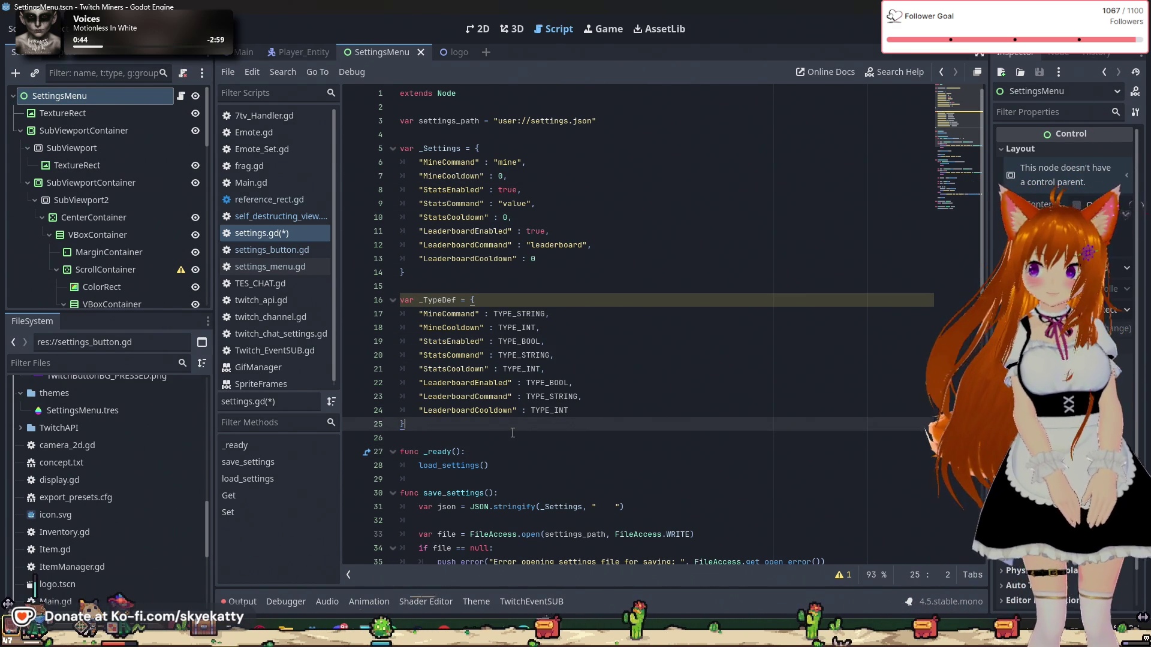
left_click(446, 160)
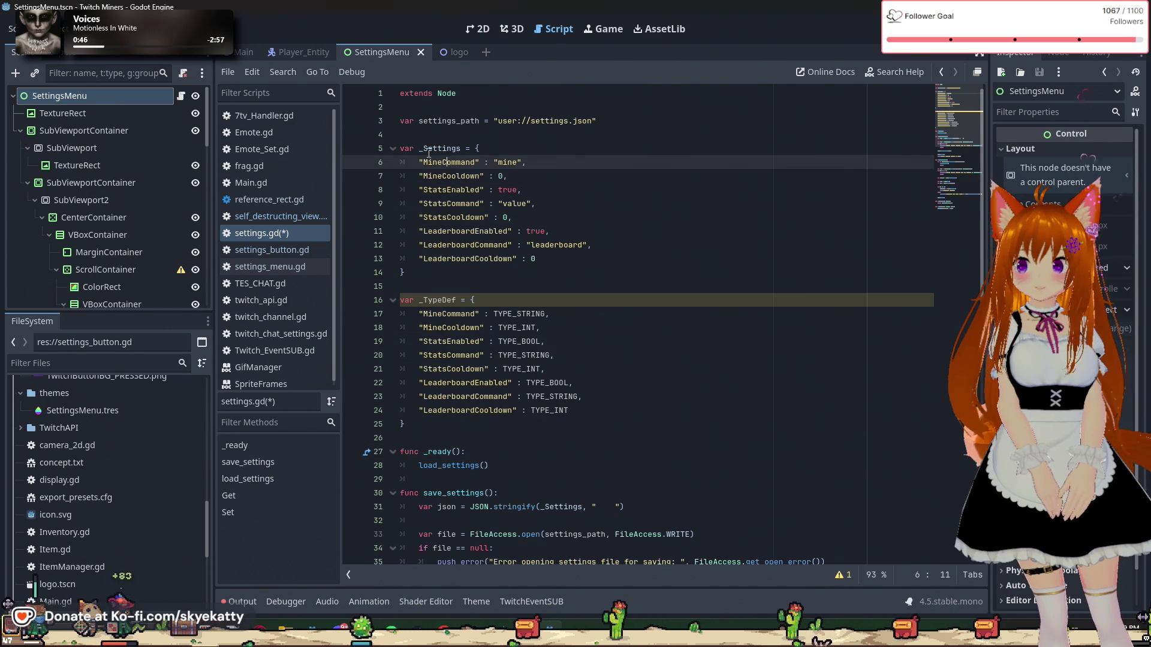
left_click_drag(419, 162, 508, 162)
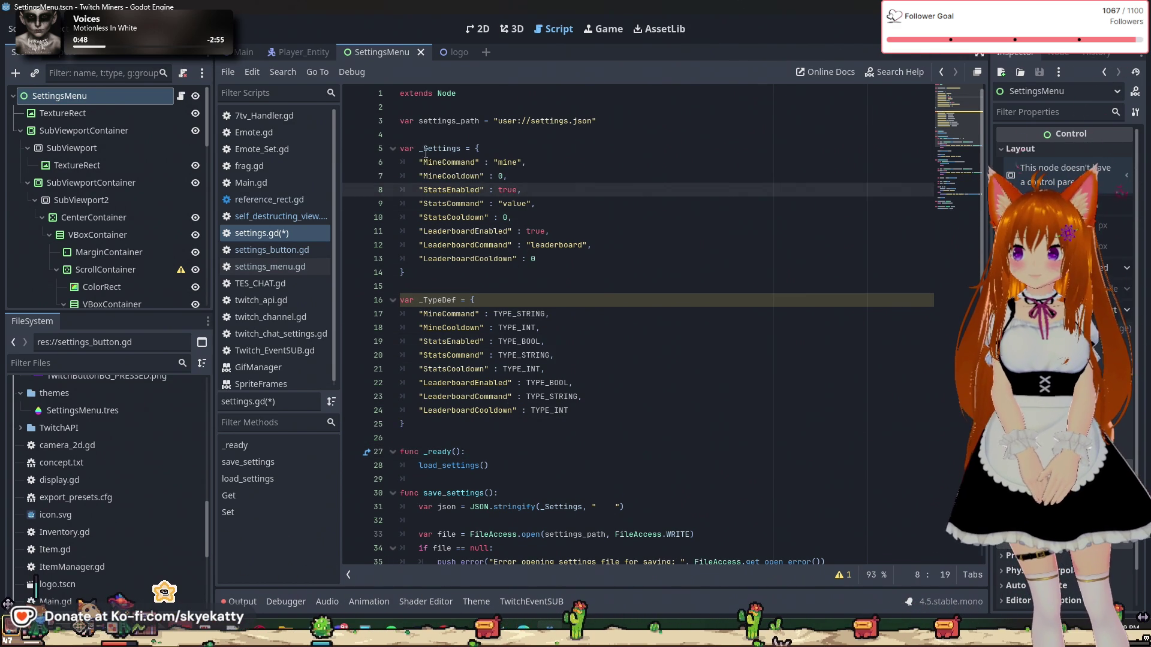
left_click(476, 272)
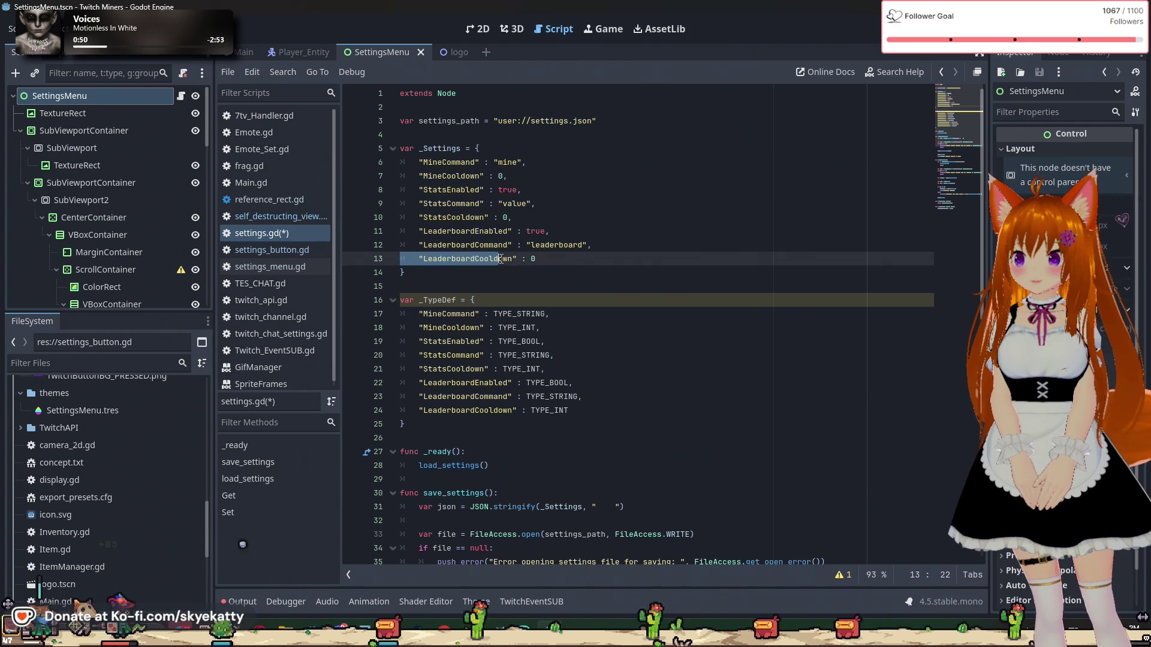
left_click_drag(424, 162, 513, 161)
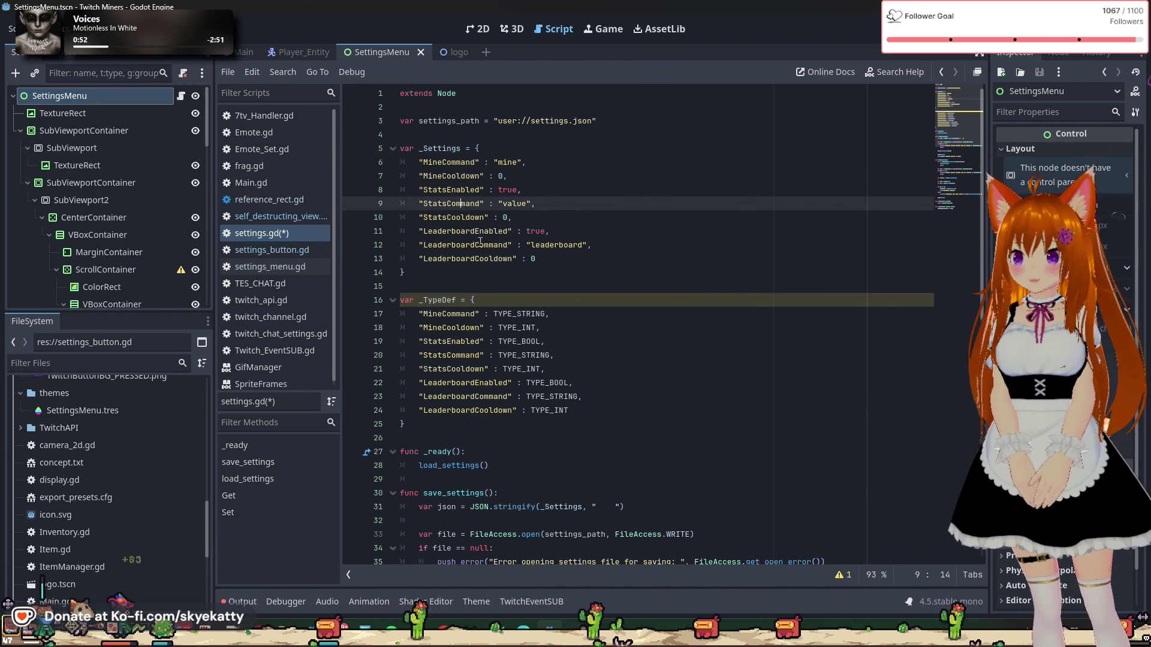
left_click(507, 272)
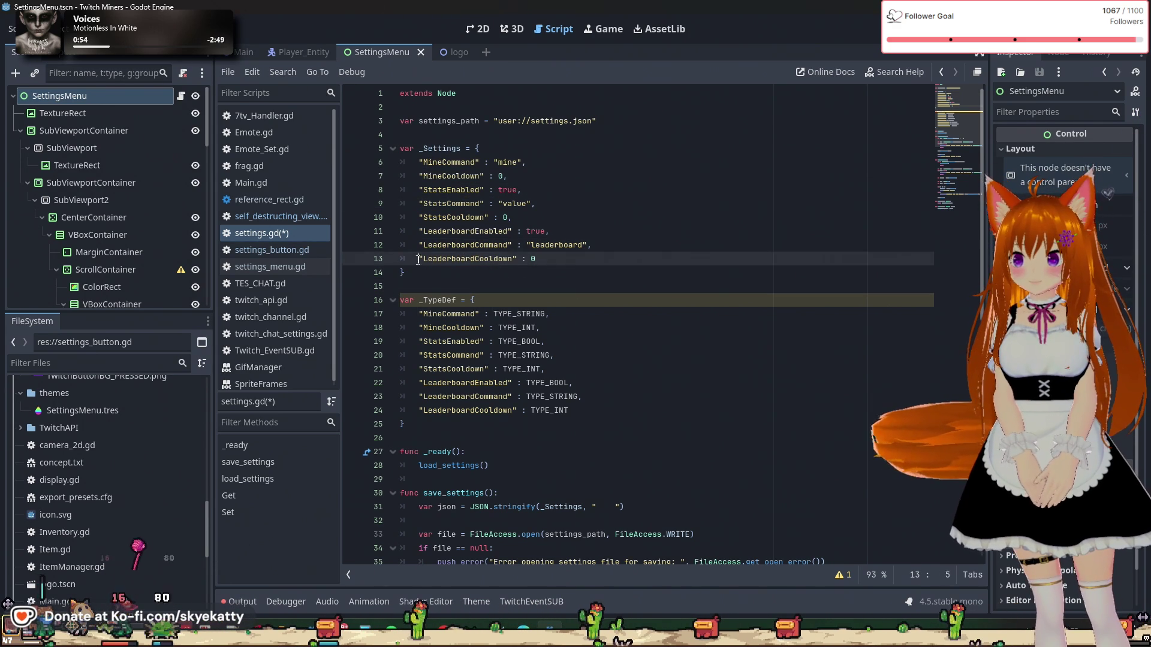
left_click(548, 271)
double_click(509, 264)
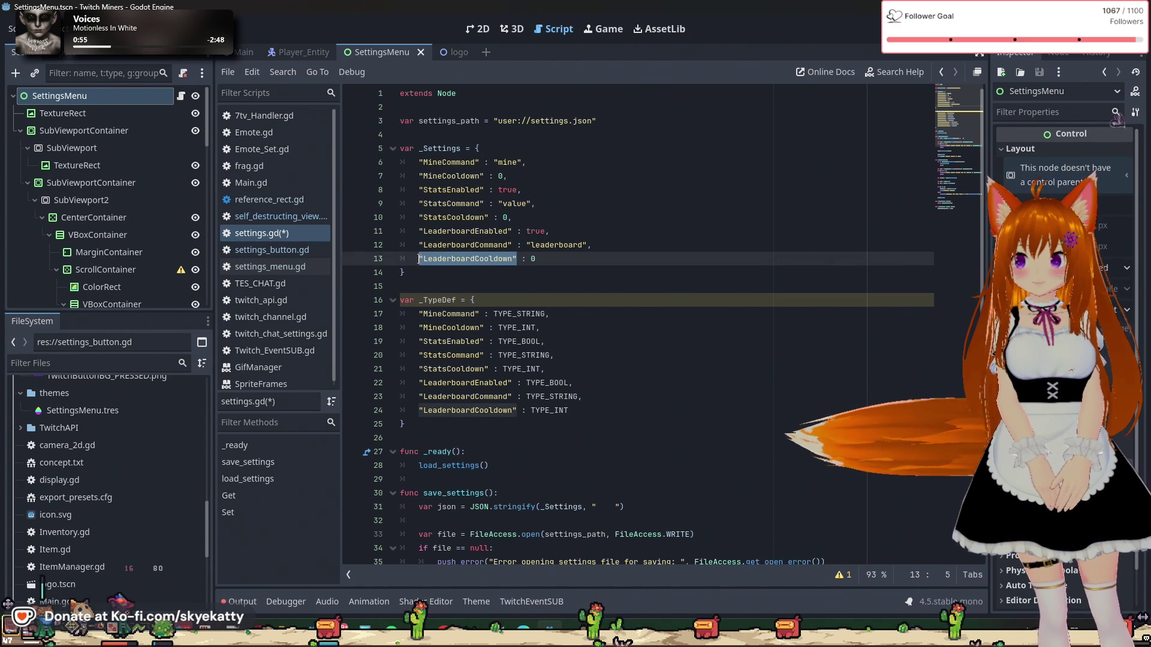
left_click(473, 271)
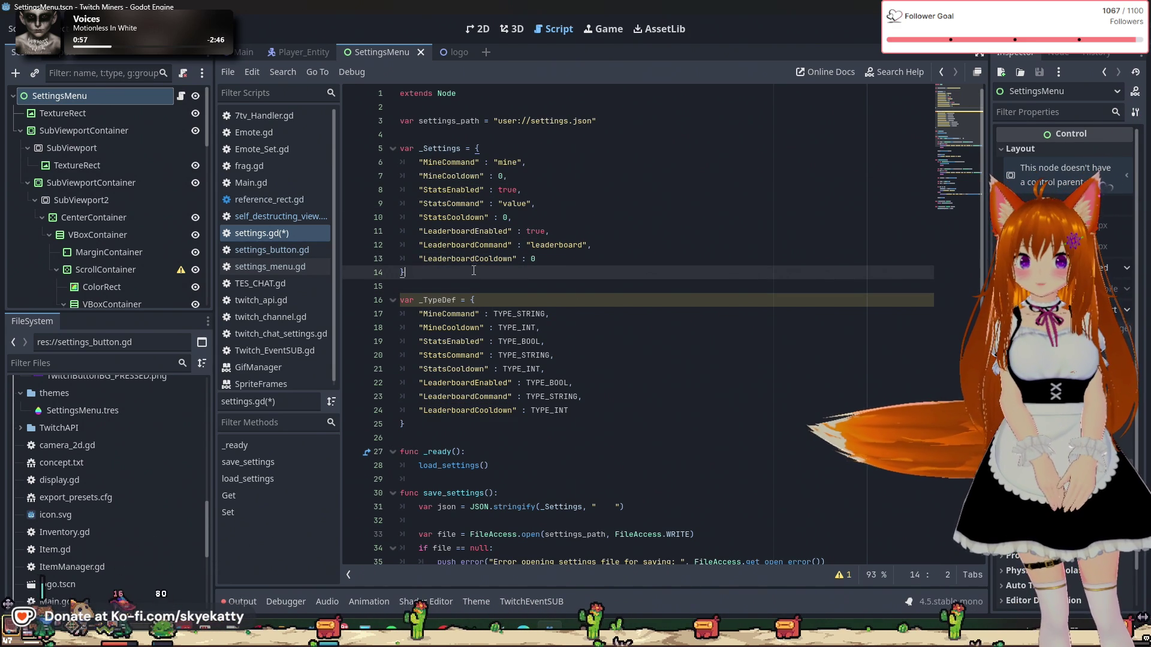
double_click(435, 162)
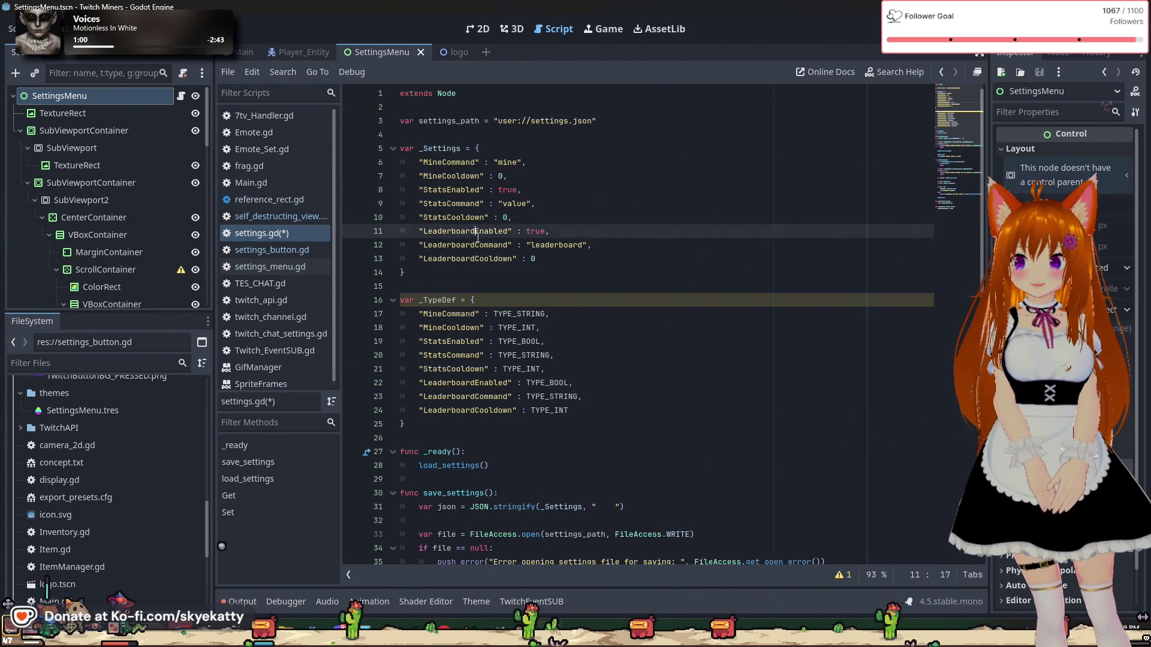
left_click(447, 260)
left_click(431, 189)
left_click(424, 162)
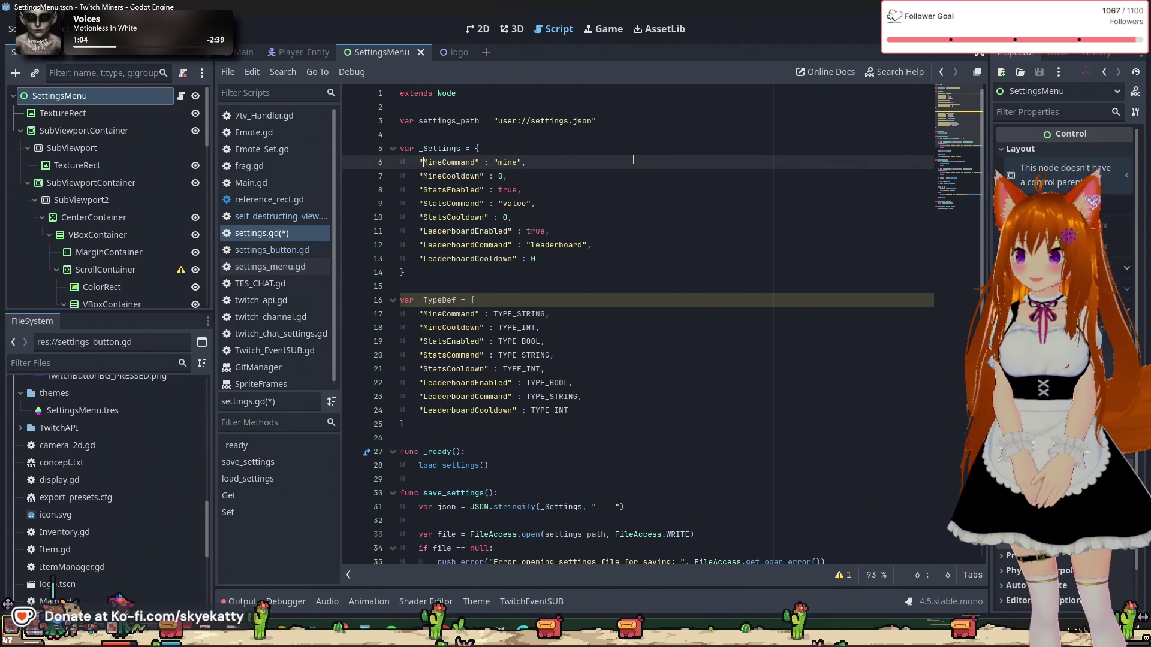
left_click_drag(415, 159, 744, 164)
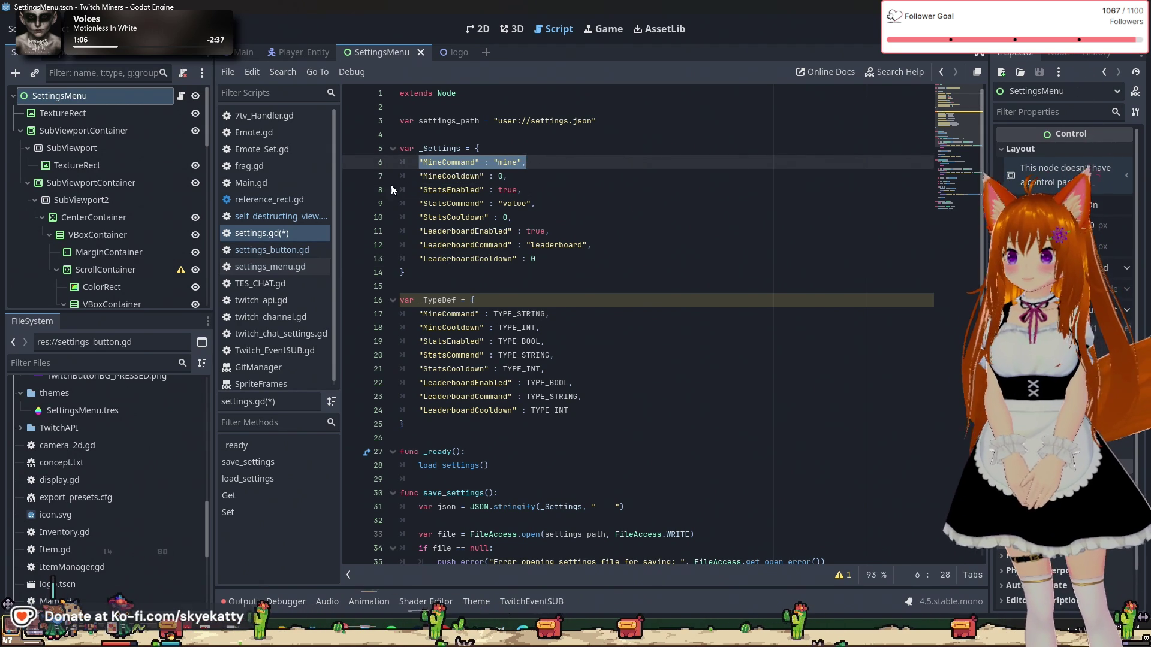
left_click(541, 203)
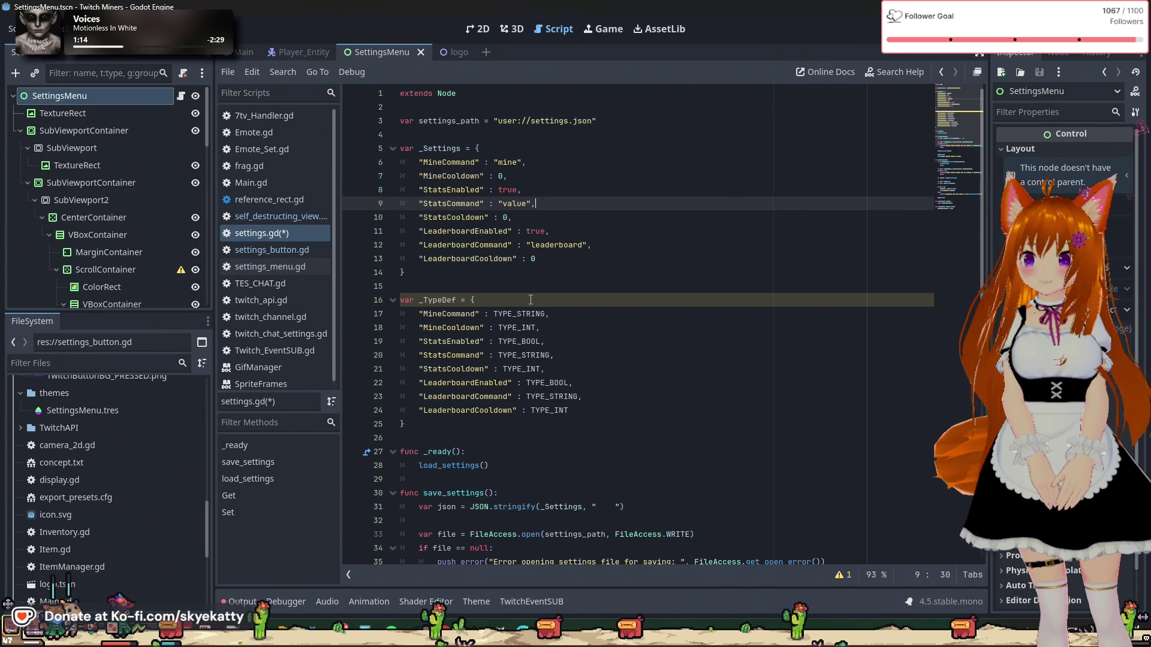
key("Up")
key("Up")
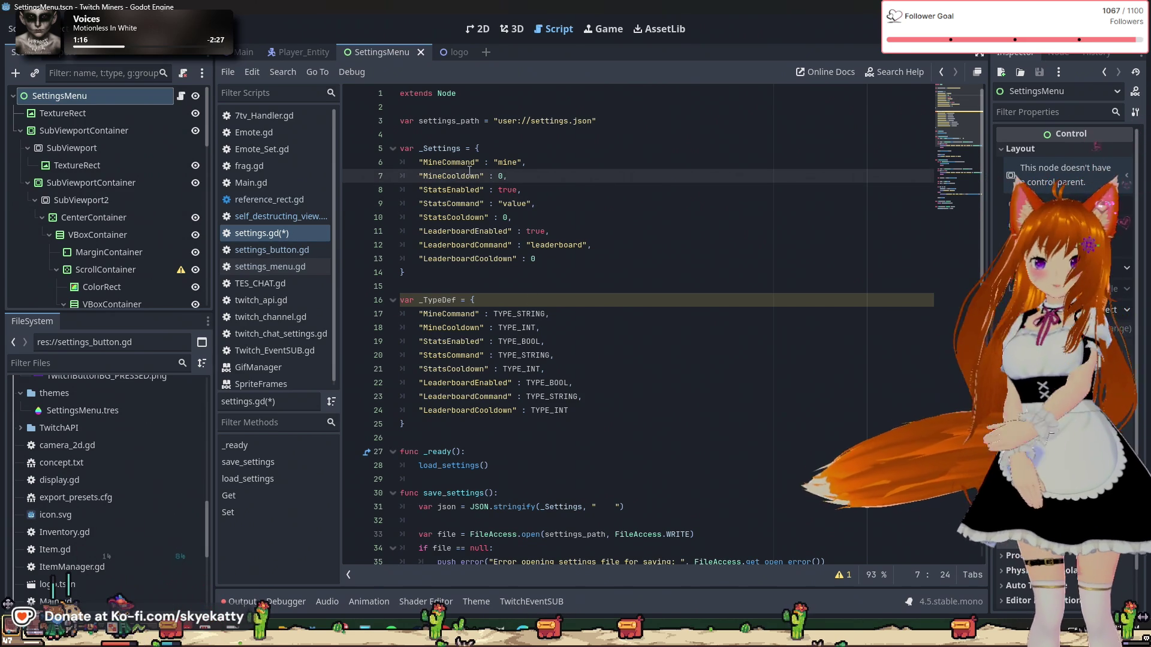
left_click(457, 163)
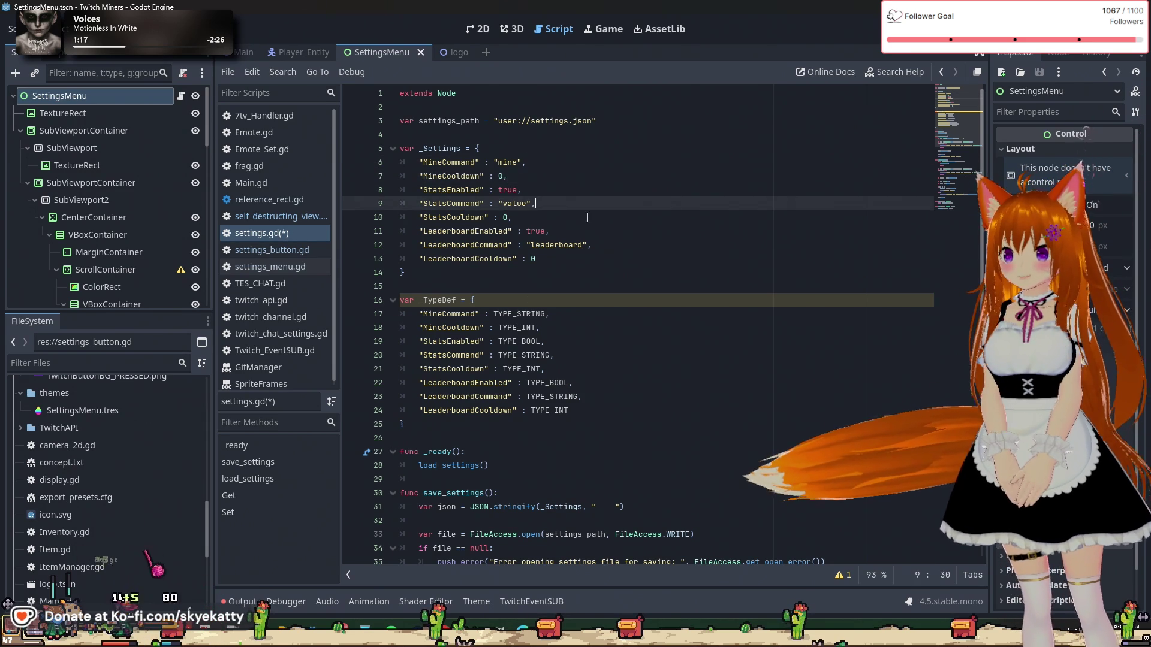
left_click_drag(443, 189, 406, 272)
key("Escape")
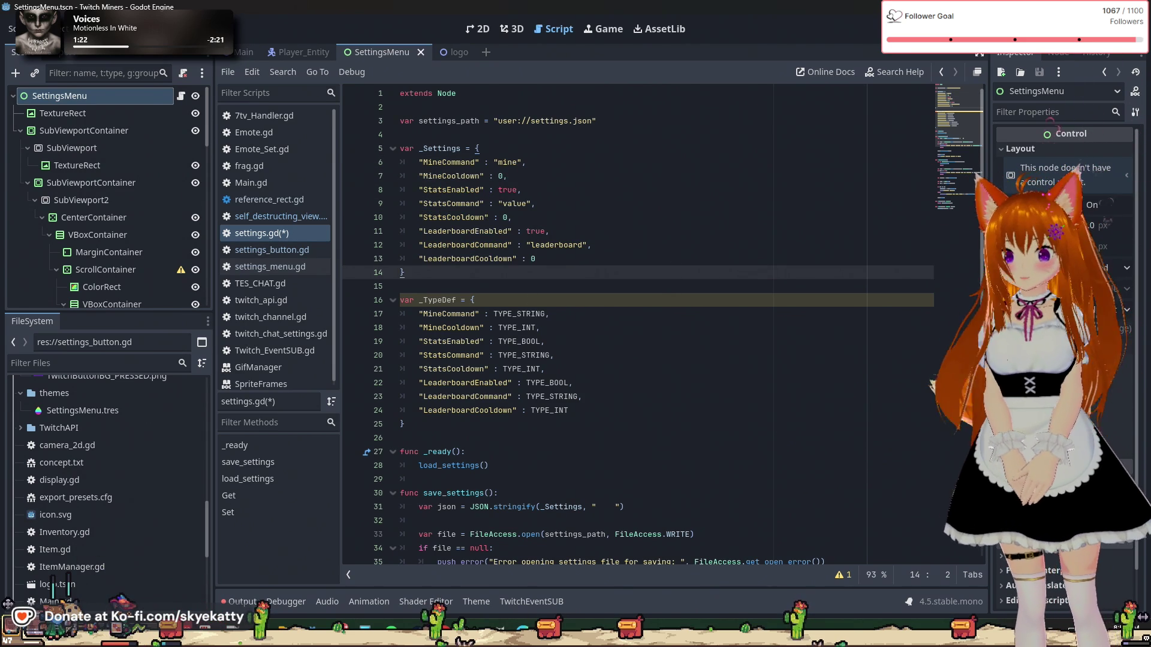
scroll(698, 240, "down", 2)
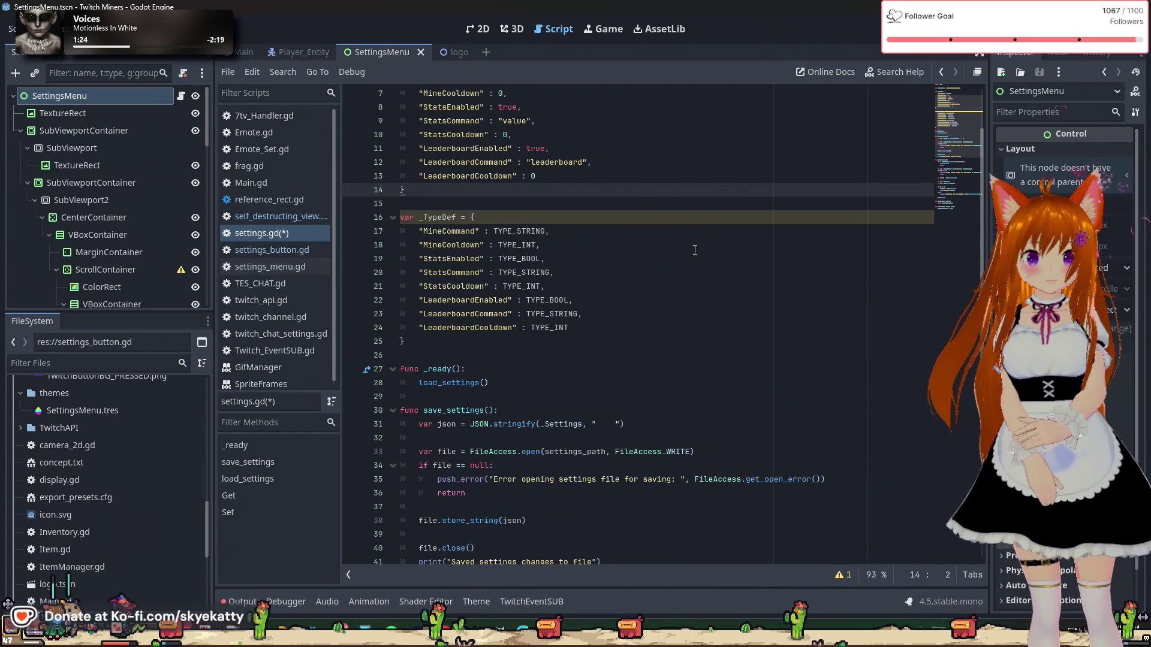
scroll(694, 250, "up", 2)
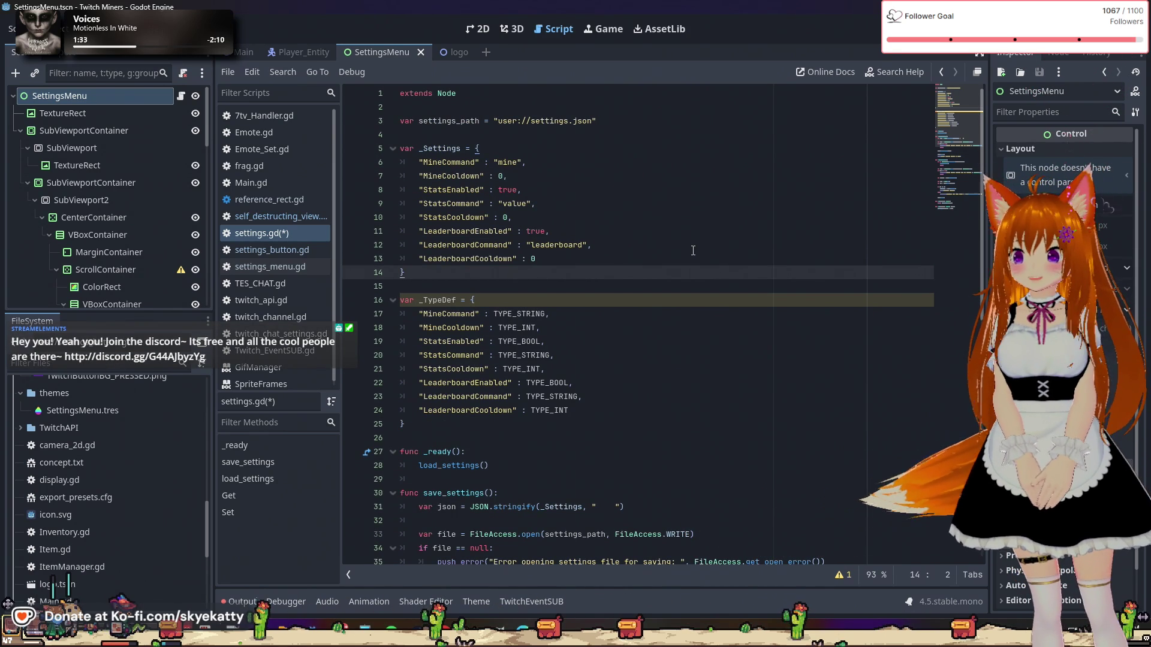
left_click(618, 257)
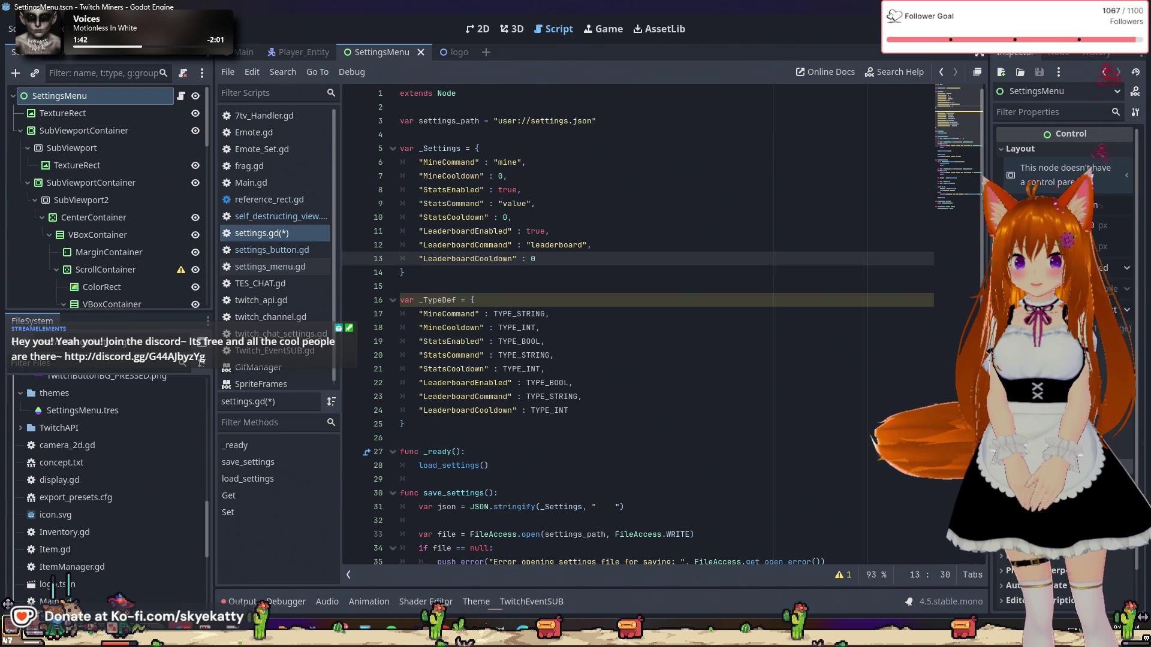
scroll(584, 329, "down", 3)
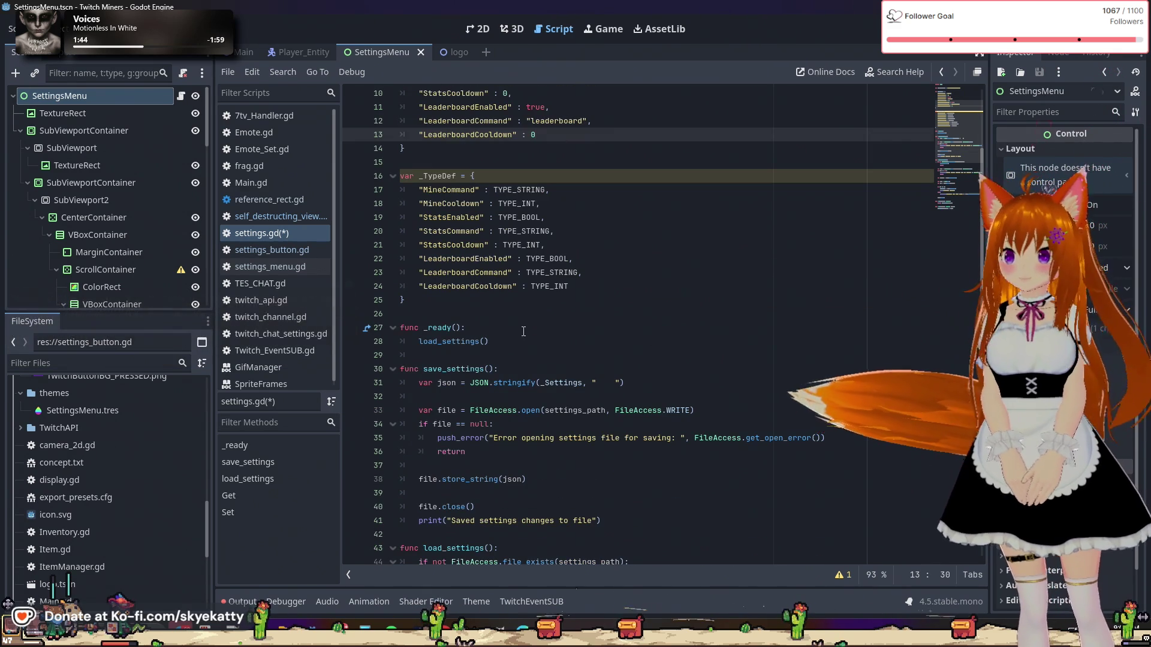
left_click(584, 327)
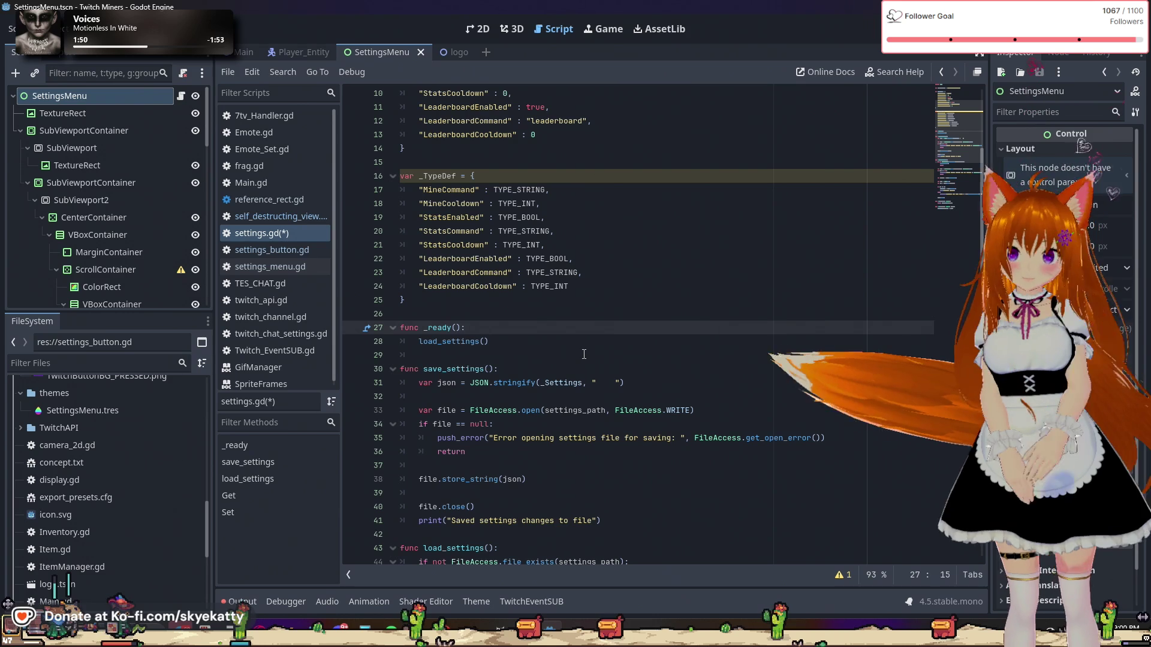
scroll(597, 326, "up", 1)
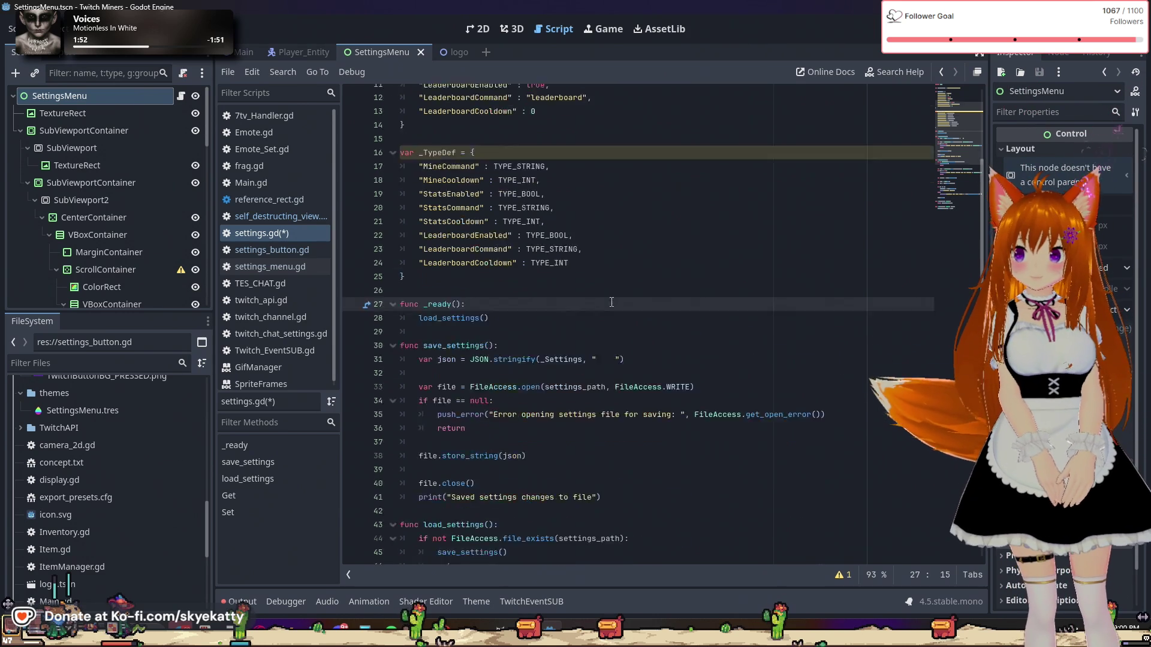
scroll(611, 302, "up", 2)
scroll(576, 324, "down", 4)
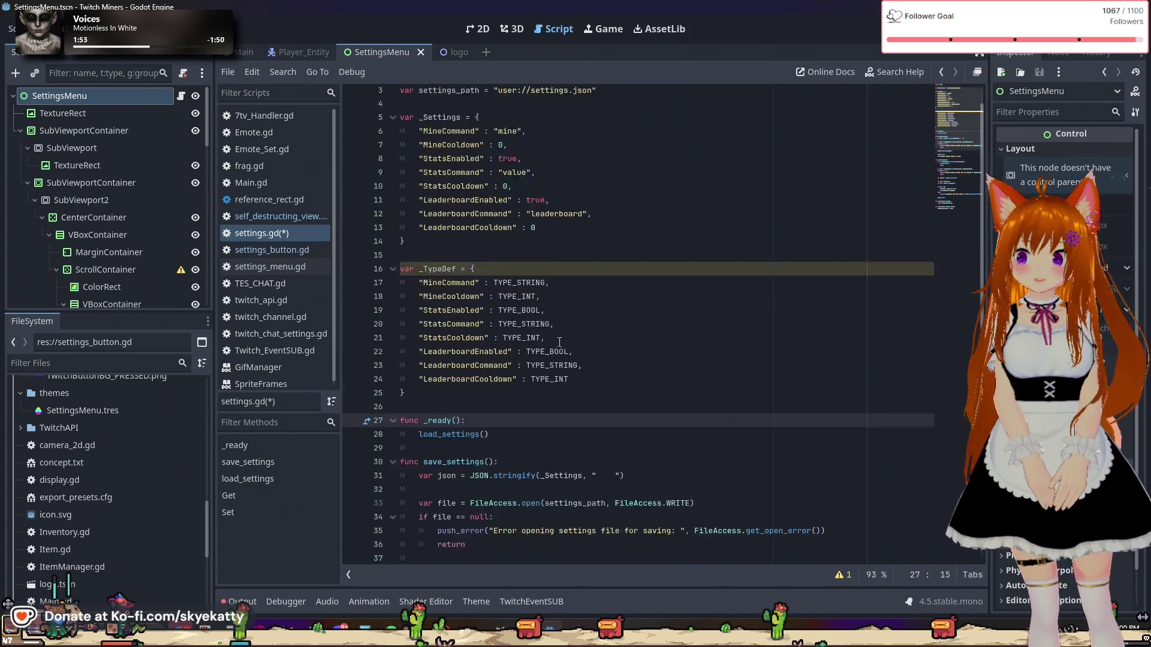
key("Down")
key("End")
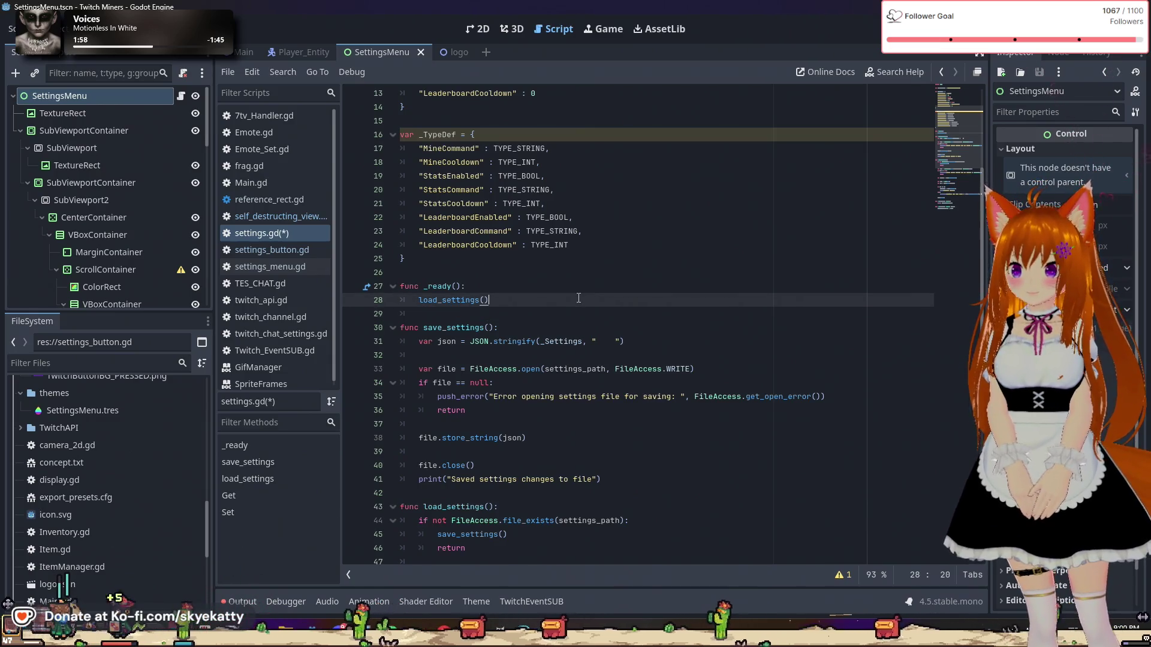
Step: Type the header 'func verify_settings(json' on a new line 30 after _ready(), fixing typos
key("Down")
key("Return")
key("Return")
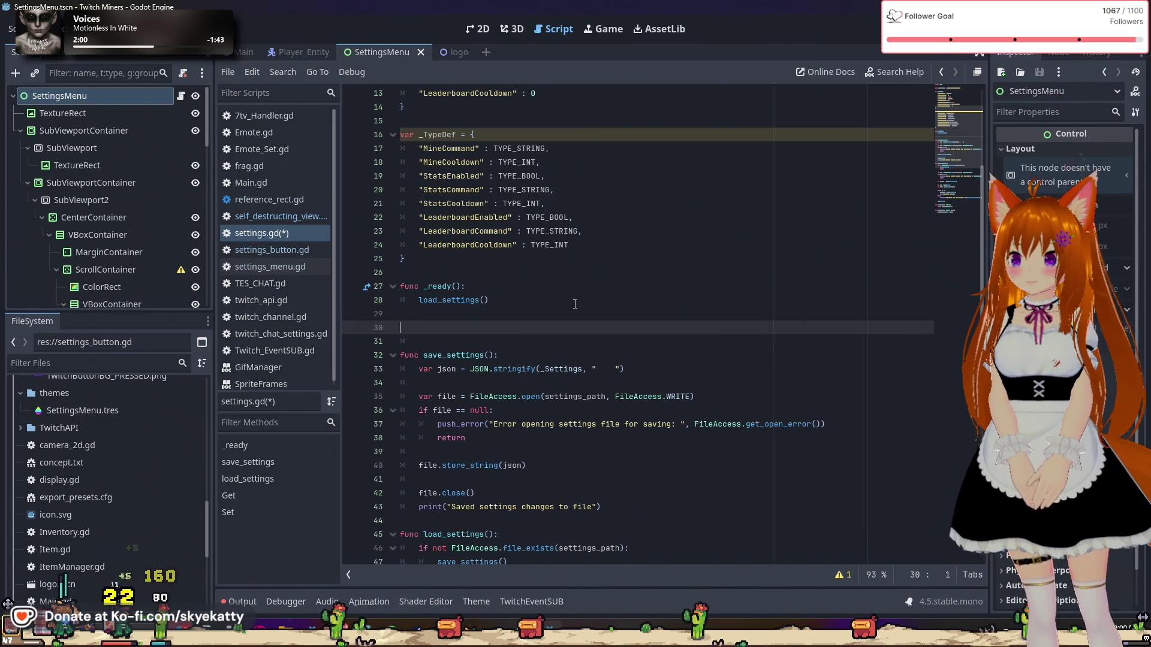
type("func ")
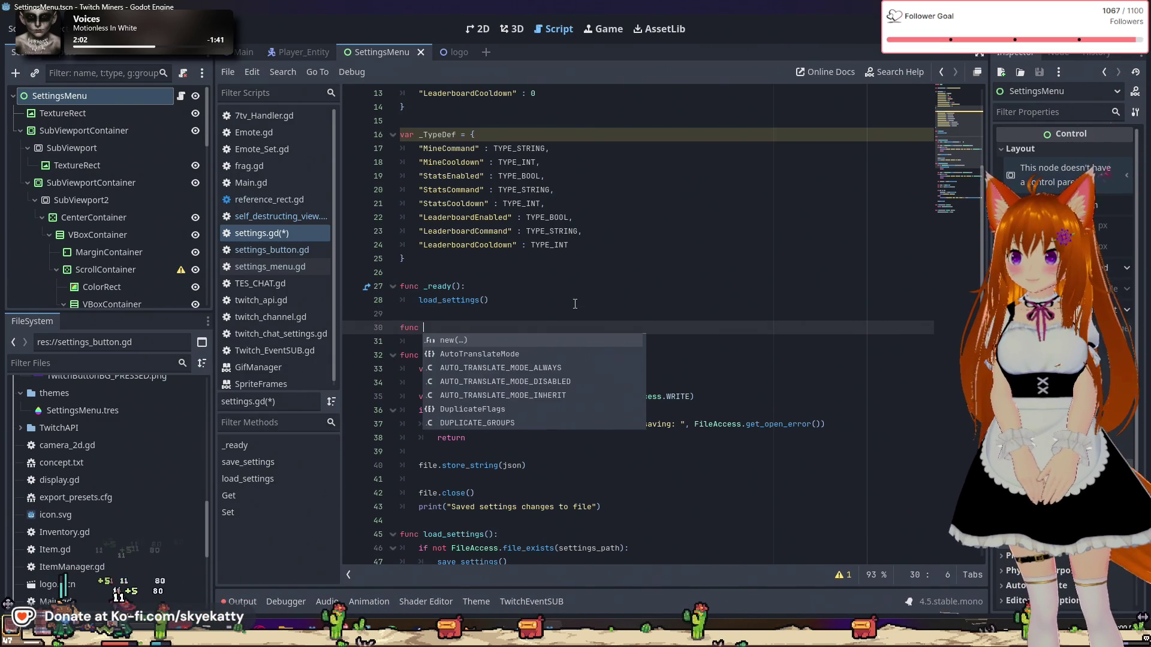
type("verify_see")
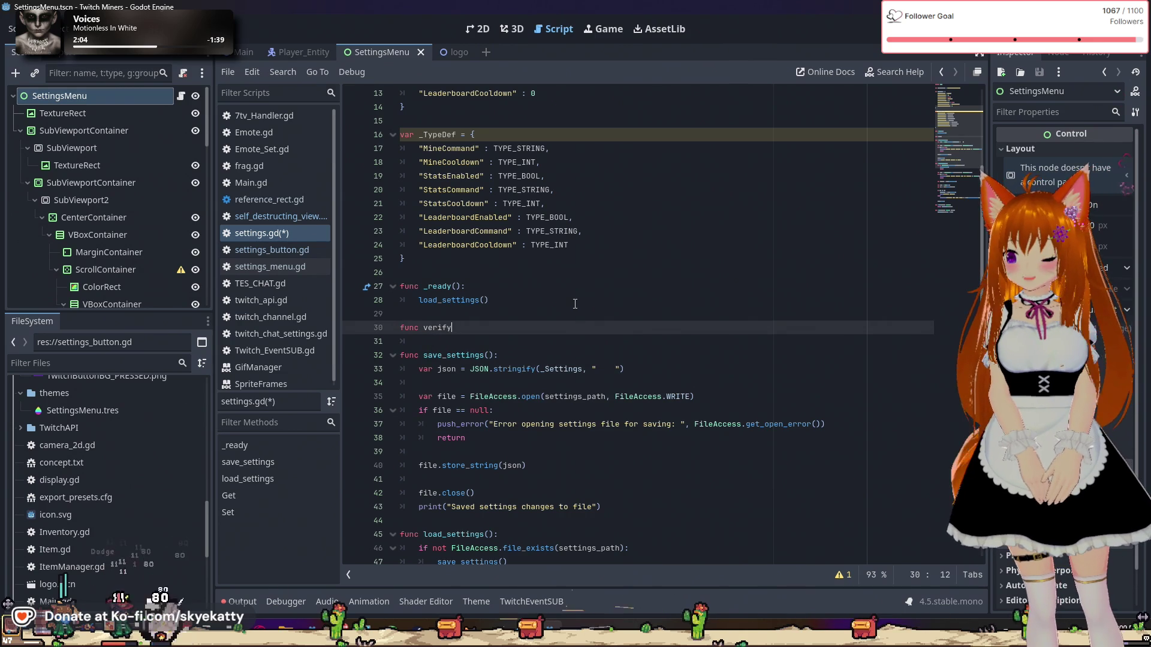
key("BackSpace")
type("ttings ")
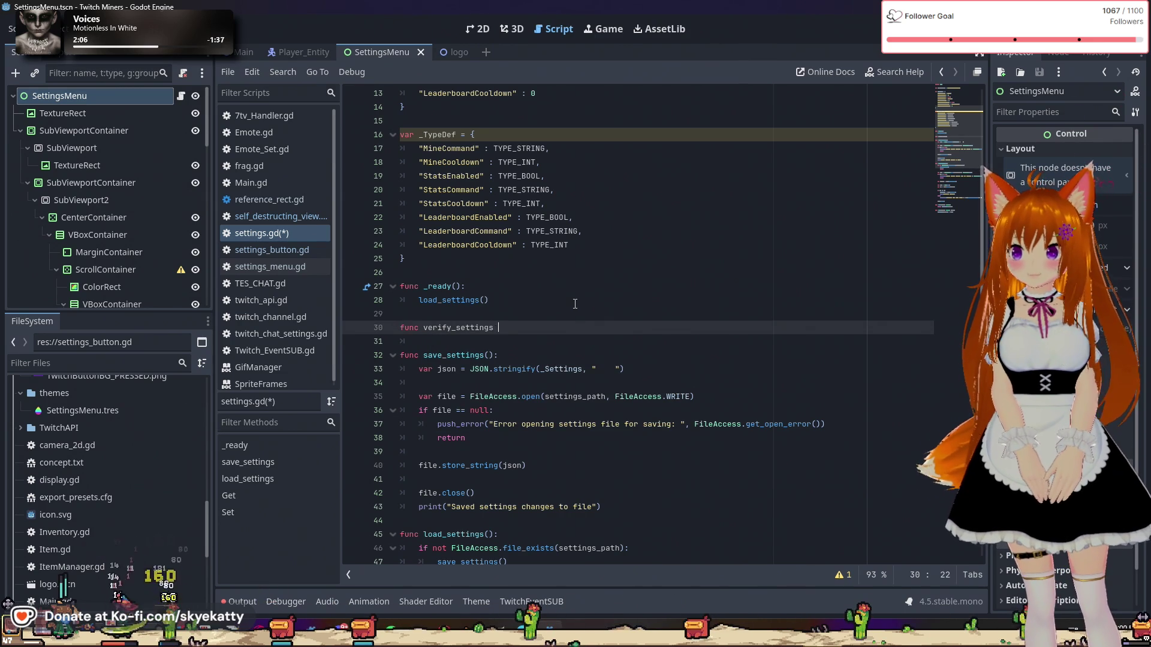
type("(j")
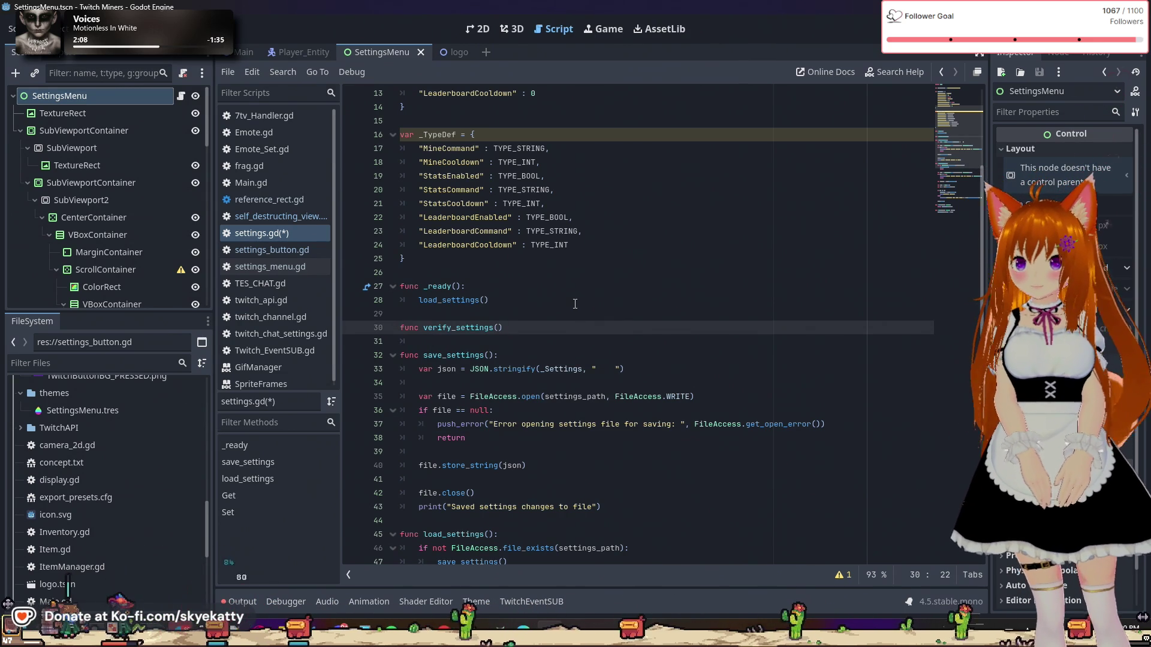
key("BackSpace")
type("json")
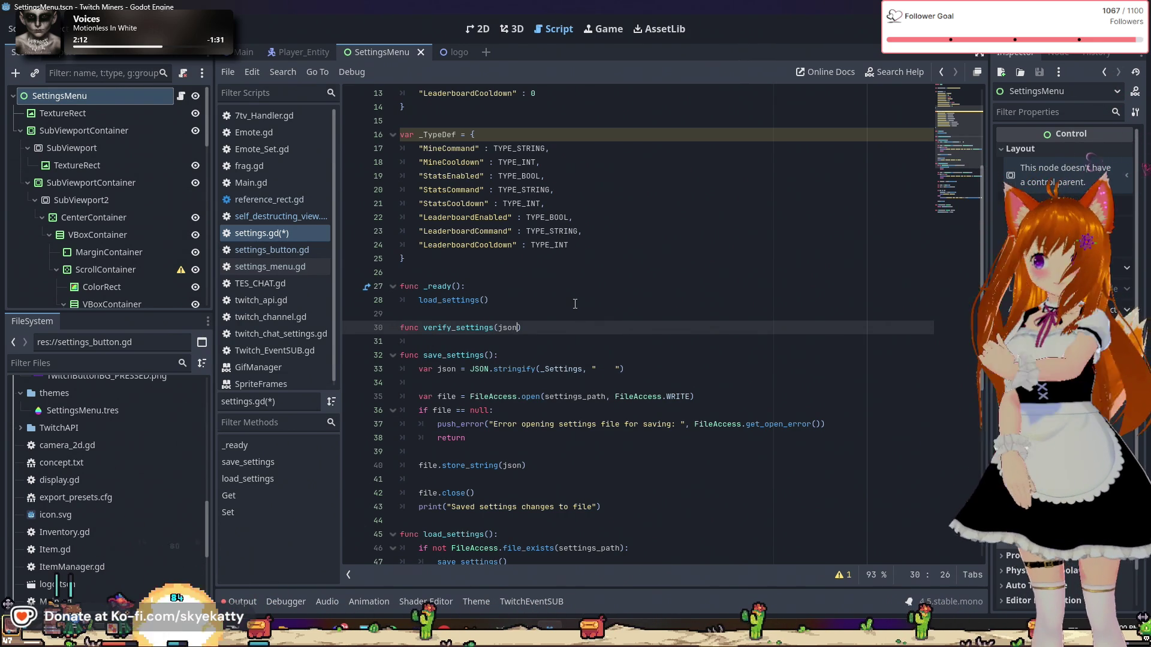
Step: Close the verify_settings(json) header with ':' and start an indented body line
scroll(545, 322, "down", 5)
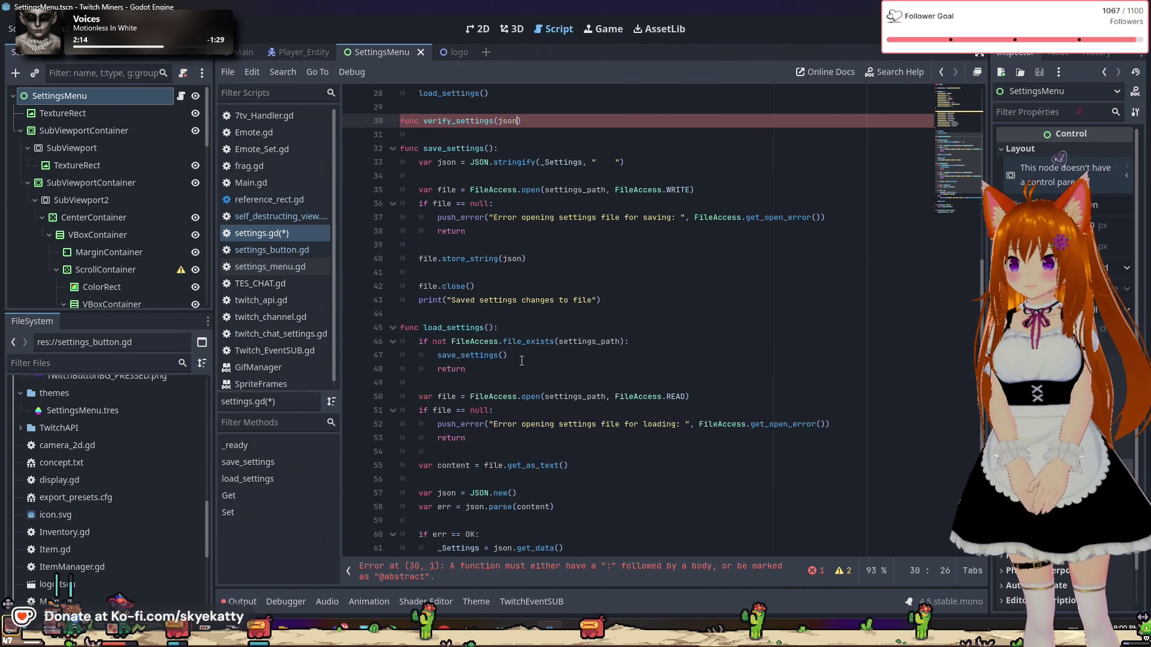
scroll(476, 374, "up", 1)
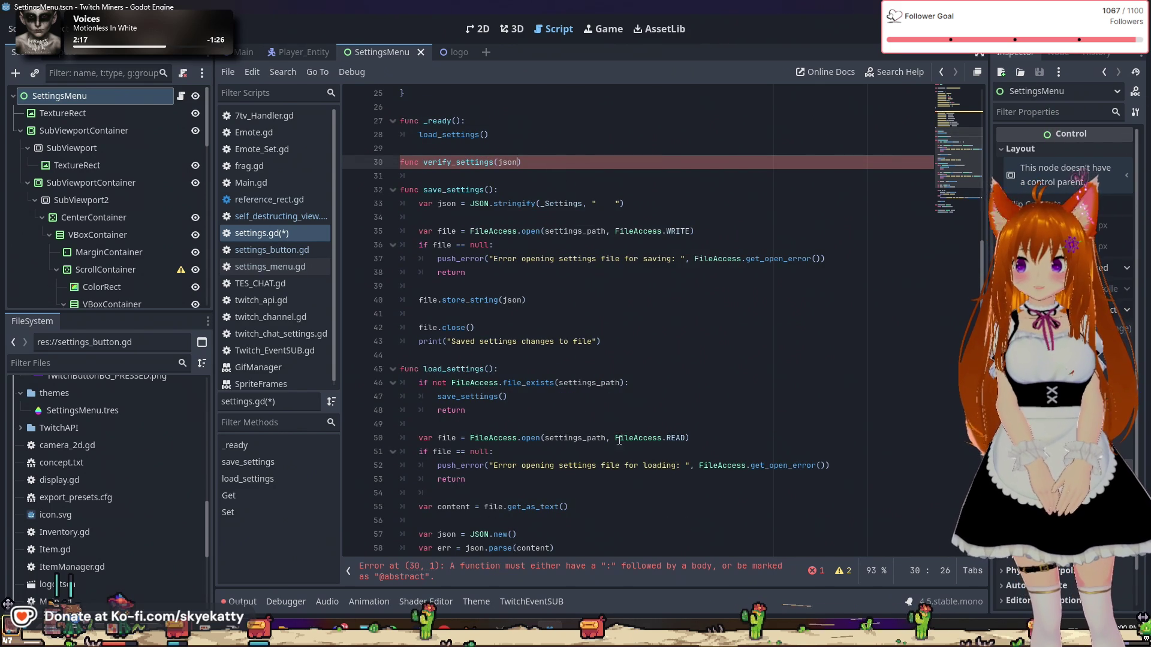
scroll(572, 437, "down", 3)
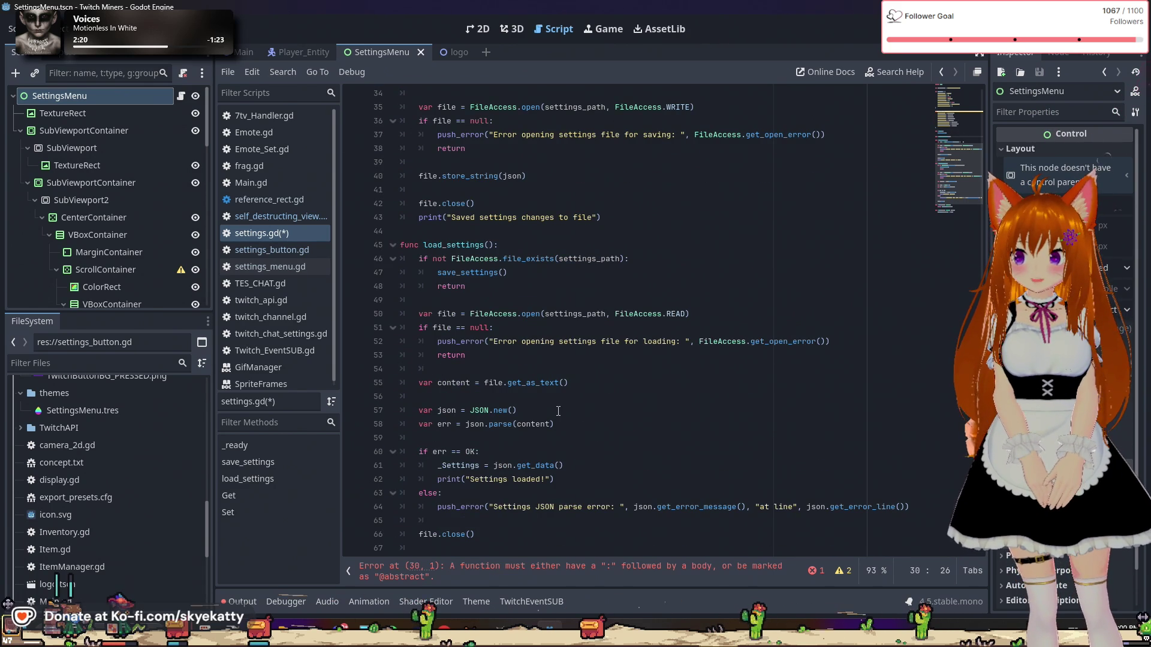
scroll(561, 427, "down", 1)
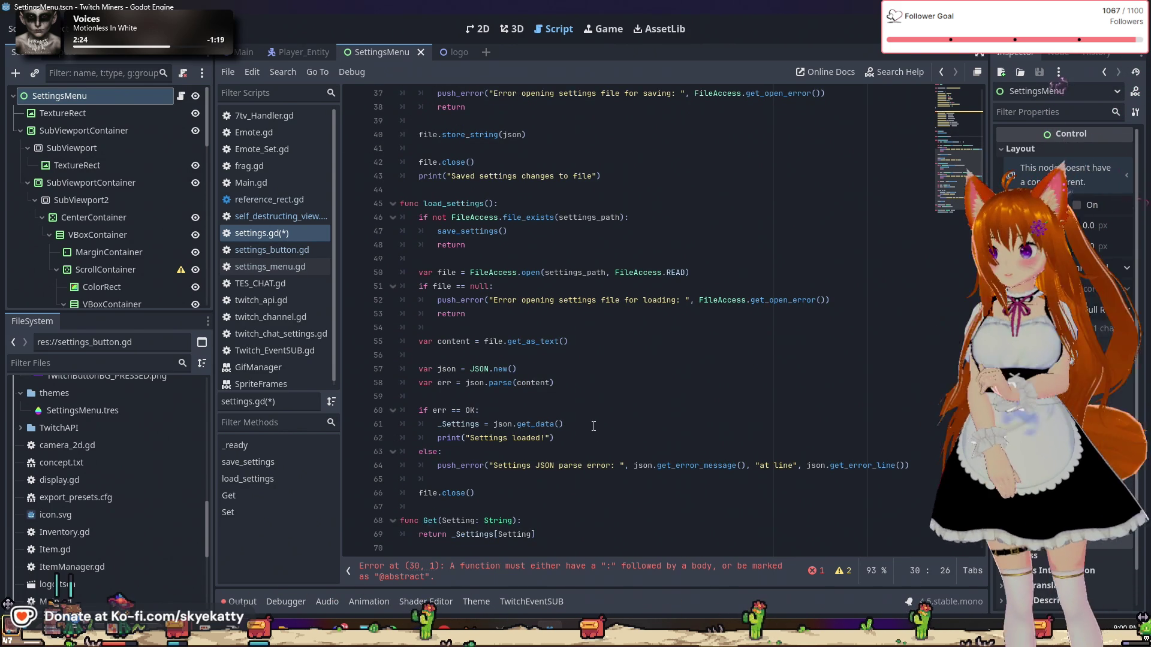
scroll(593, 425, "up", 3)
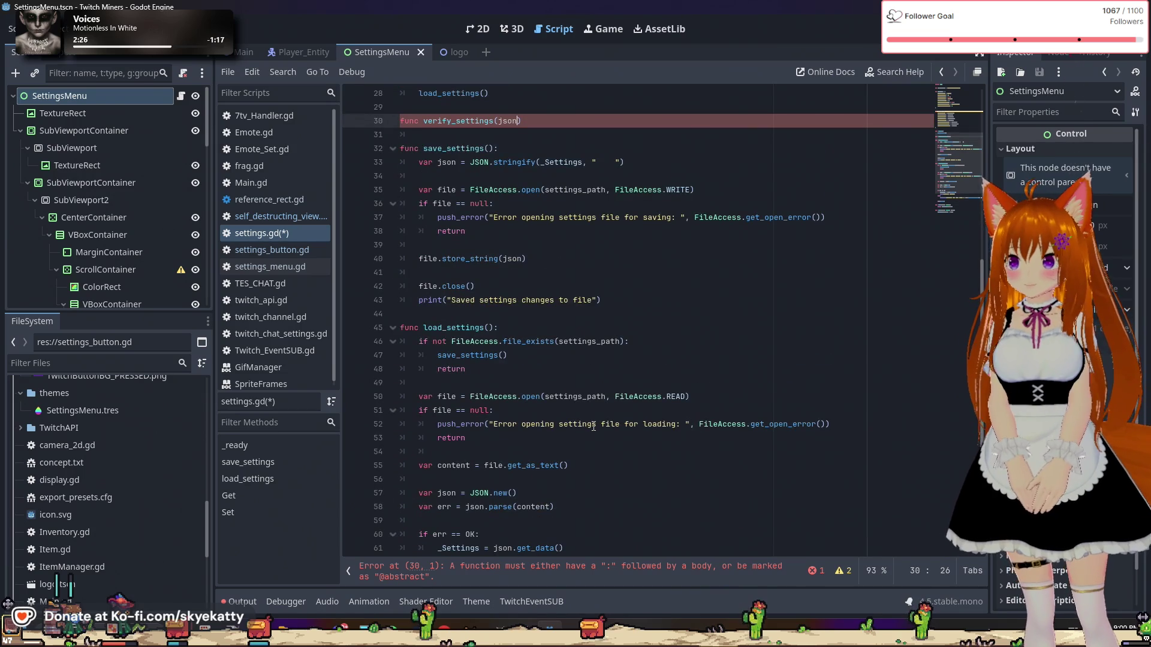
scroll(593, 425, "up", 3)
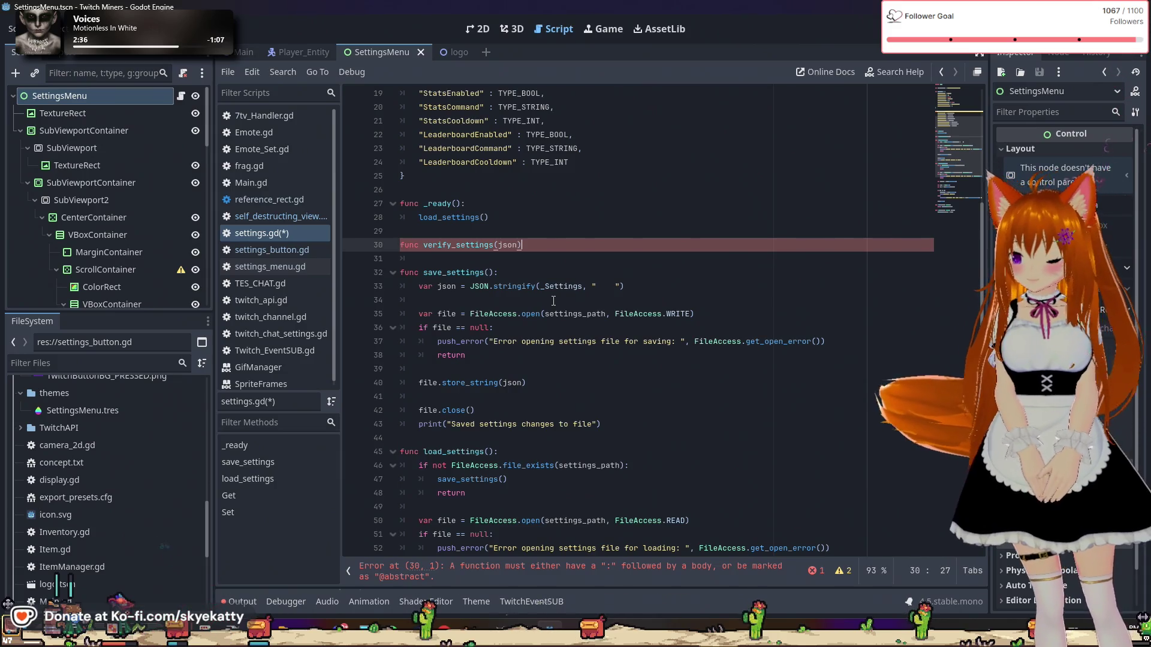
type(":")
key("Return")
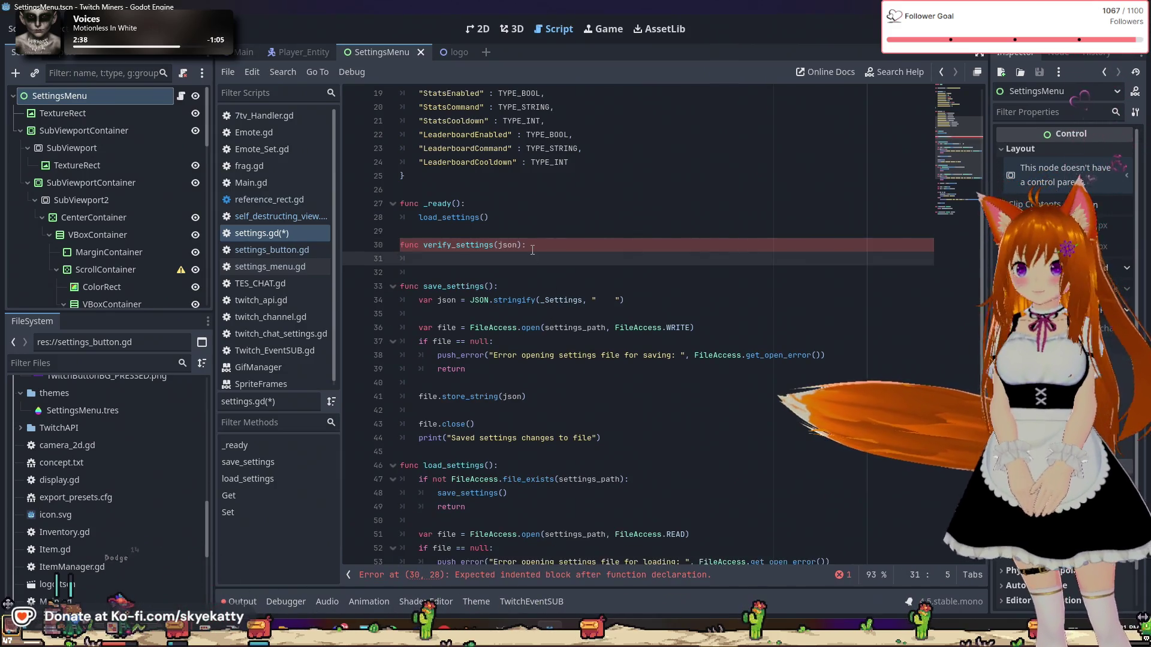
Step: Add a Dictionary type hint so the header reads verify_settings(json : Dictionary):
left_click(516, 245)
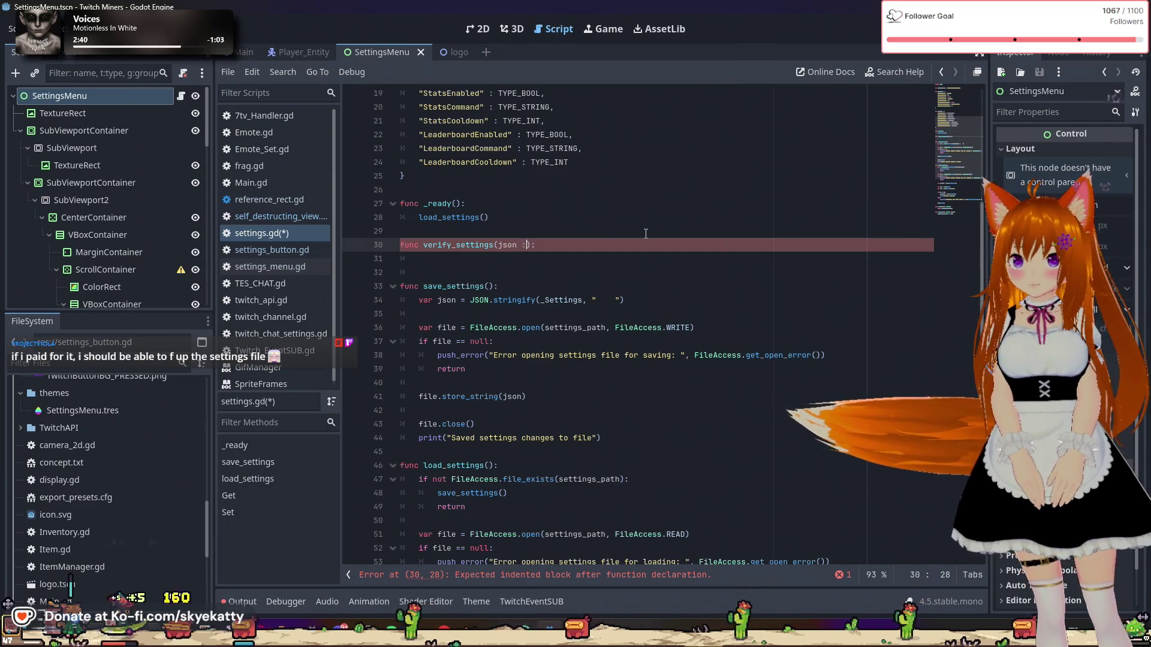
type(": Dictionary")
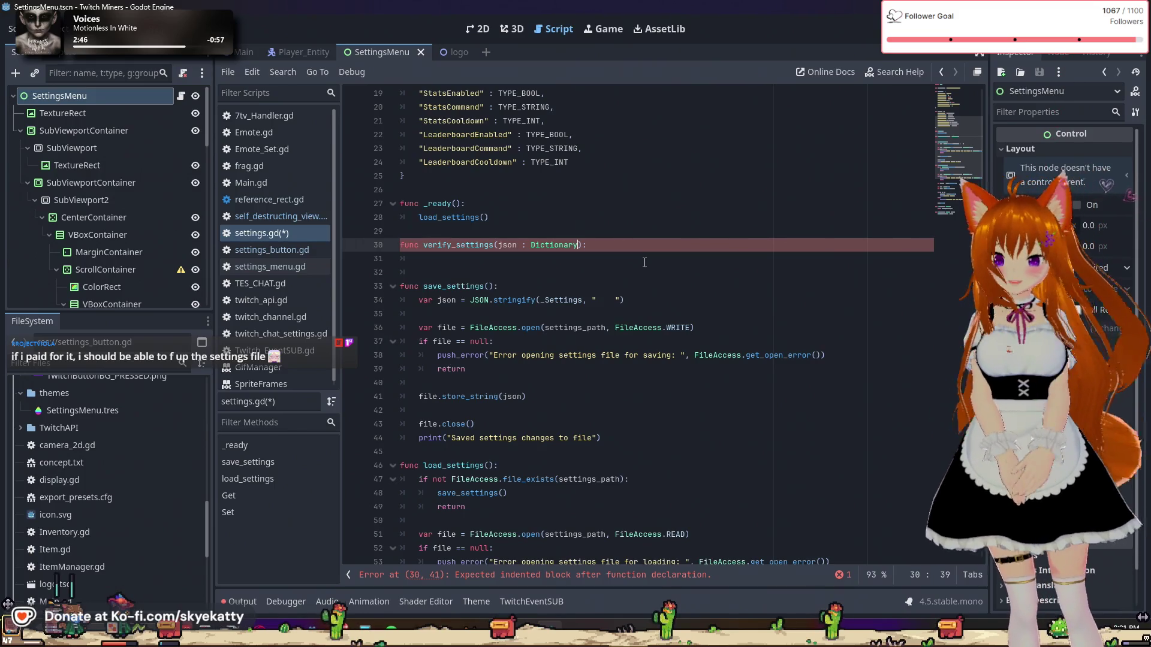
left_click(609, 259)
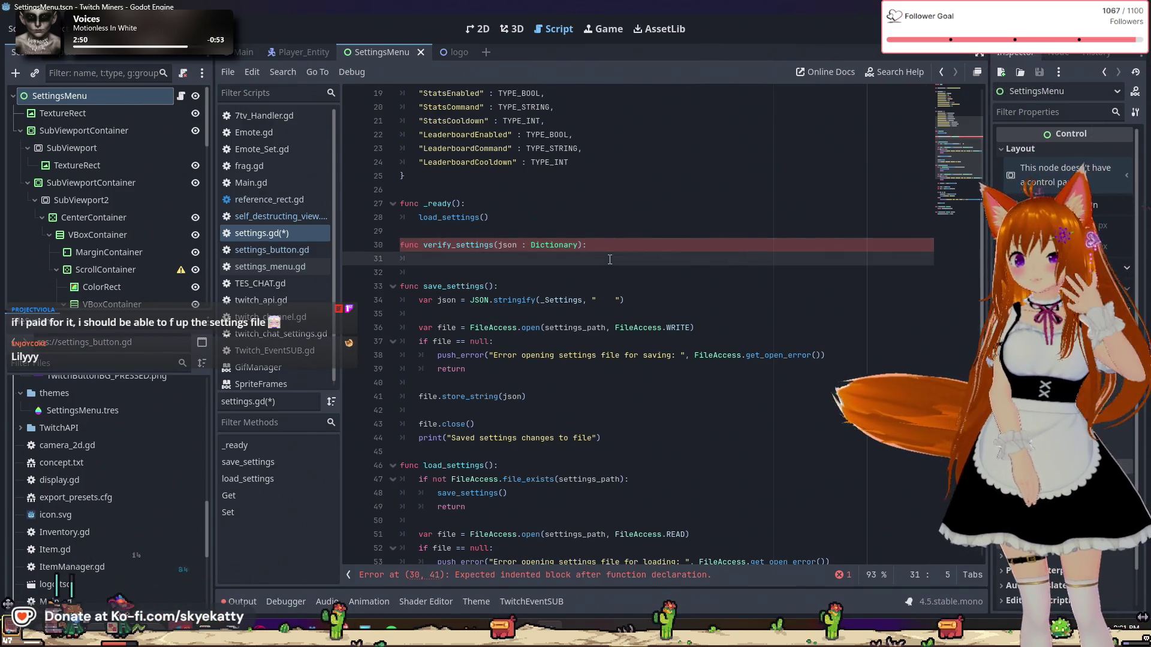
scroll(609, 260, "up", 6)
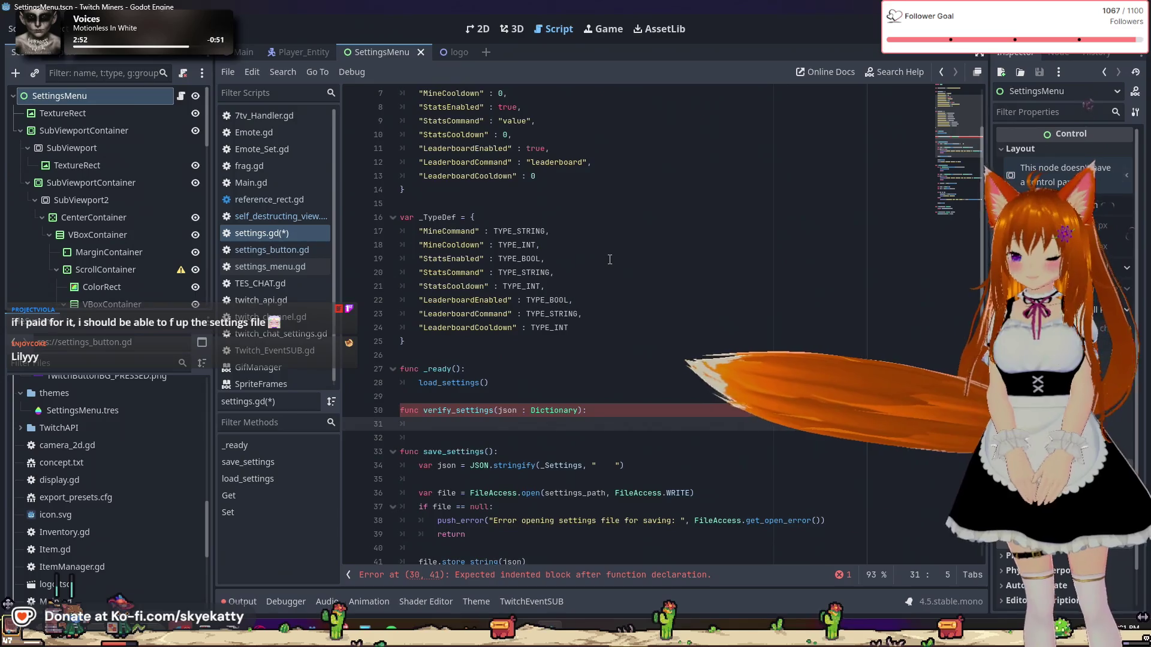
scroll(592, 307, "down", 1)
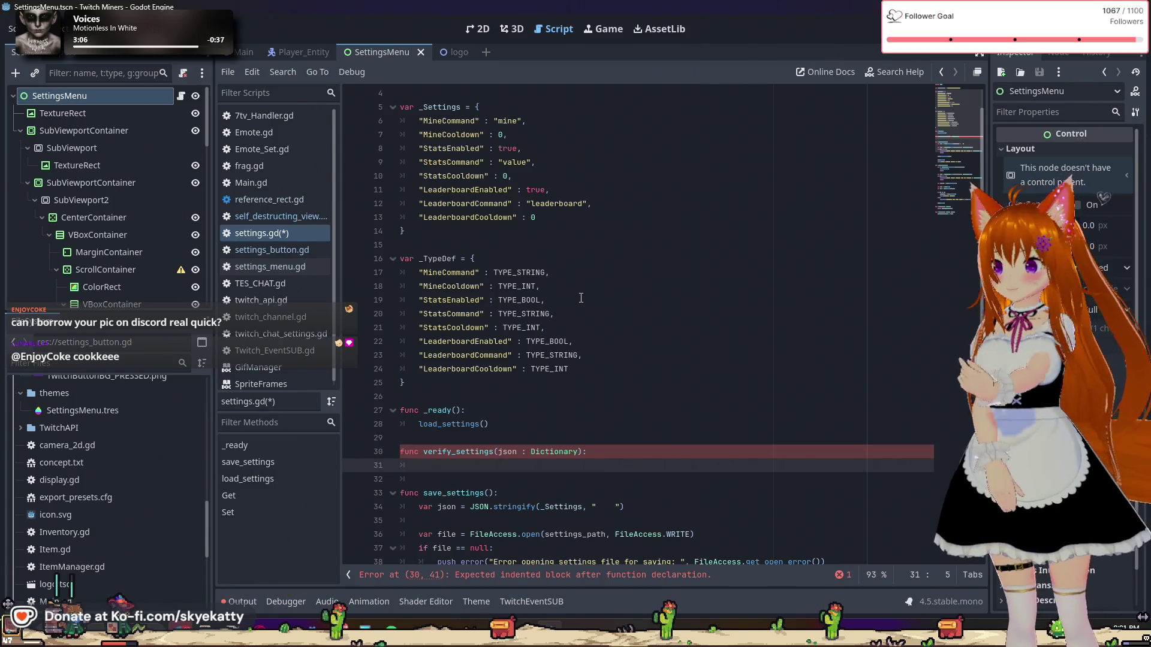
Step: Add the loop 'for key in json.keys():' to the function body
key("Return")
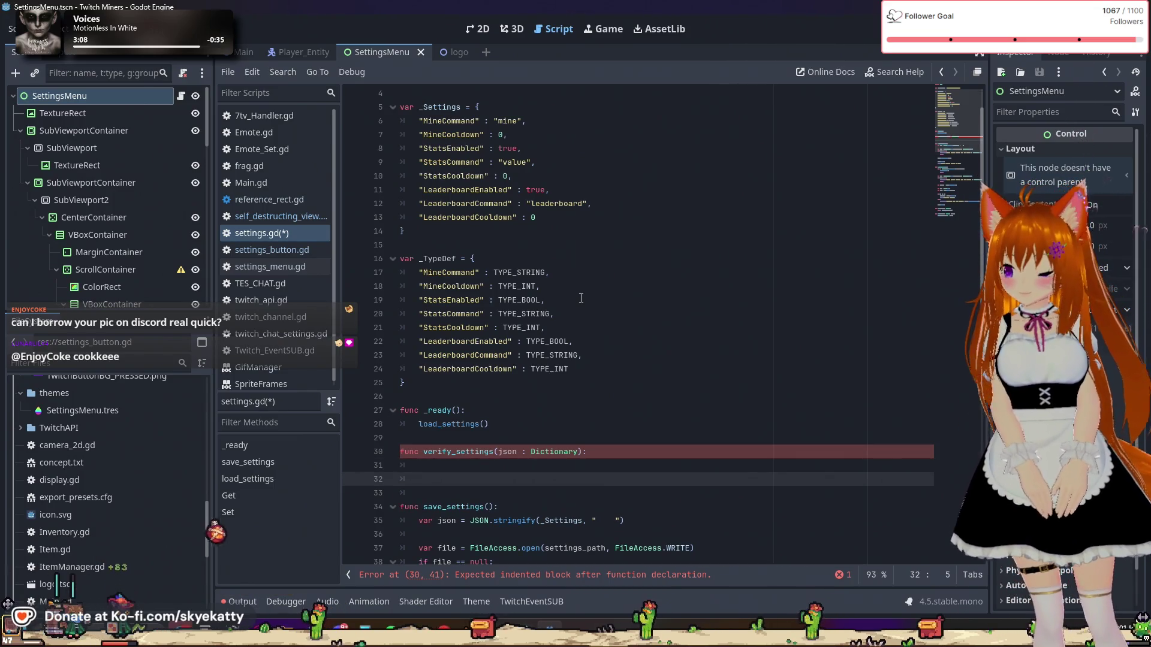
type("for key in j")
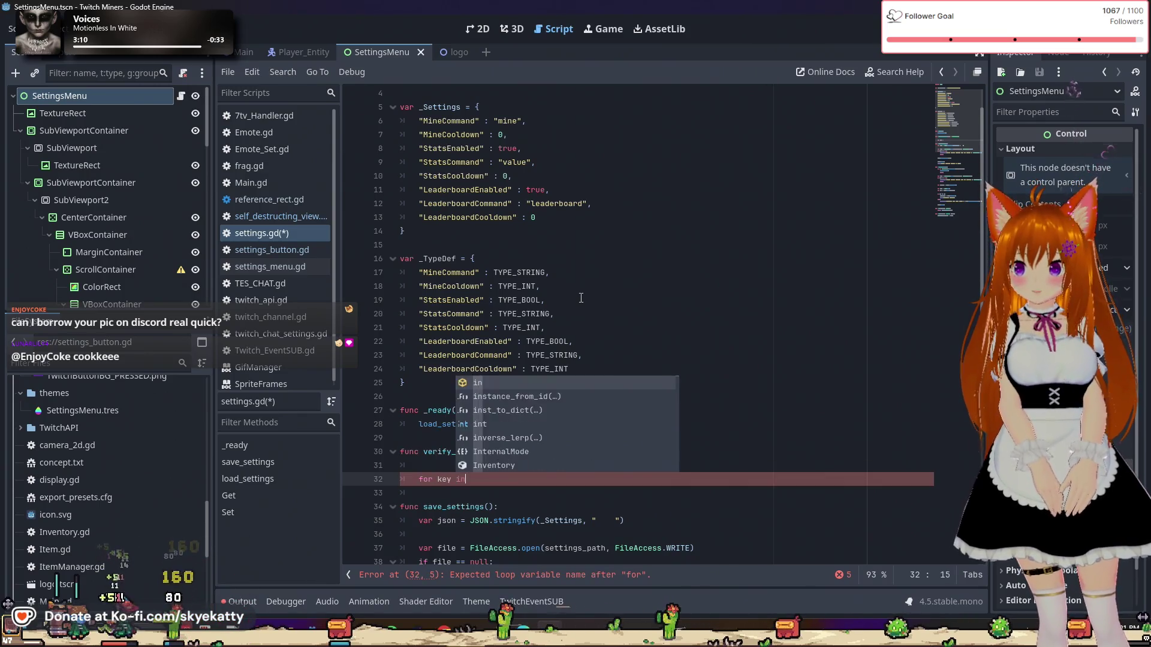
type("son.get")
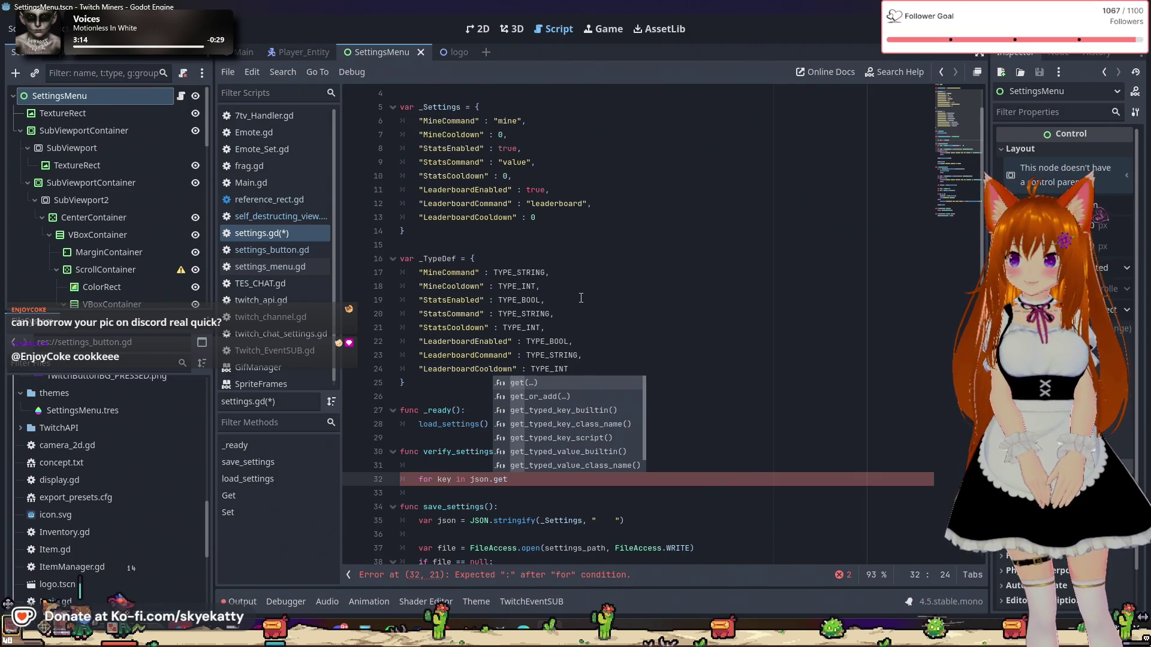
key("BackSpace")
key("BackSpace")
key("BackSpace")
type("keys(")
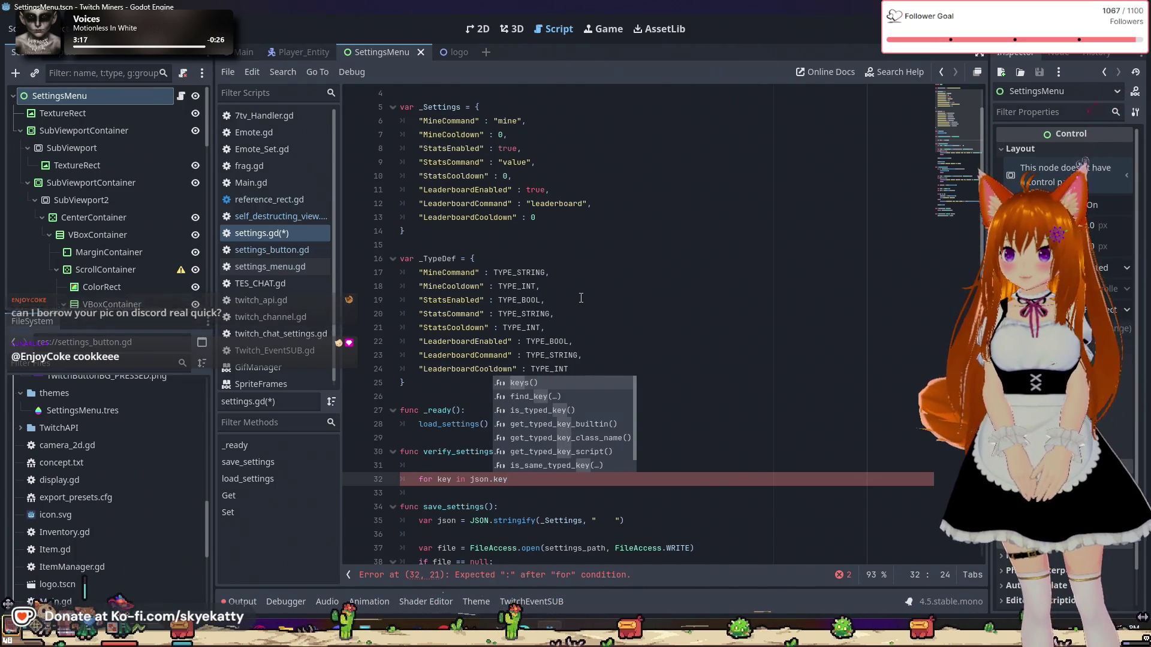
key("Return")
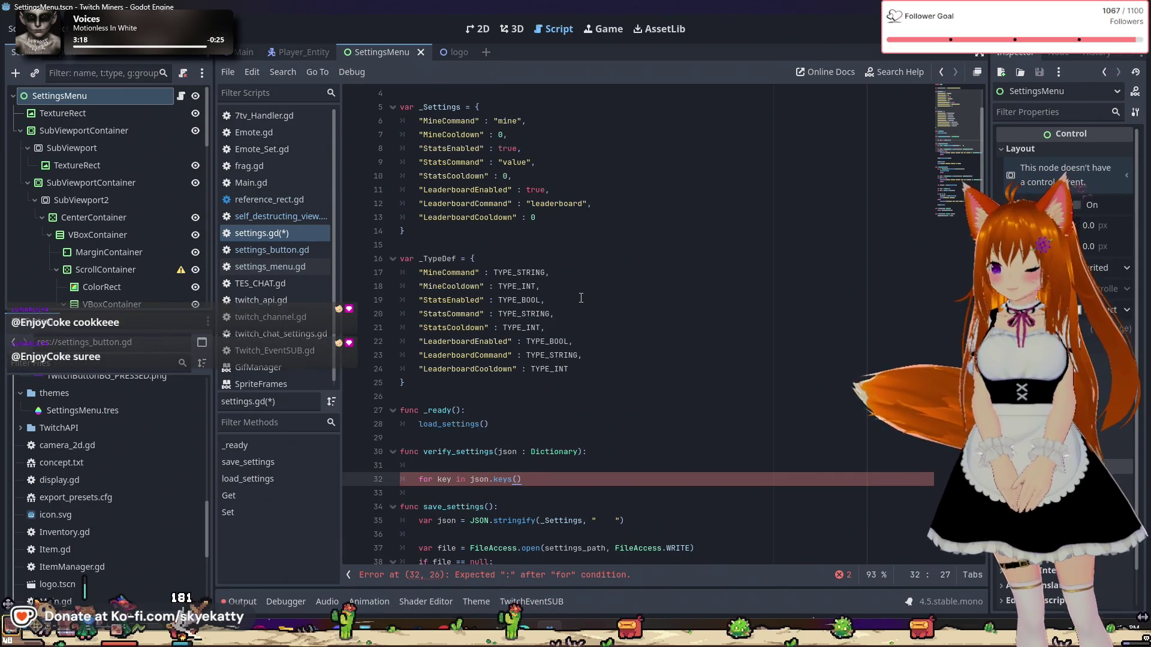
type(":")
key("Return")
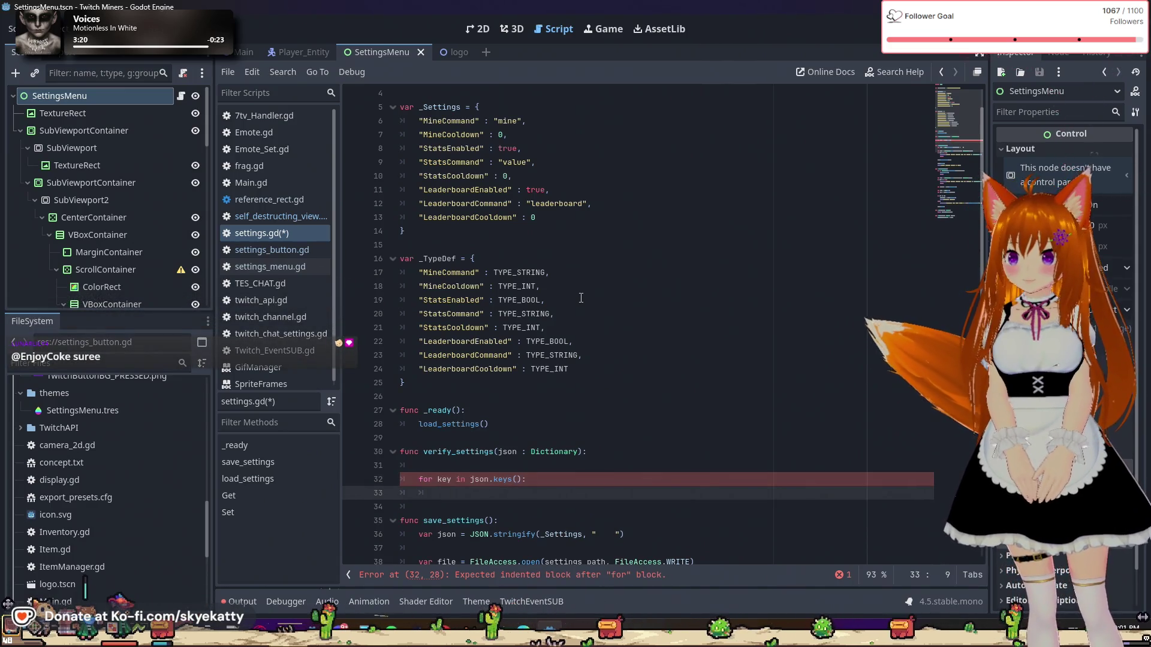
Step: Write json[key] as the loop's body line
type("j")
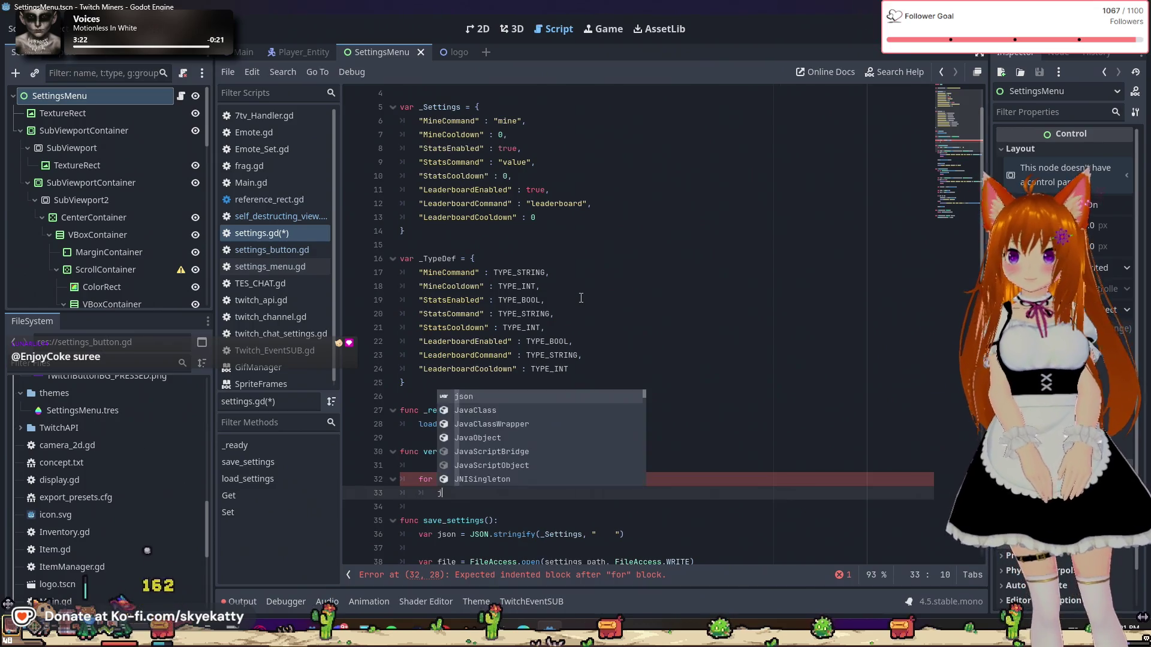
type("son[]")
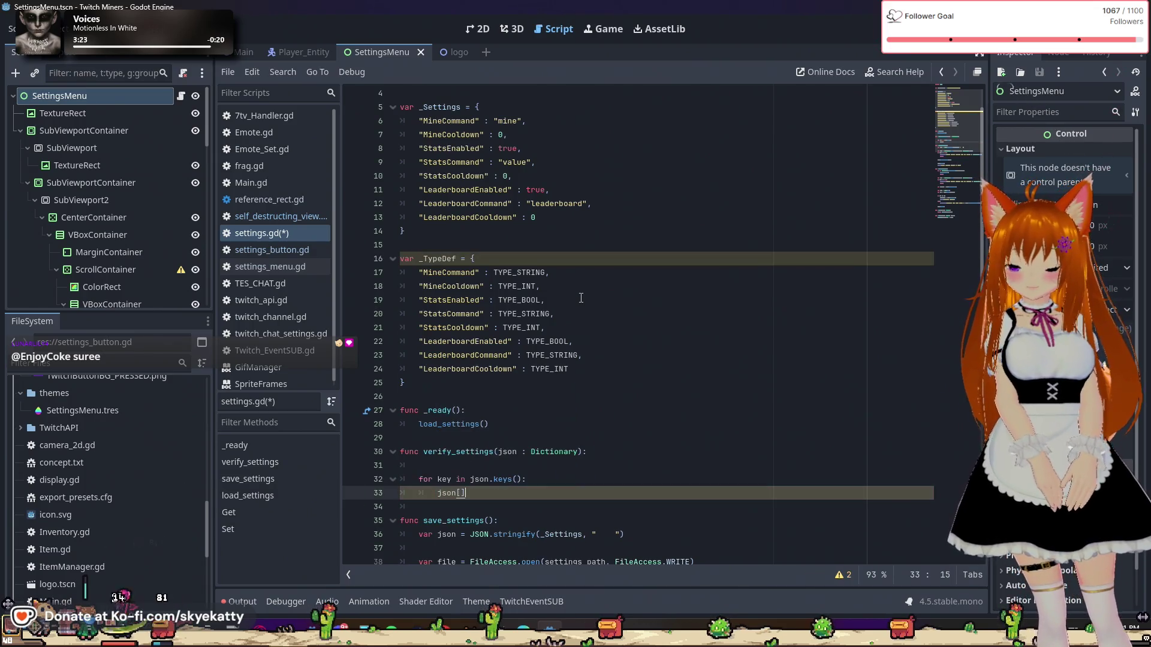
key("BackSpace")
type("k")
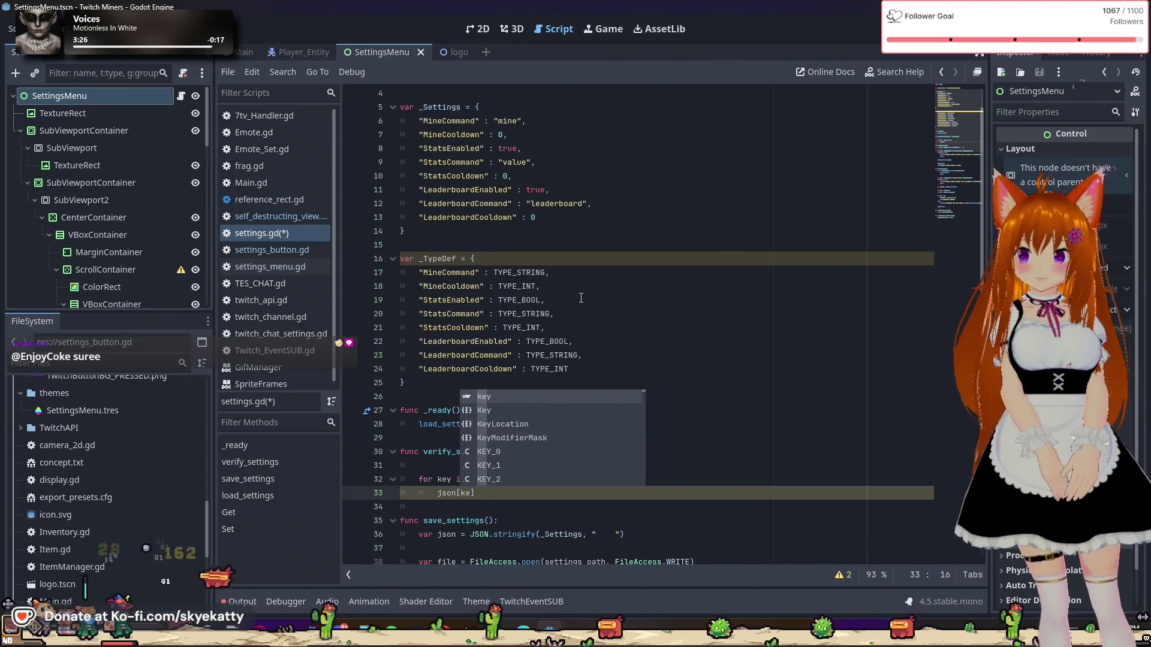
type("y")
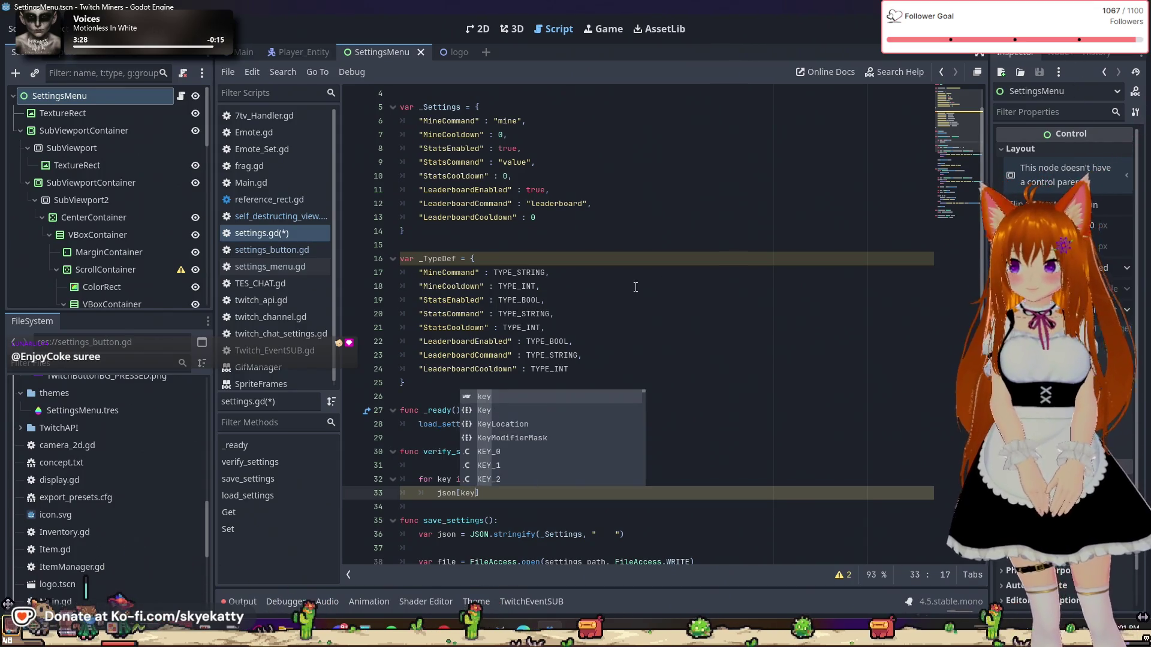
left_click(623, 292)
left_click(708, 450)
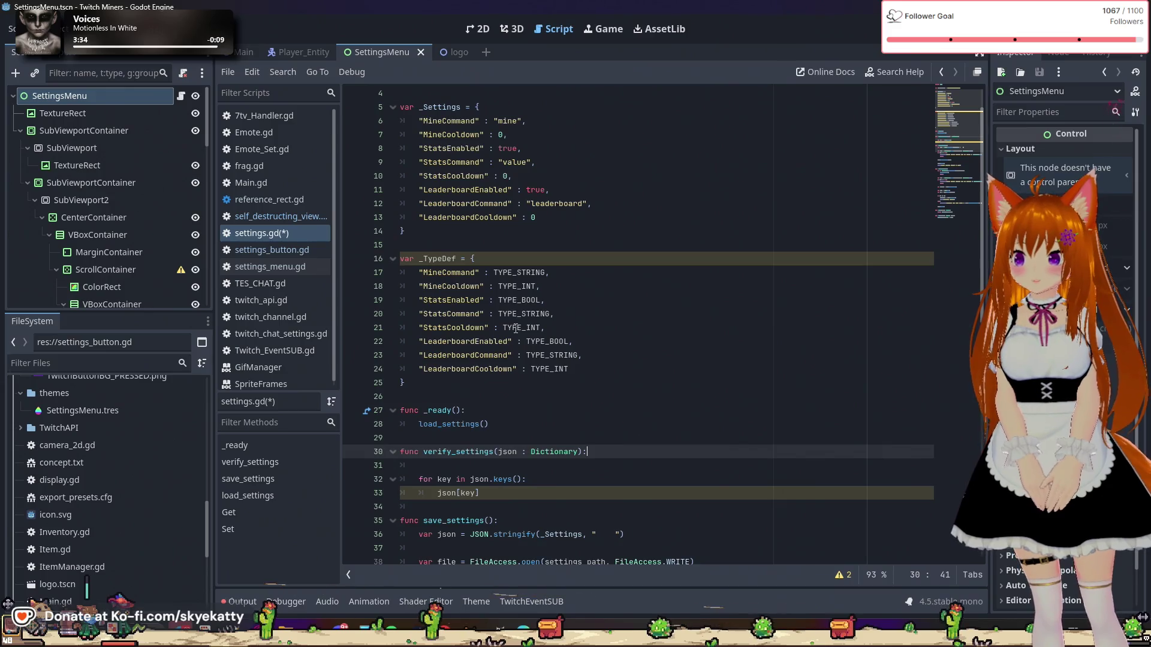
left_click(526, 502)
scroll(529, 513, "down", 1)
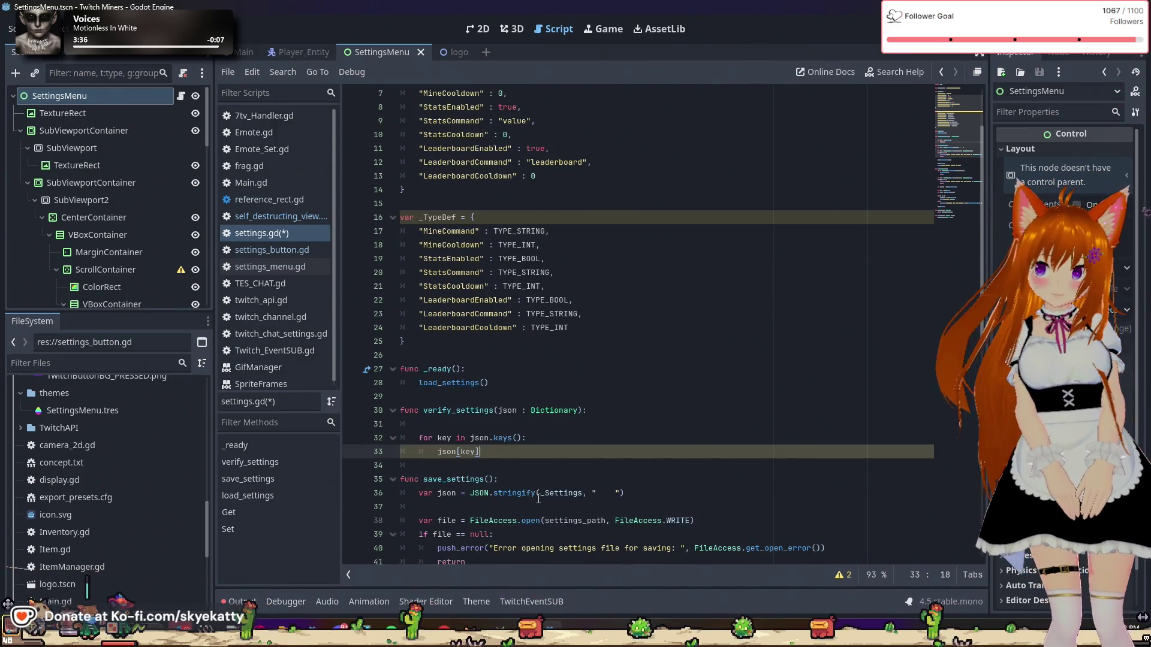
left_click(539, 430)
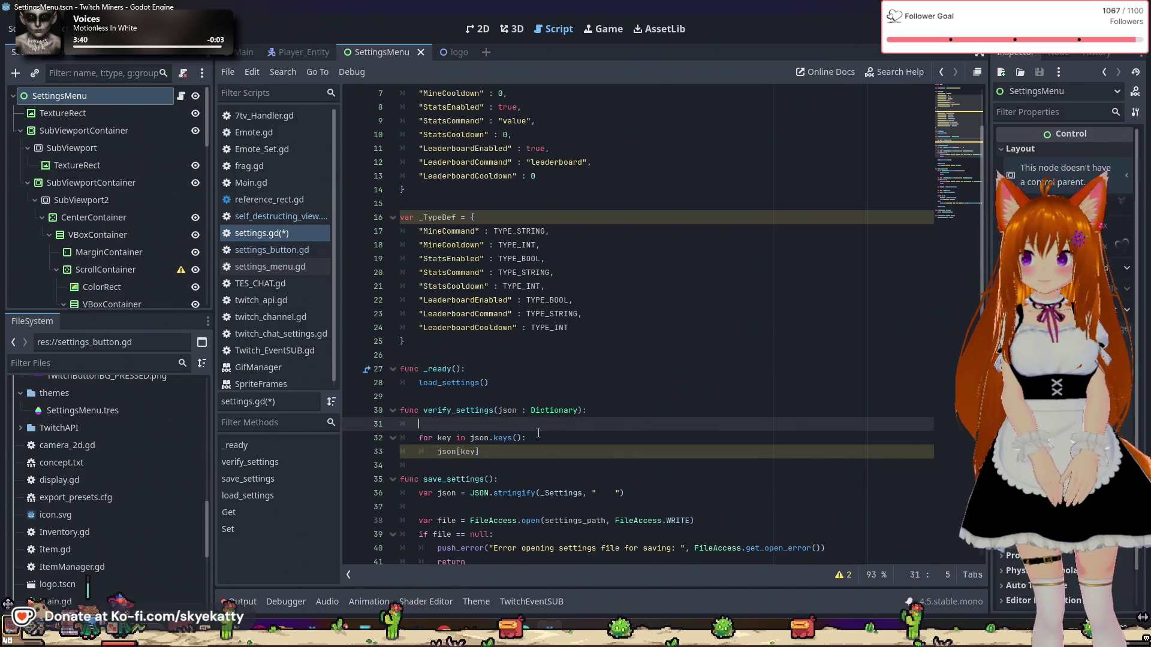
left_click(536, 451)
scroll(536, 451, "up", 1)
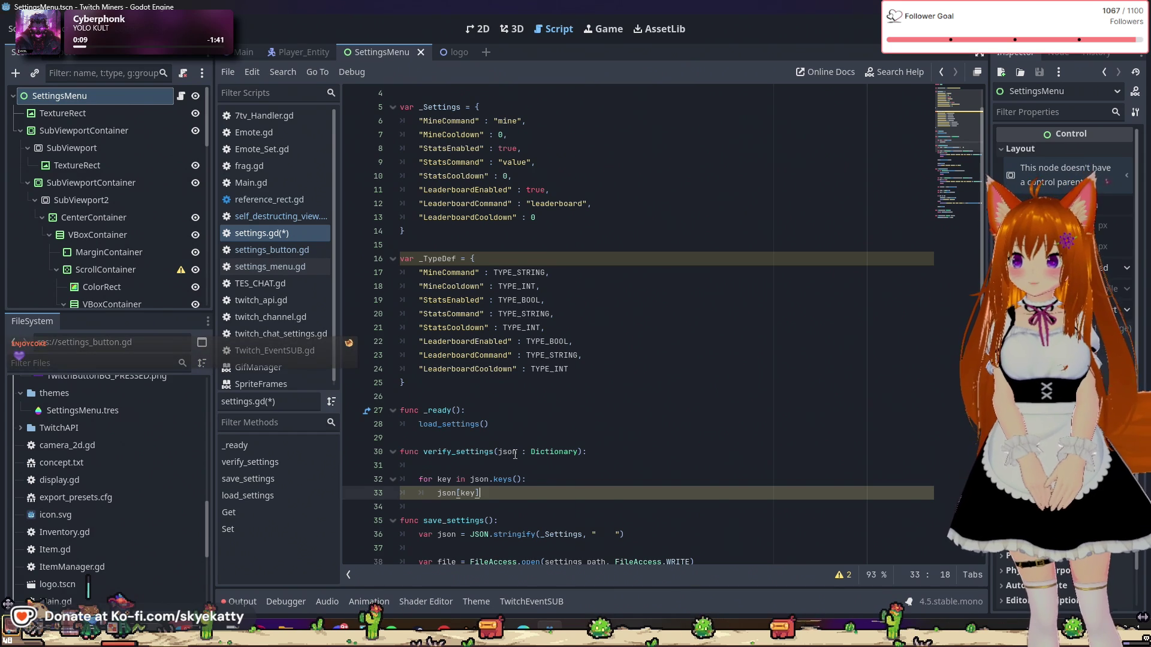
scroll(514, 455, "down", 2)
Step: Begin an 'if key in _S' check on a new line right after the for line
left_click(567, 387)
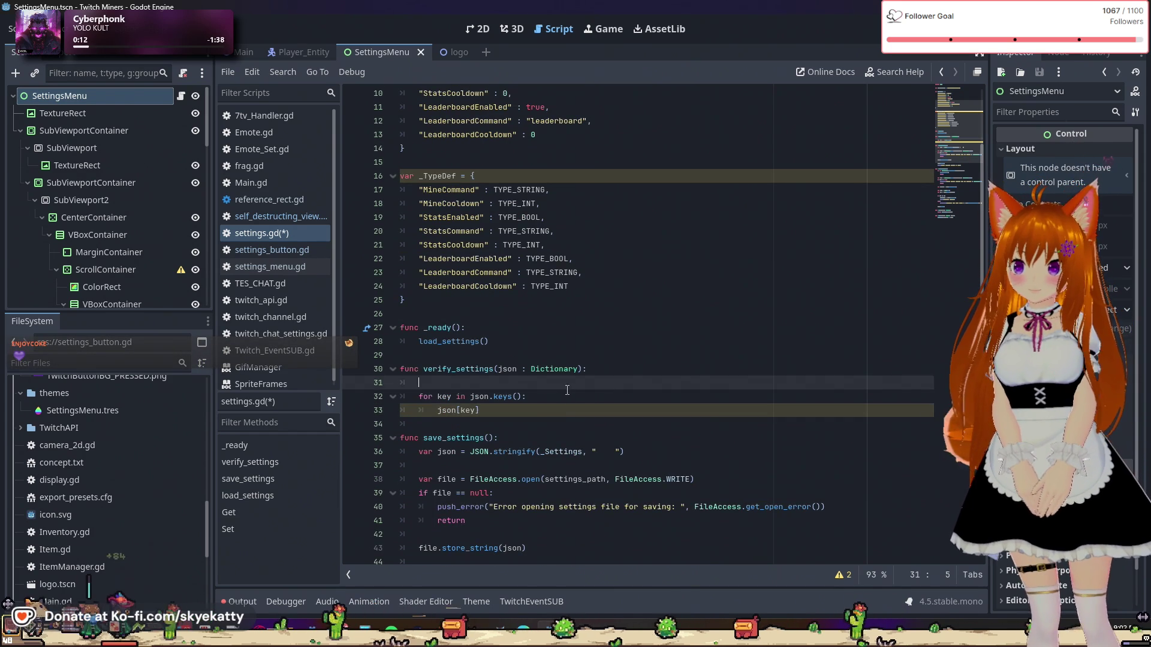
left_click(567, 393)
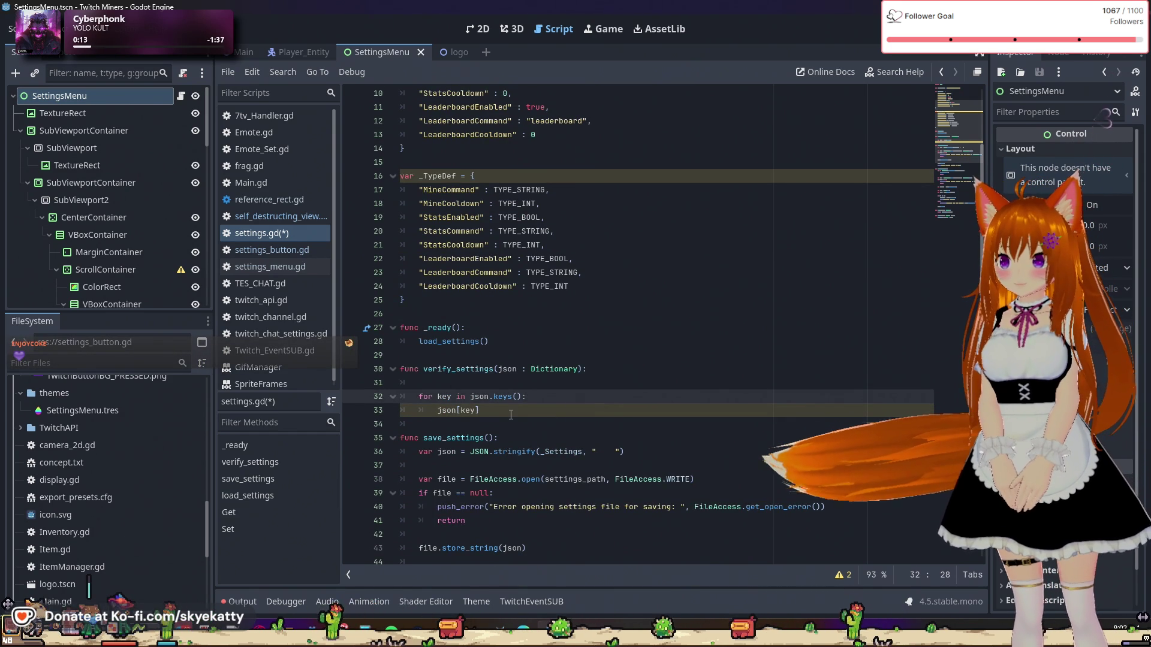
key("Return")
type("if ")
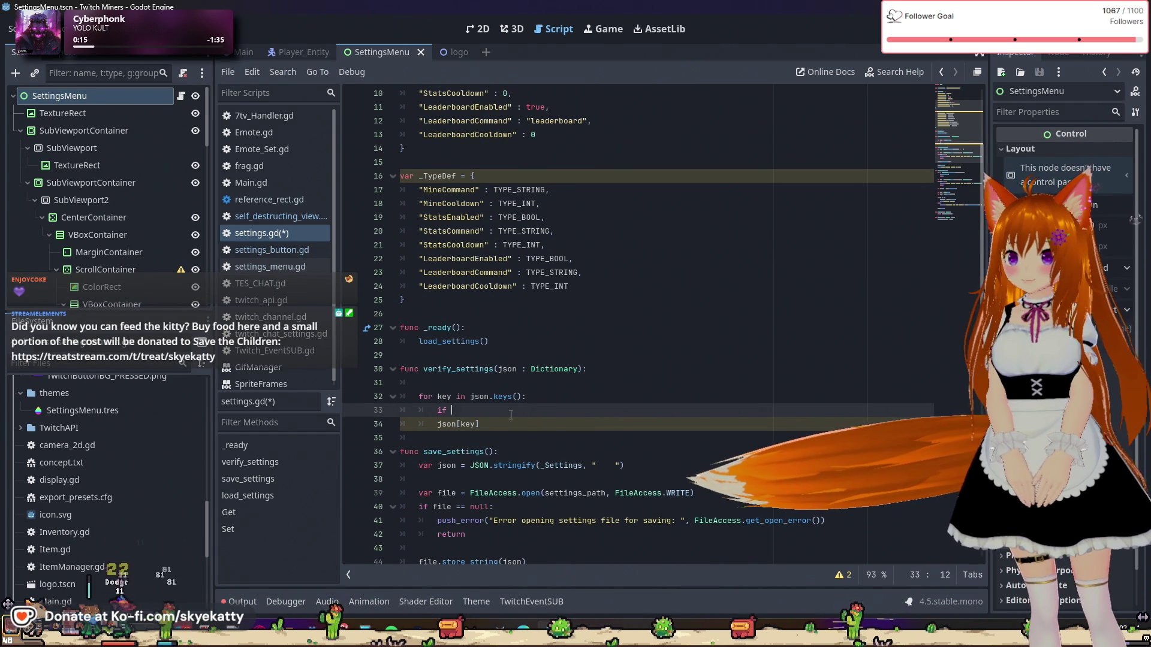
type("key in ")
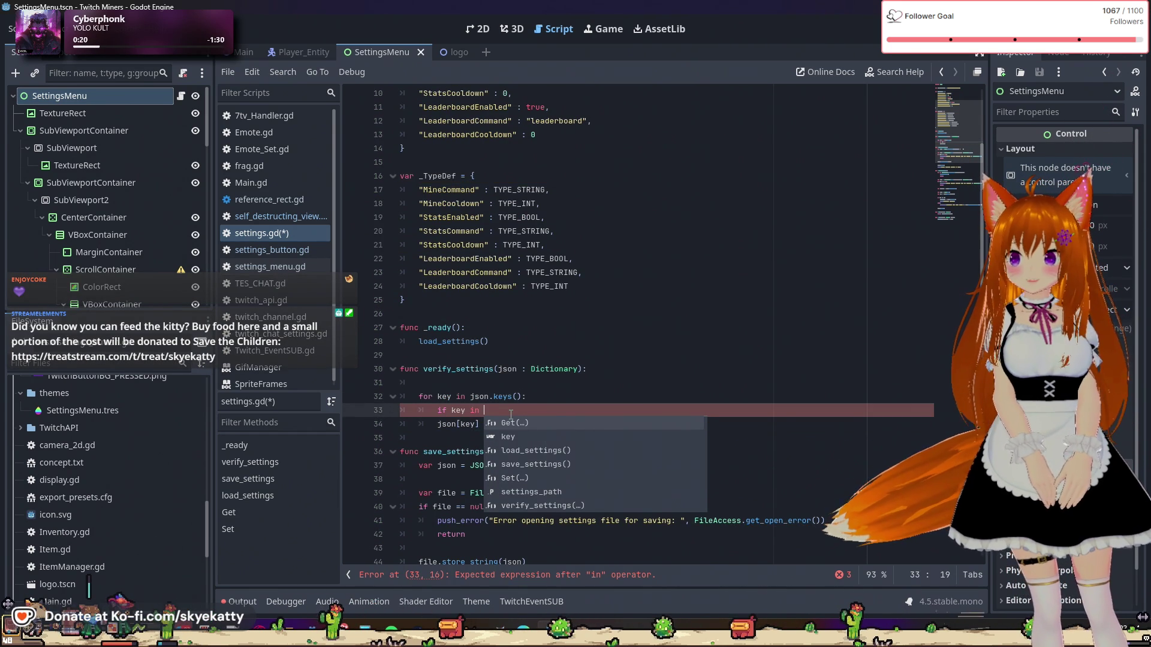
type("_Settings.keys")
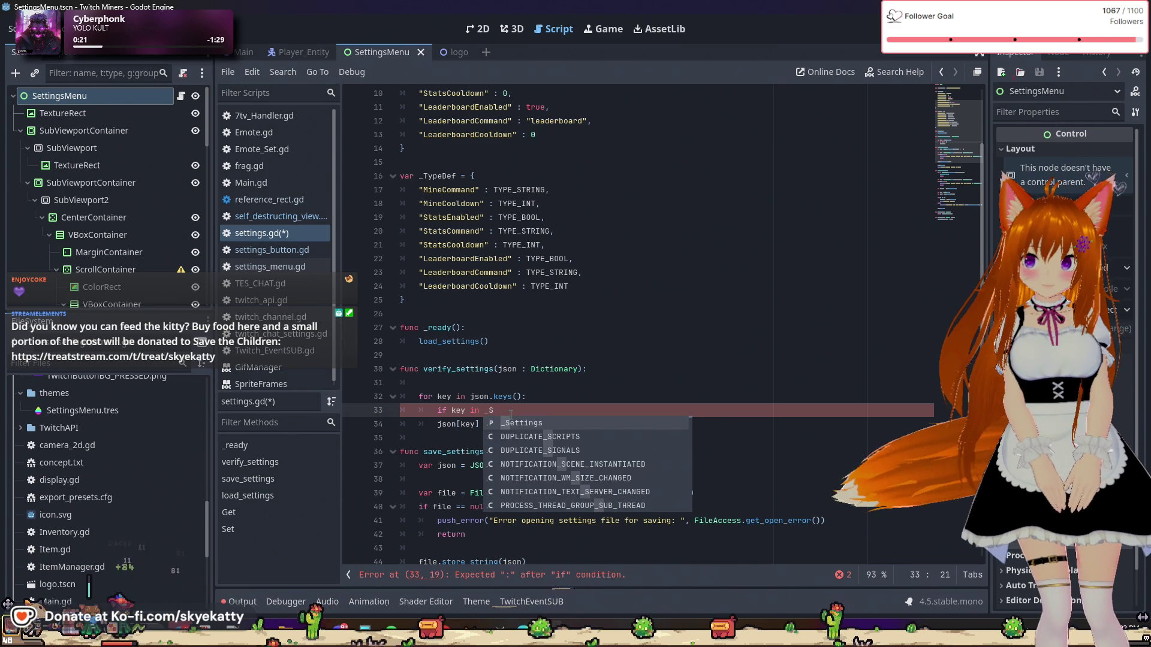
Step: Complete the check as 'if not key in _Settings.keys():'
key("Return")
type(".keys")
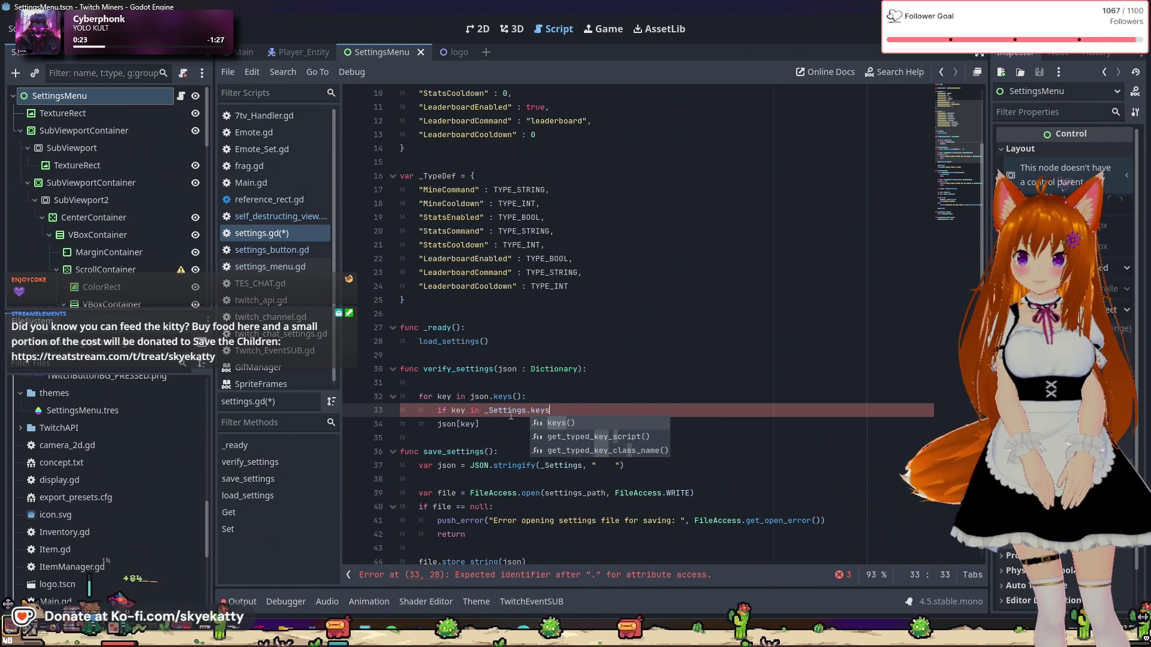
key("Return")
type(":")
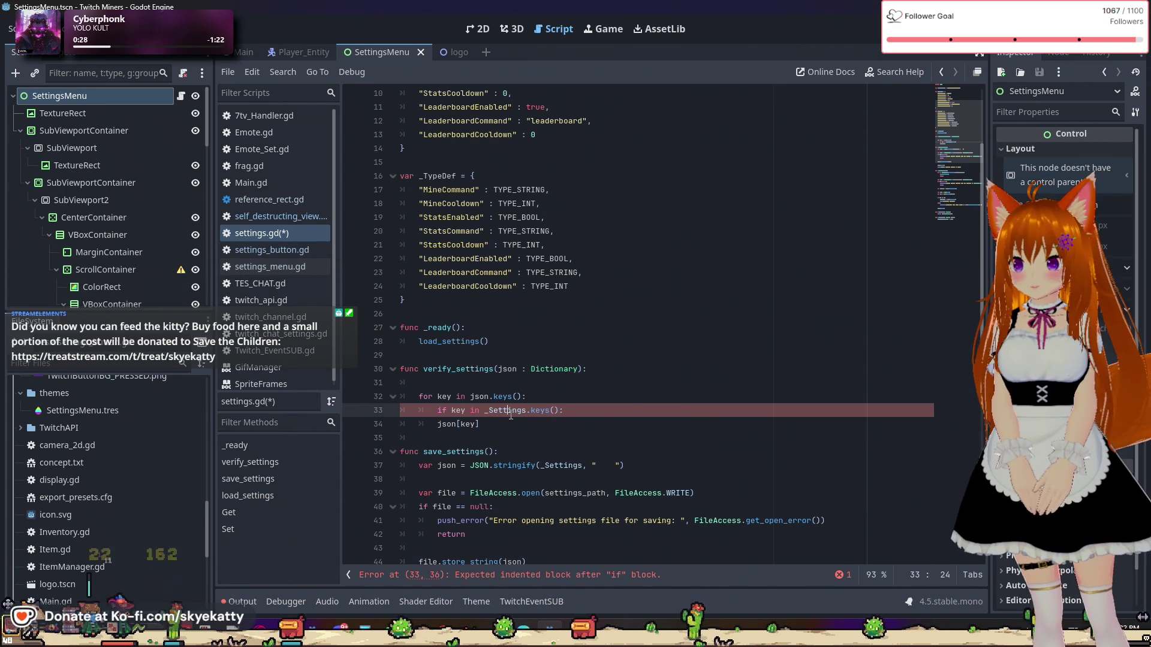
key("Right")
type("not")
Step: Indent the json[key] line so it sits under the if check
key("Down")
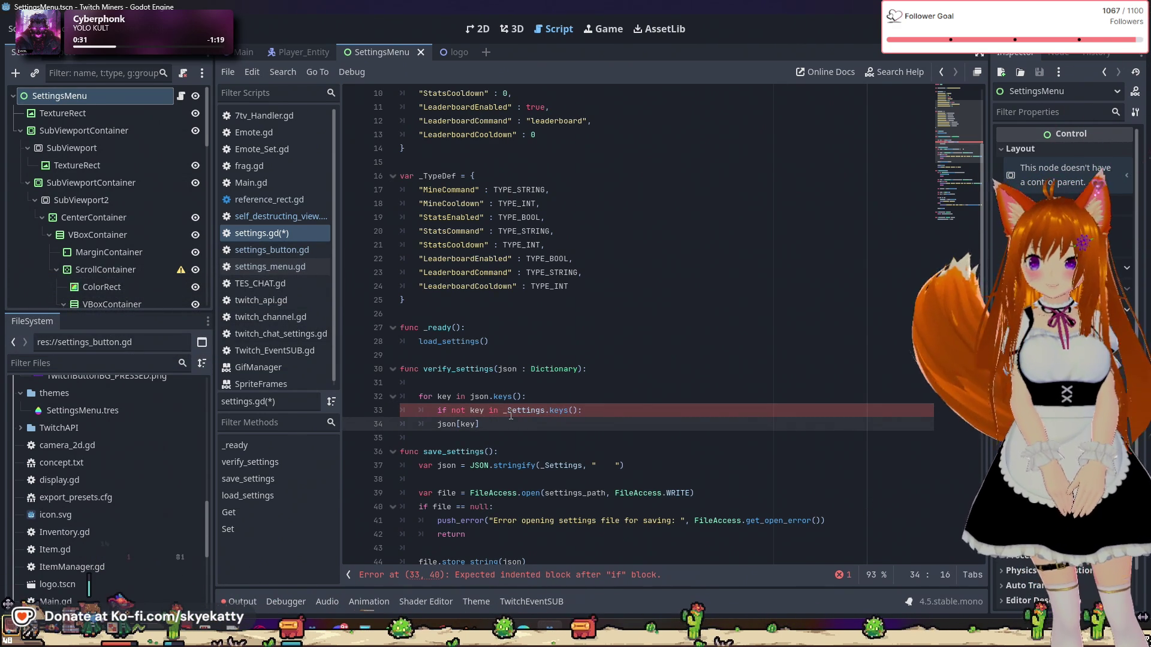
left_click(442, 424)
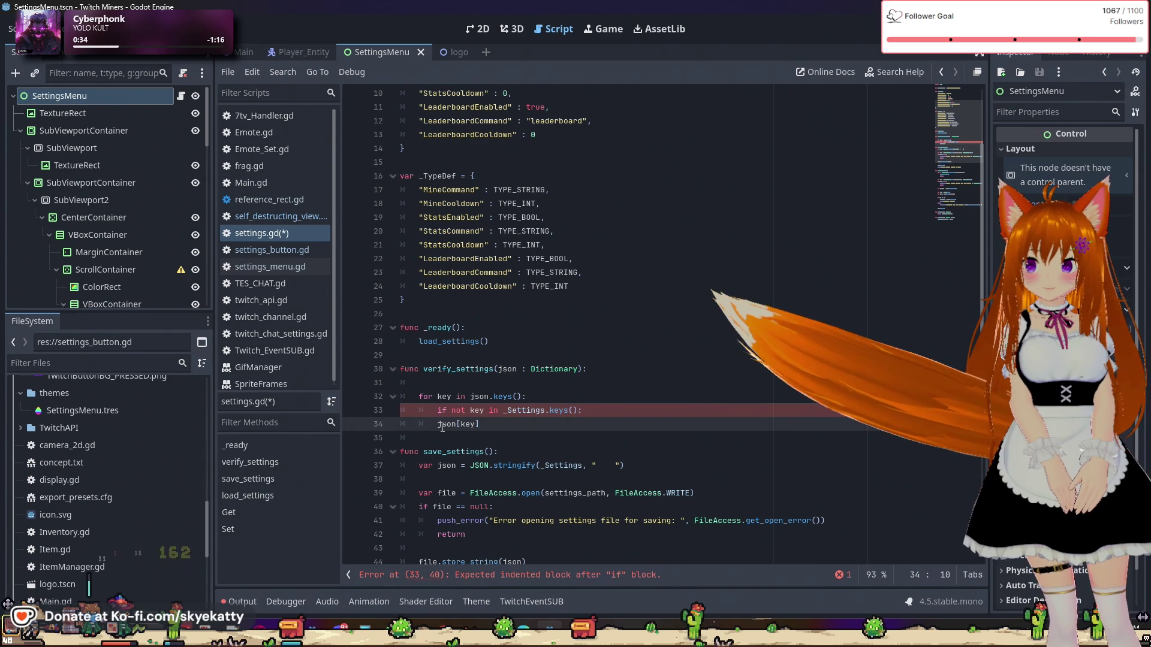
key("Home")
key("Tab")
left_click(528, 430)
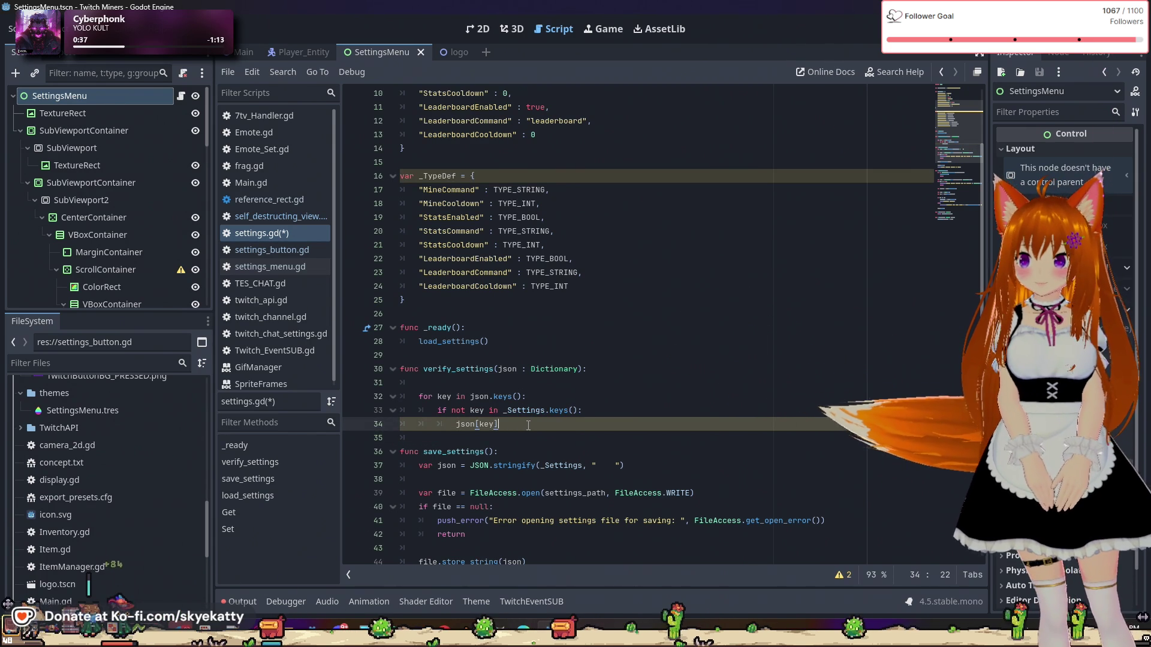
Step: Change the json[key] line to json.erase(key) using the erase() suggestion
left_click(485, 425)
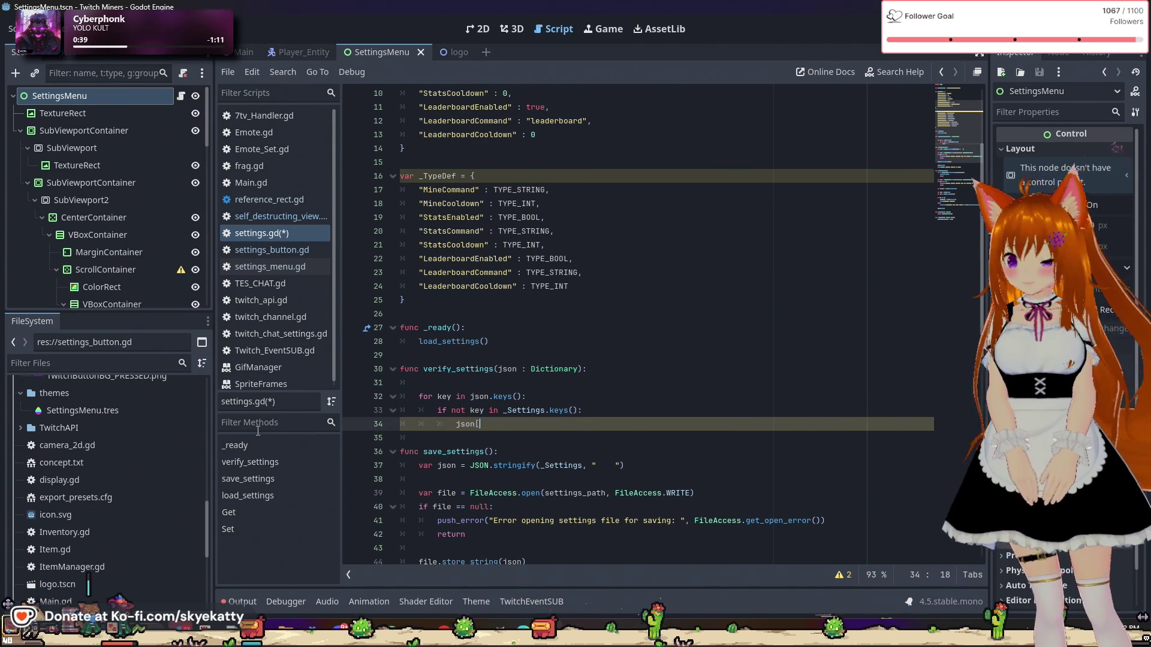
type(".")
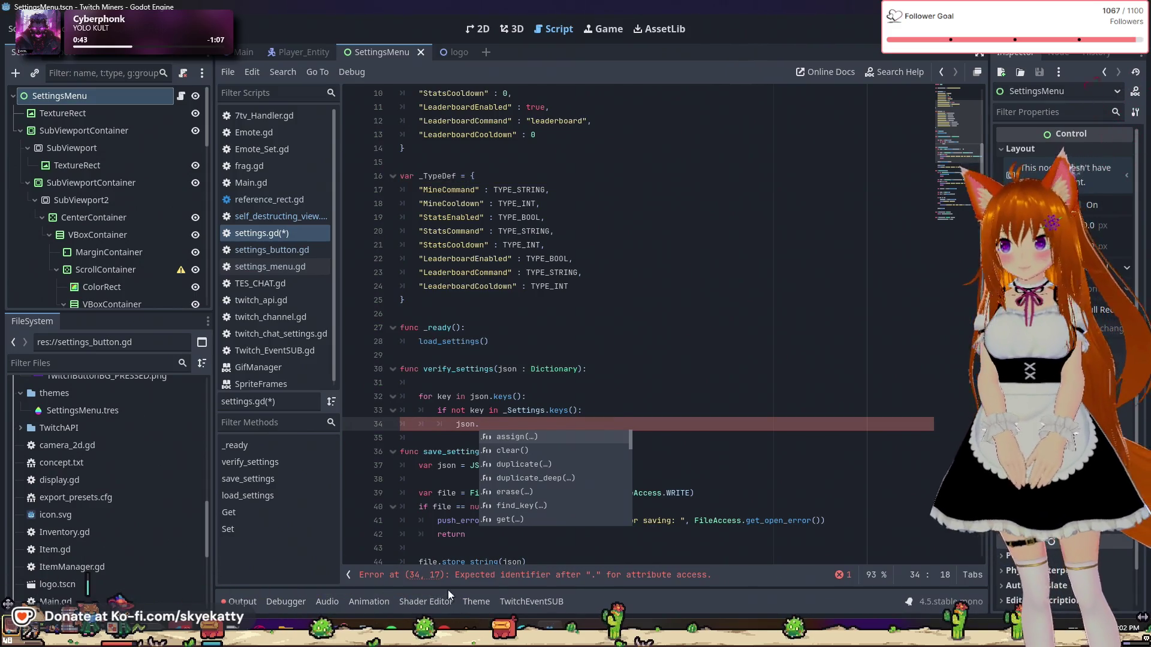
double_click(526, 492)
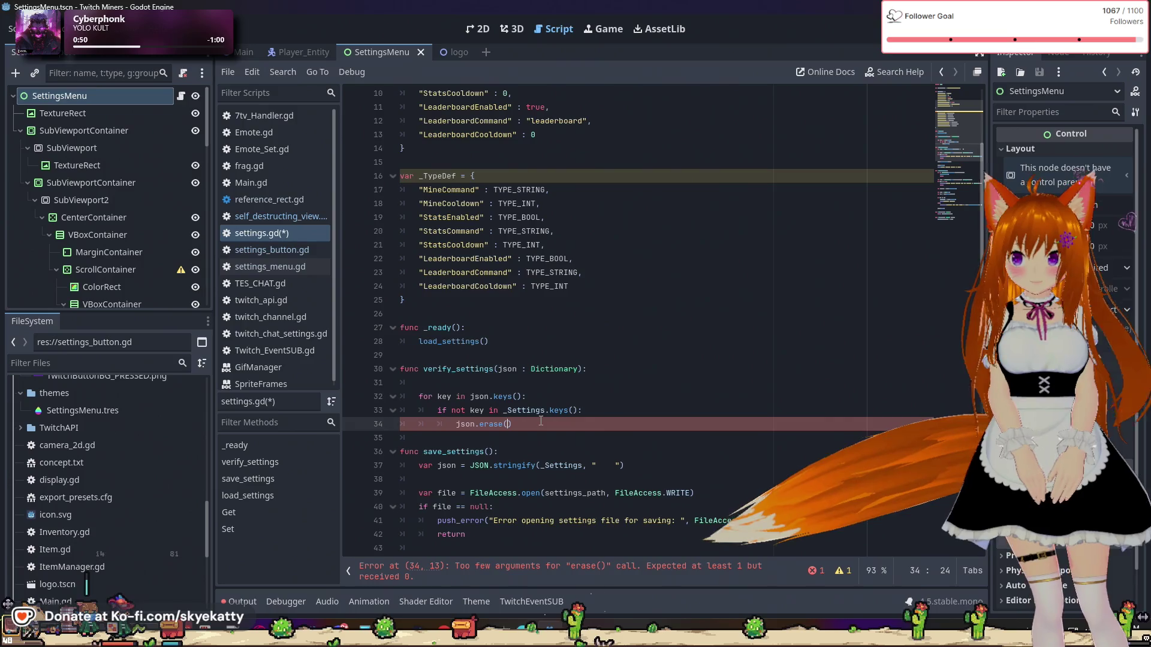
key("Delete")
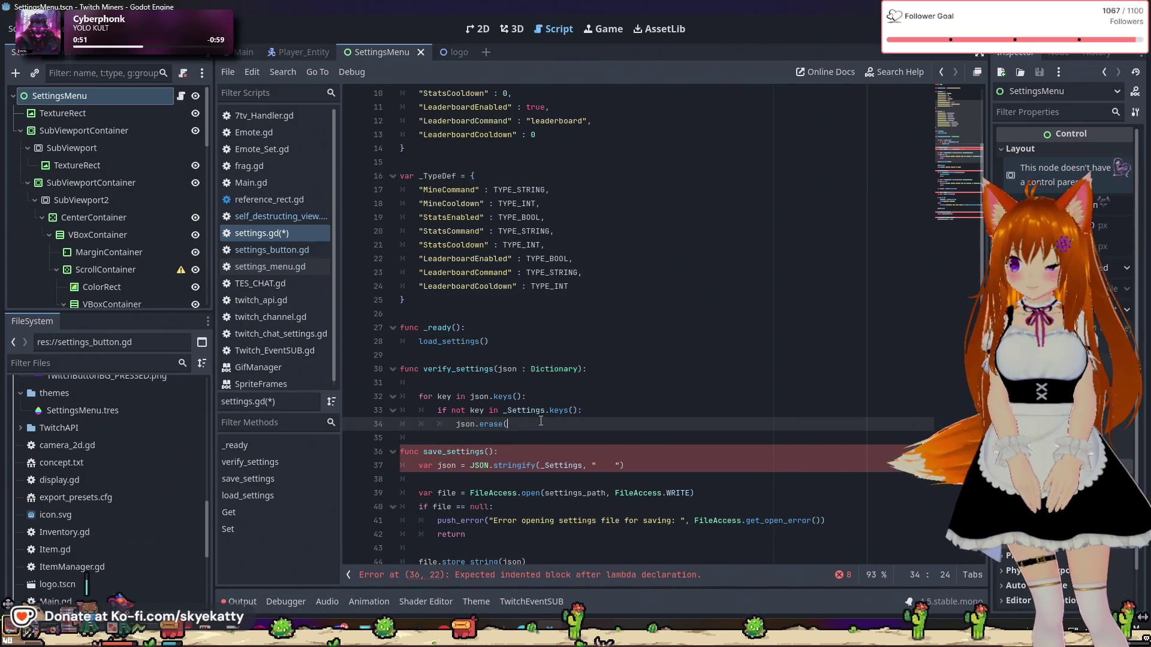
type("(")
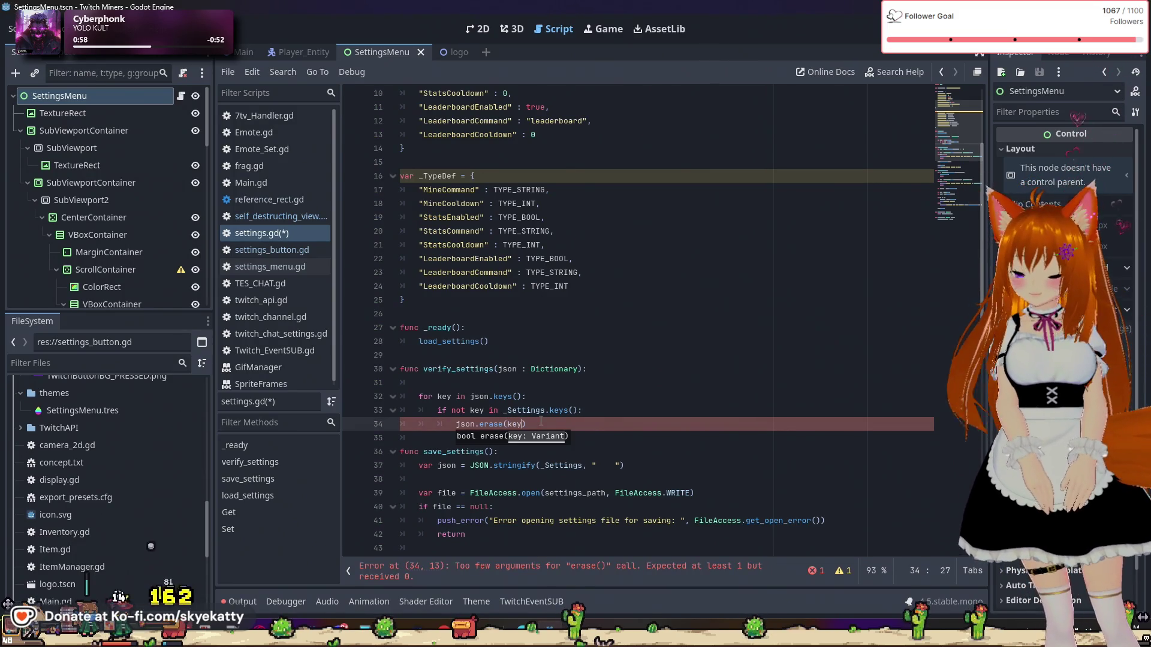
key("Escape")
key("Down")
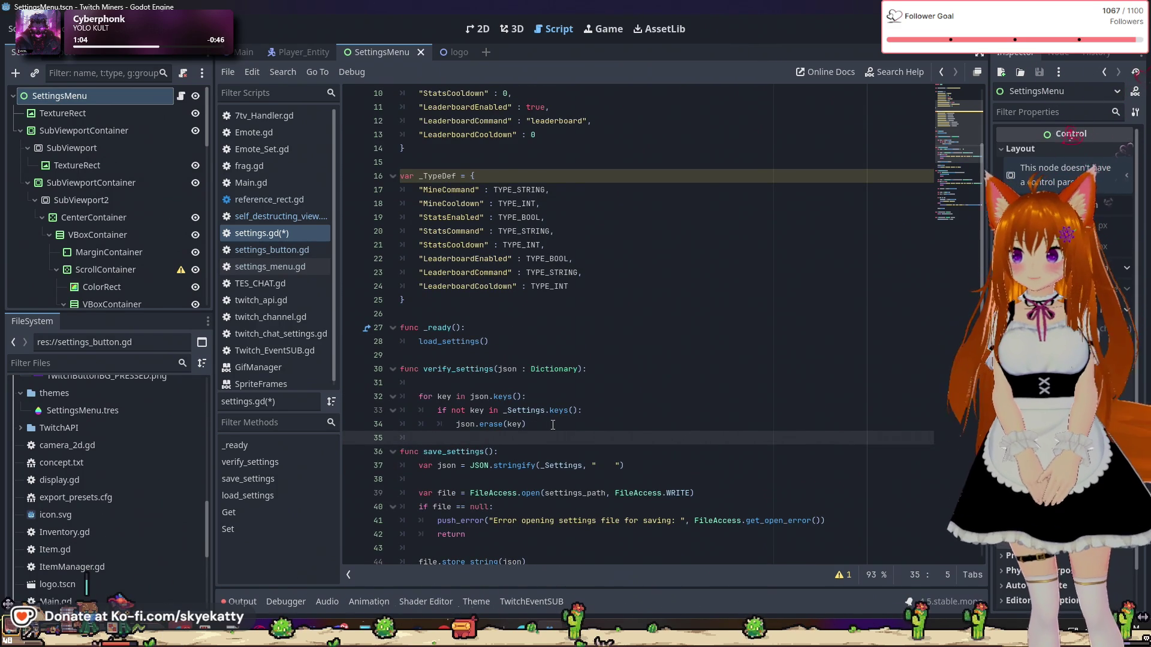
scroll(551, 397, "down", 1)
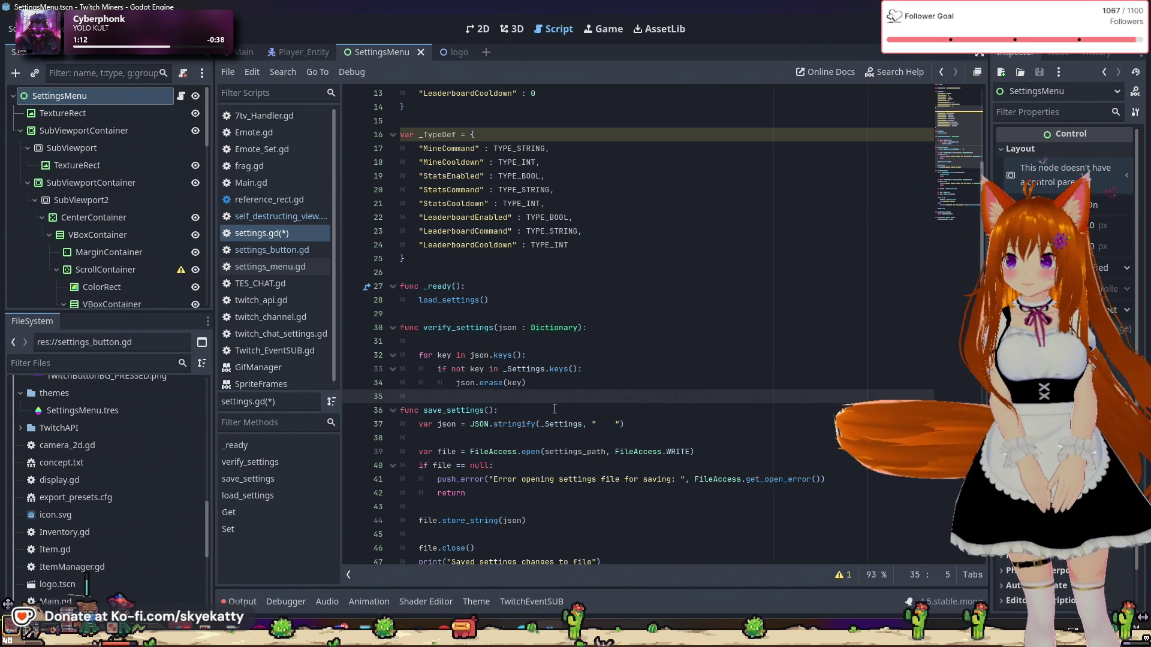
Step: Add a second loop 'for key in _Settings.keys():'
type("for k")
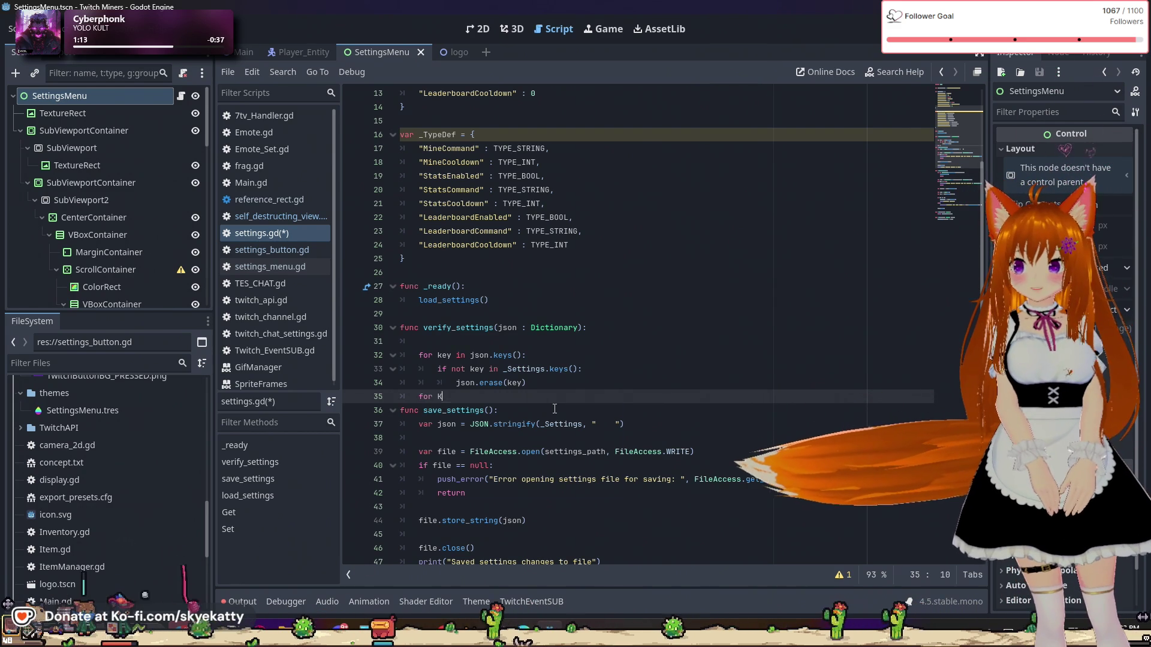
type("ey in ")
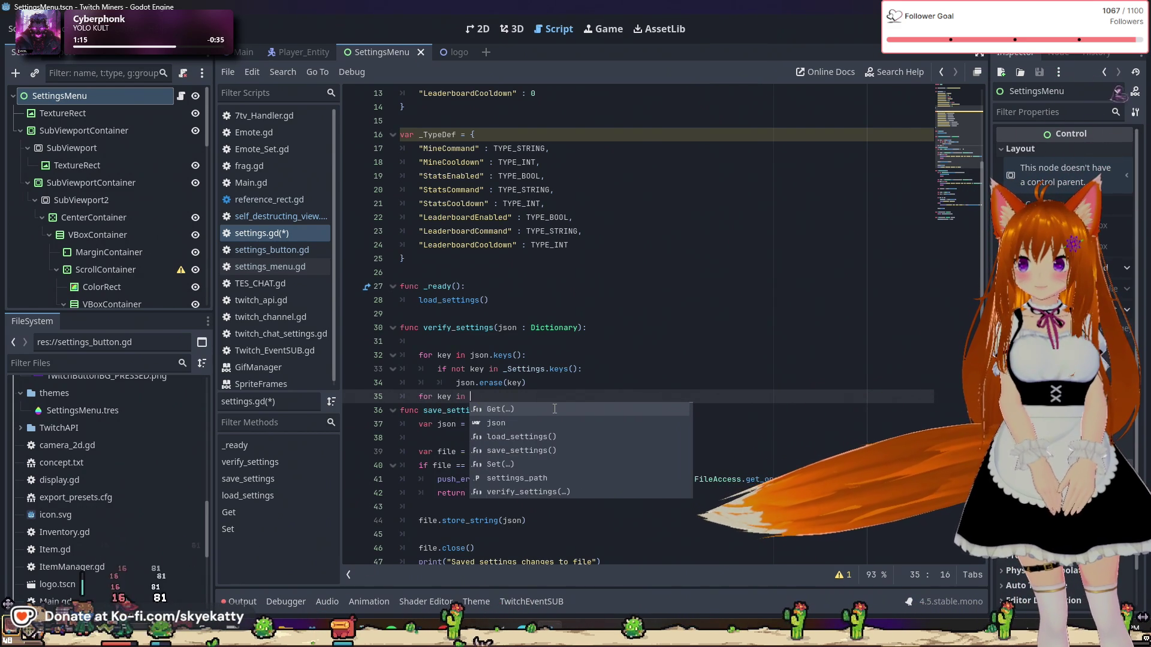
type("j")
key("BackSpace")
key("BackSpace")
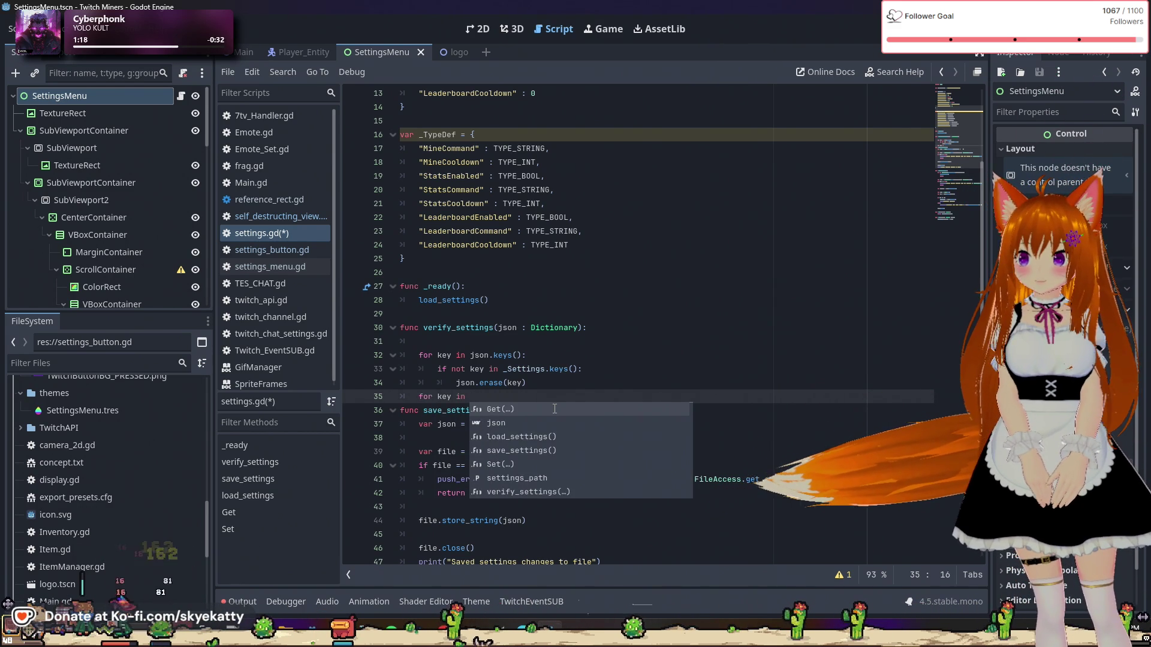
type("_S")
key("Return")
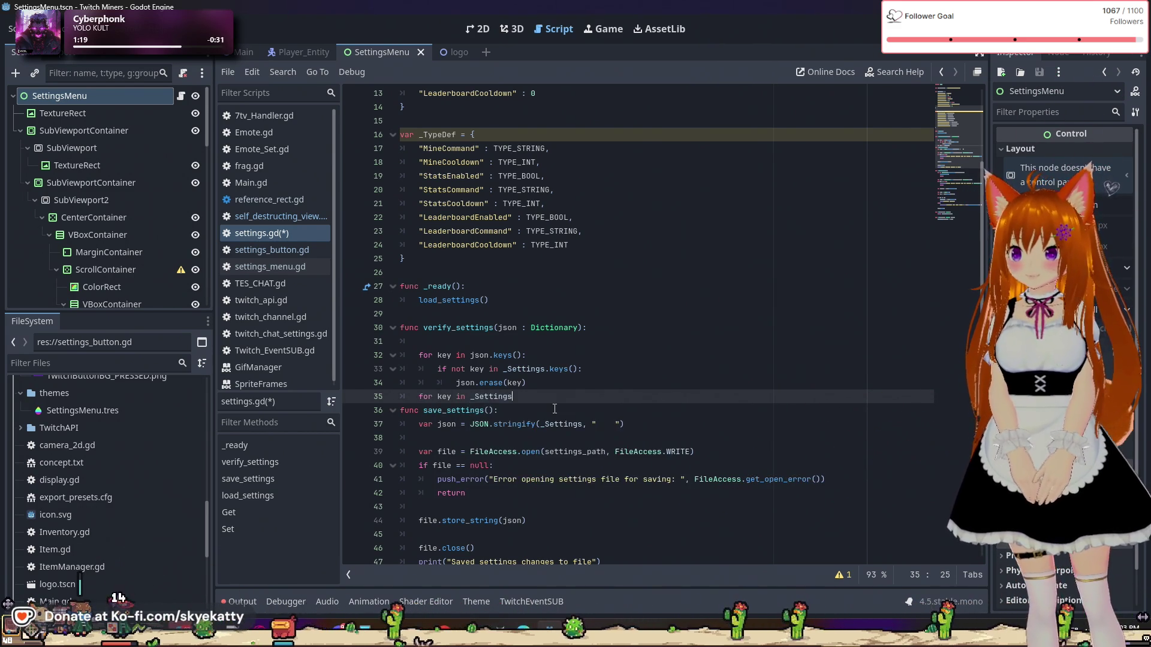
type(".keys()")
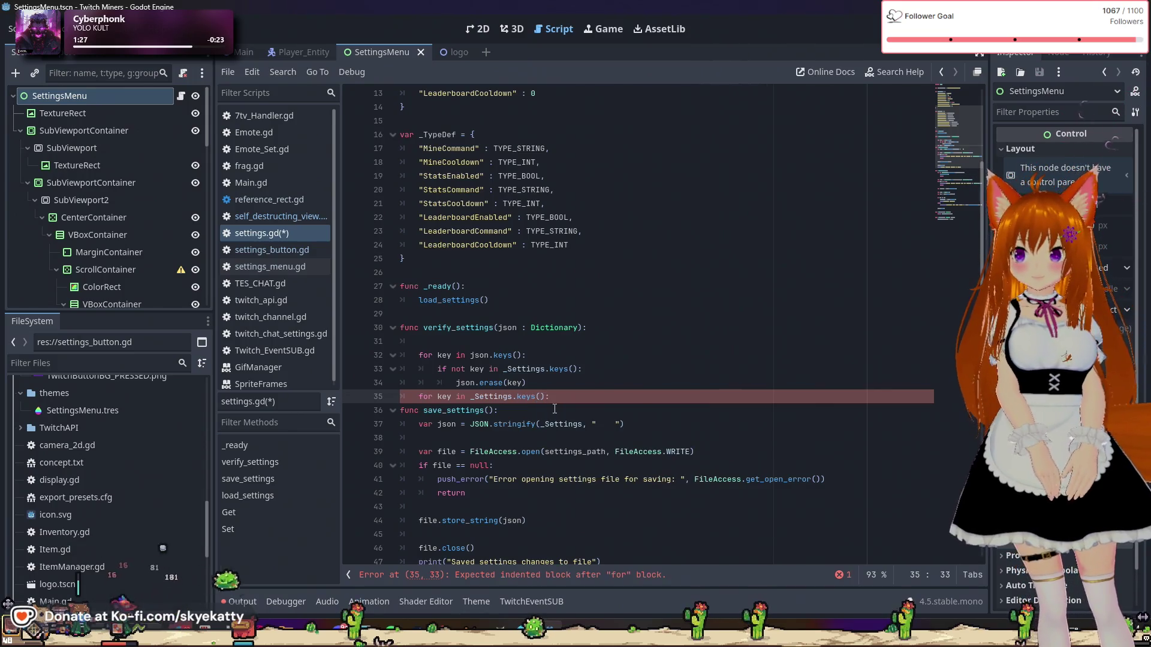
type(":")
key("Return")
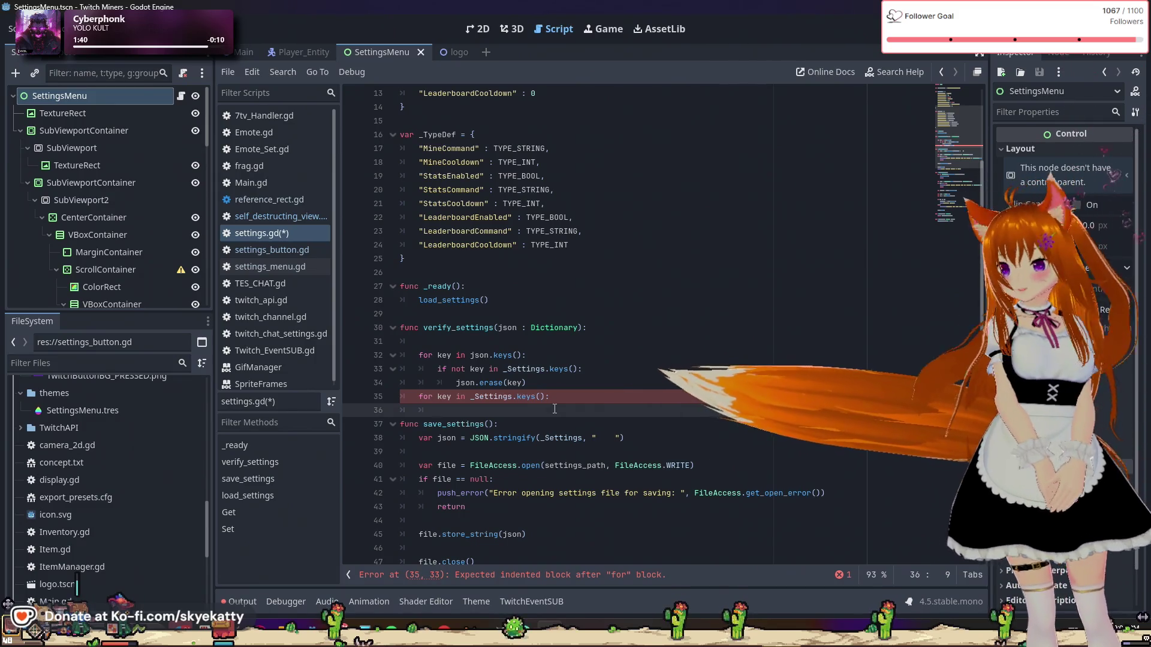
Step: Inside it, add the check 'if not json.has(key):'
type("if")
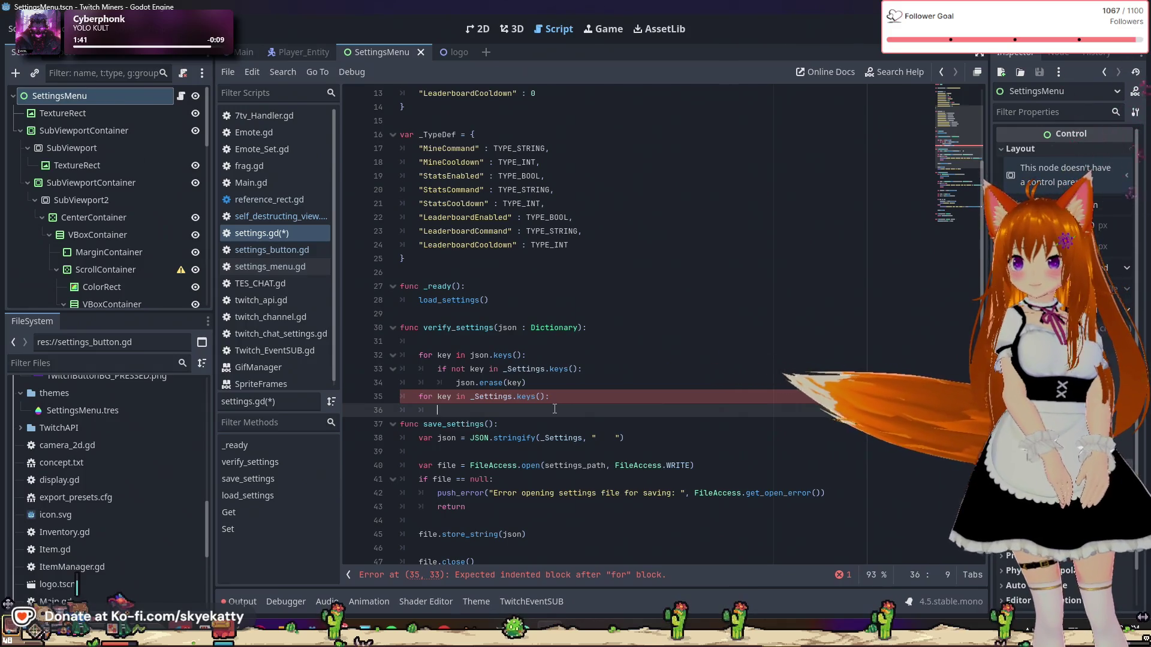
type(" no js")
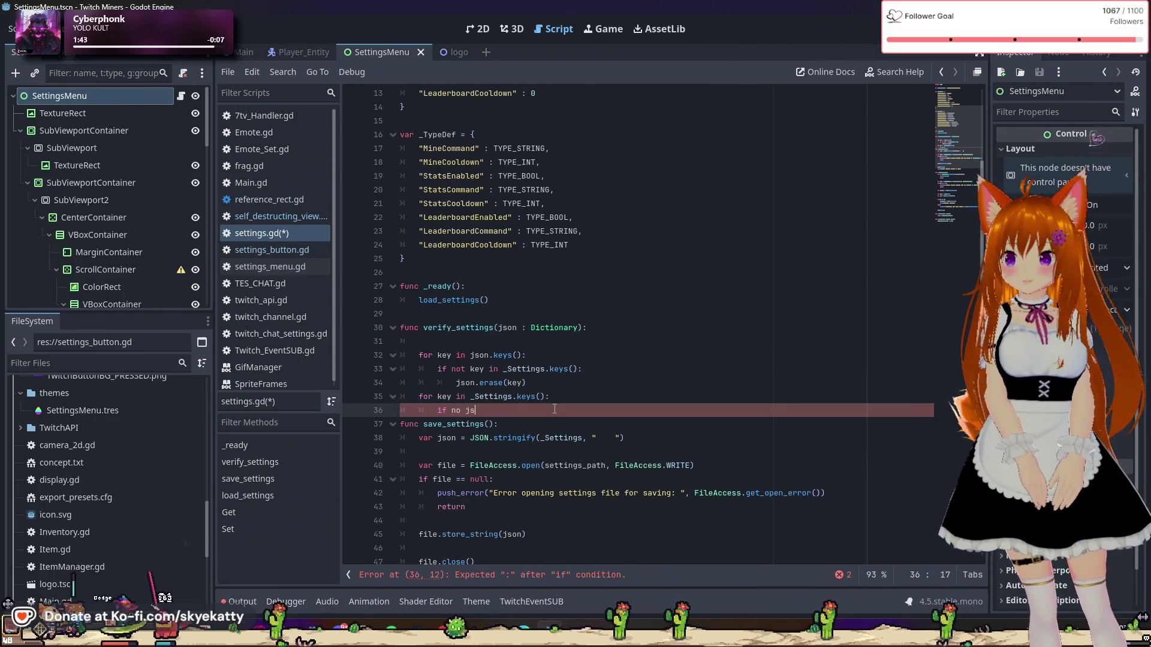
type("on.has")
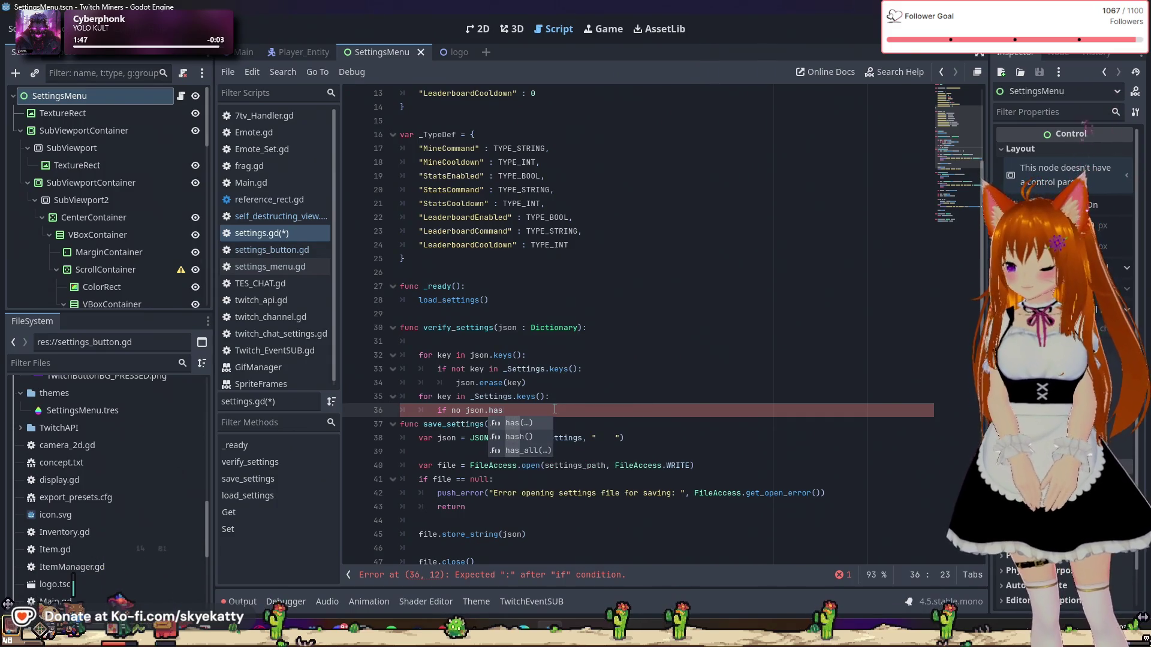
type("(key")
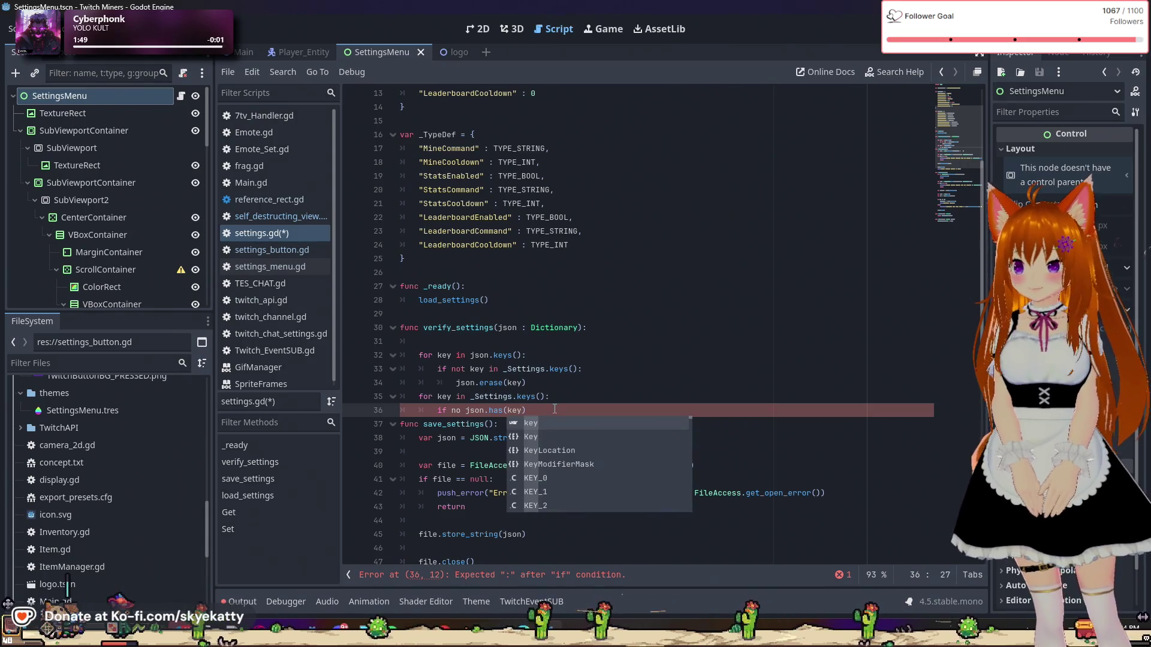
type("0")
key("BackSpace")
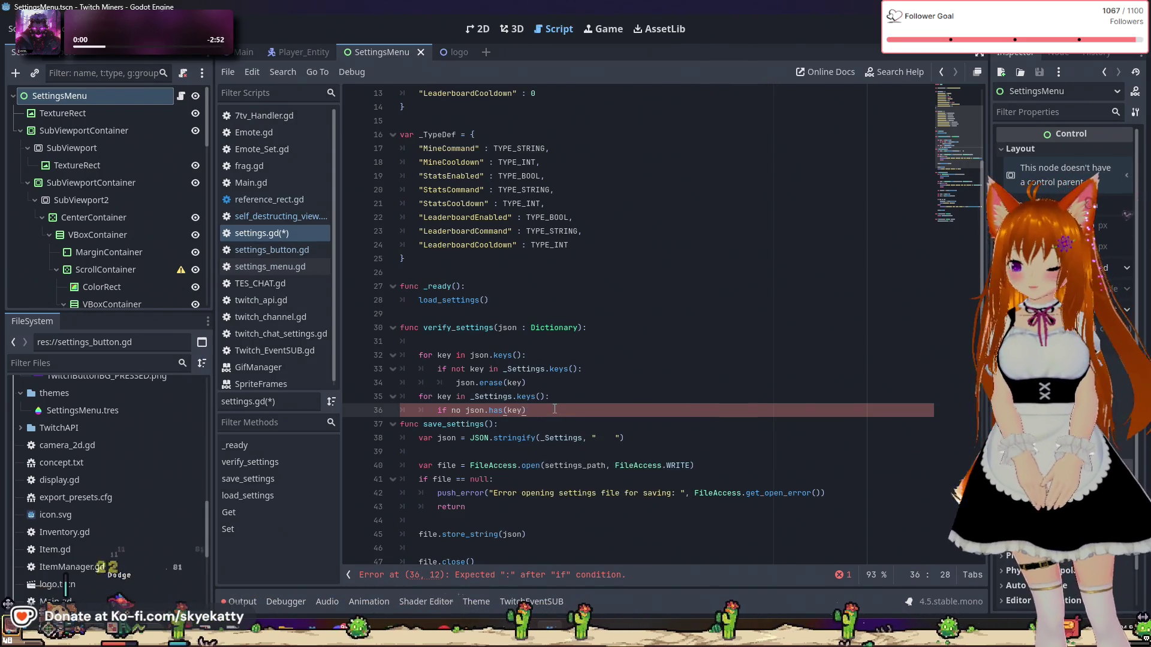
key("End")
type(":")
key("Return")
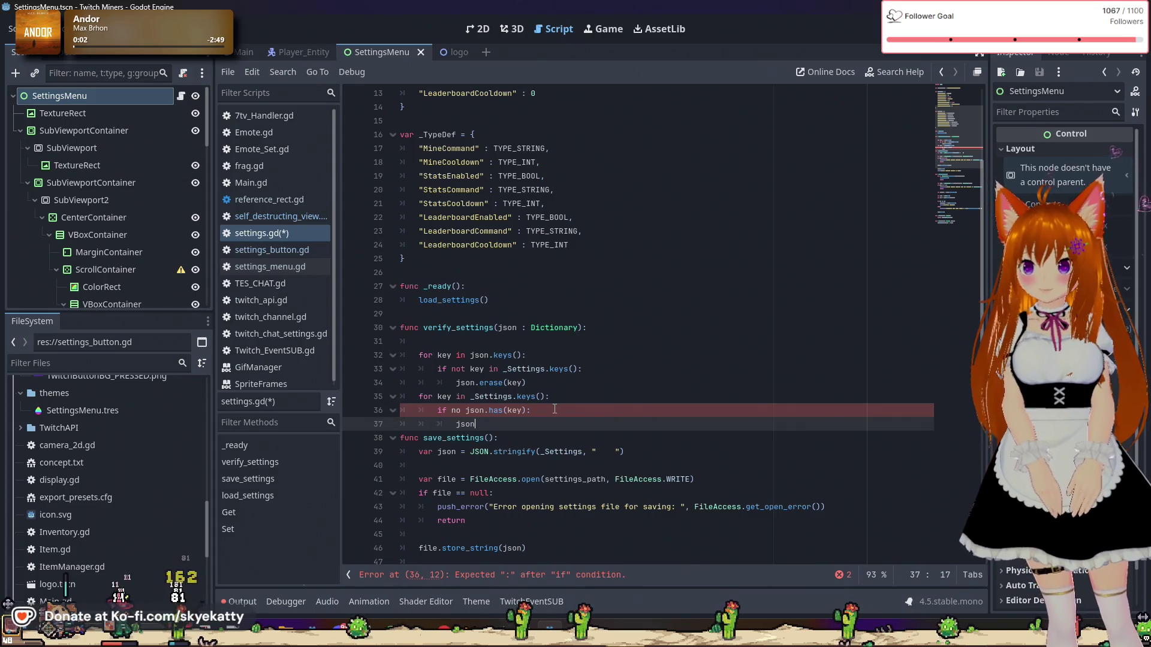
Step: Assign json[key] = _Settings[key] under the check and open a new line
type("key")
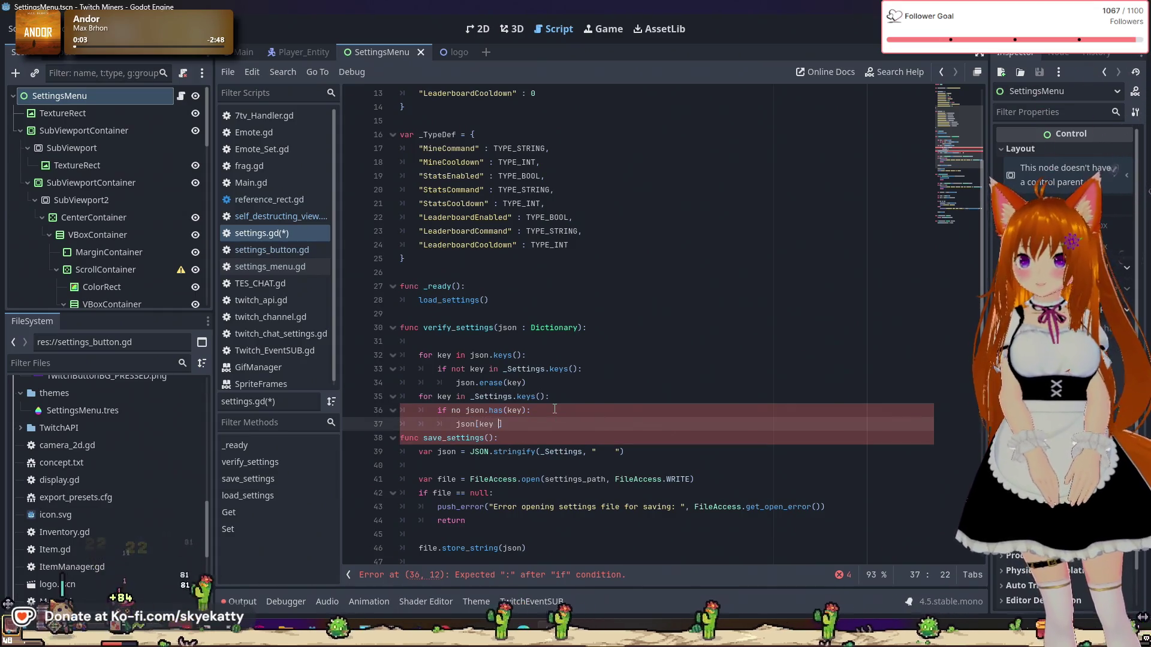
type(" = ")
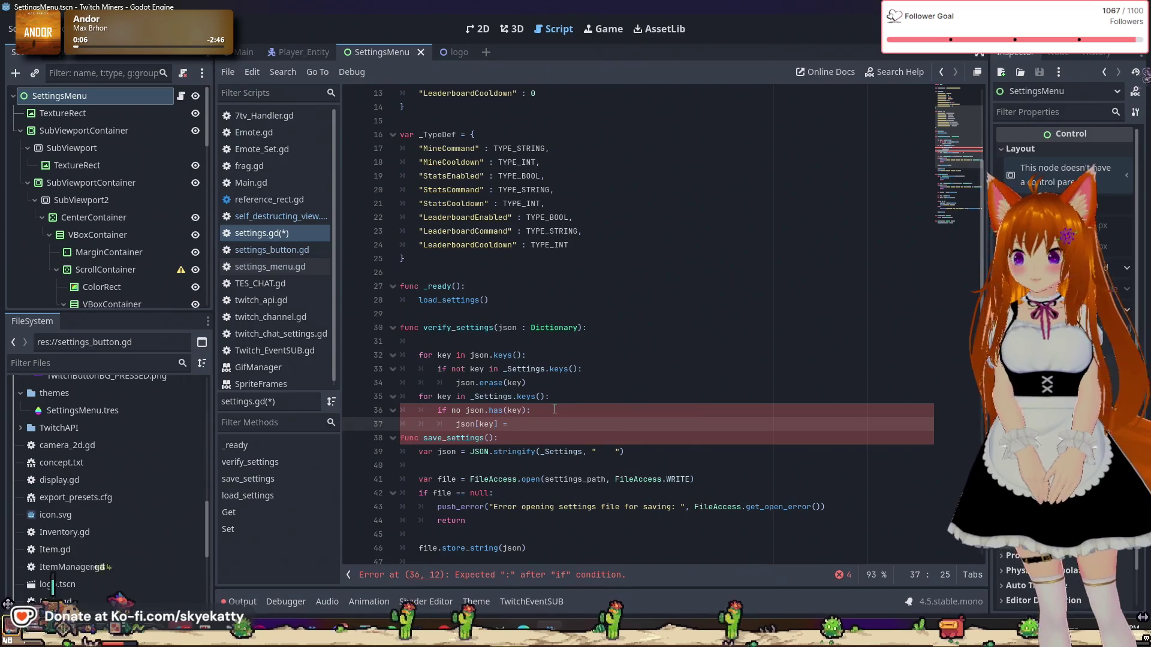
type("_setting")
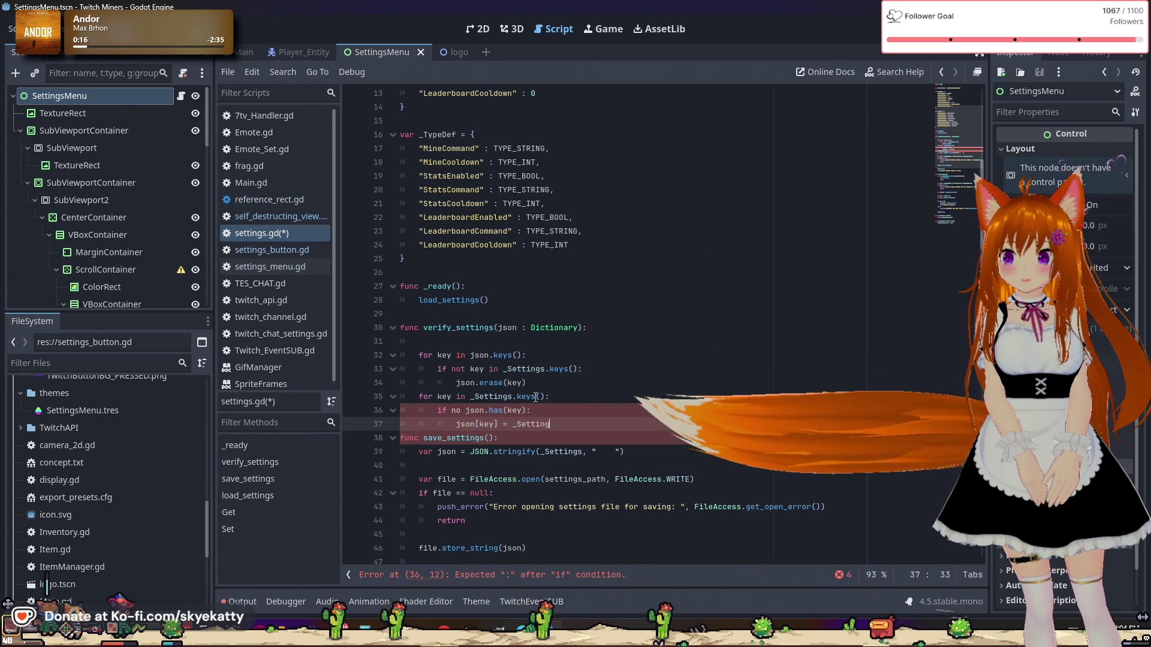
left_click(460, 410)
type("t")
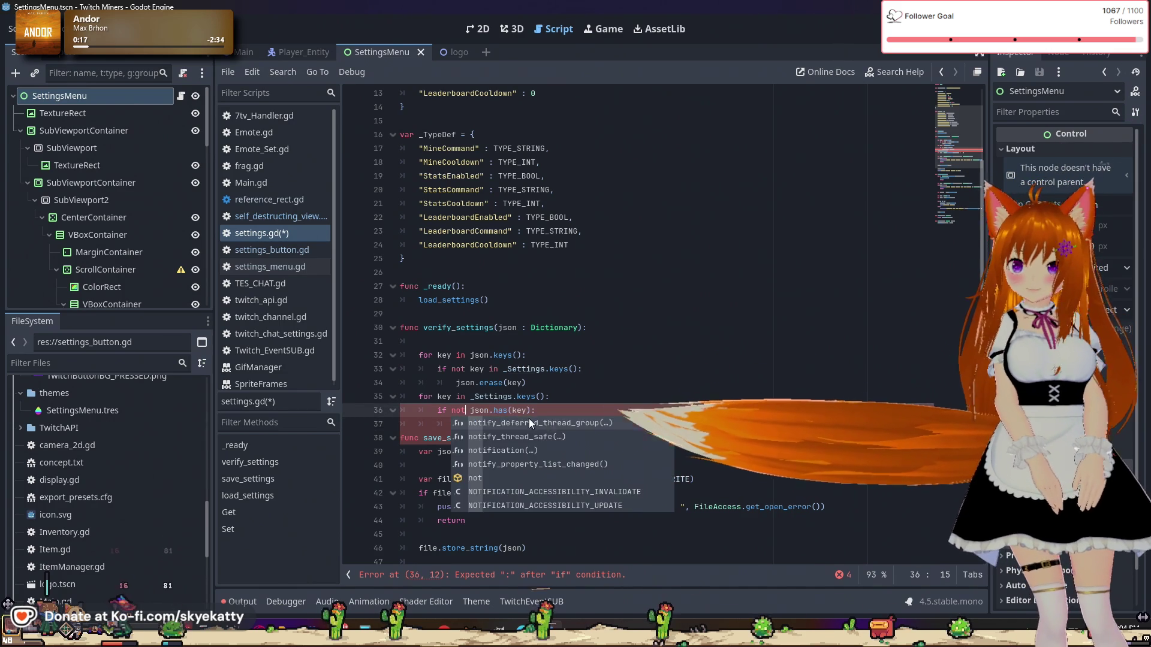
key("Escape")
type("json[key] = _Setting")
left_click(606, 424)
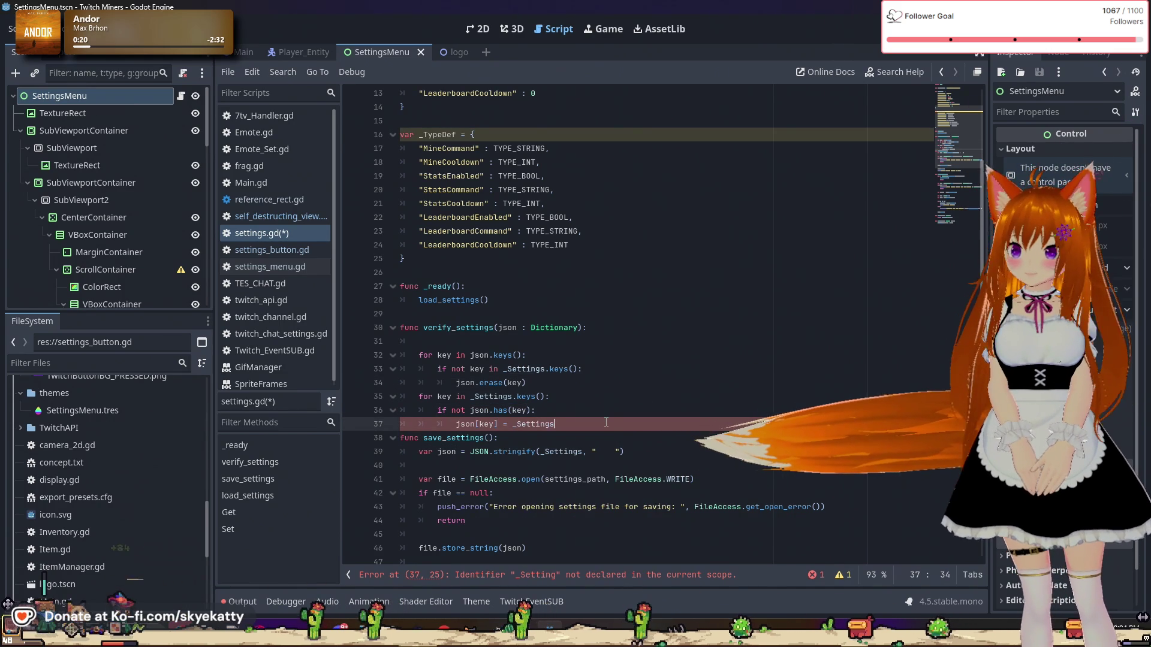
type("s")
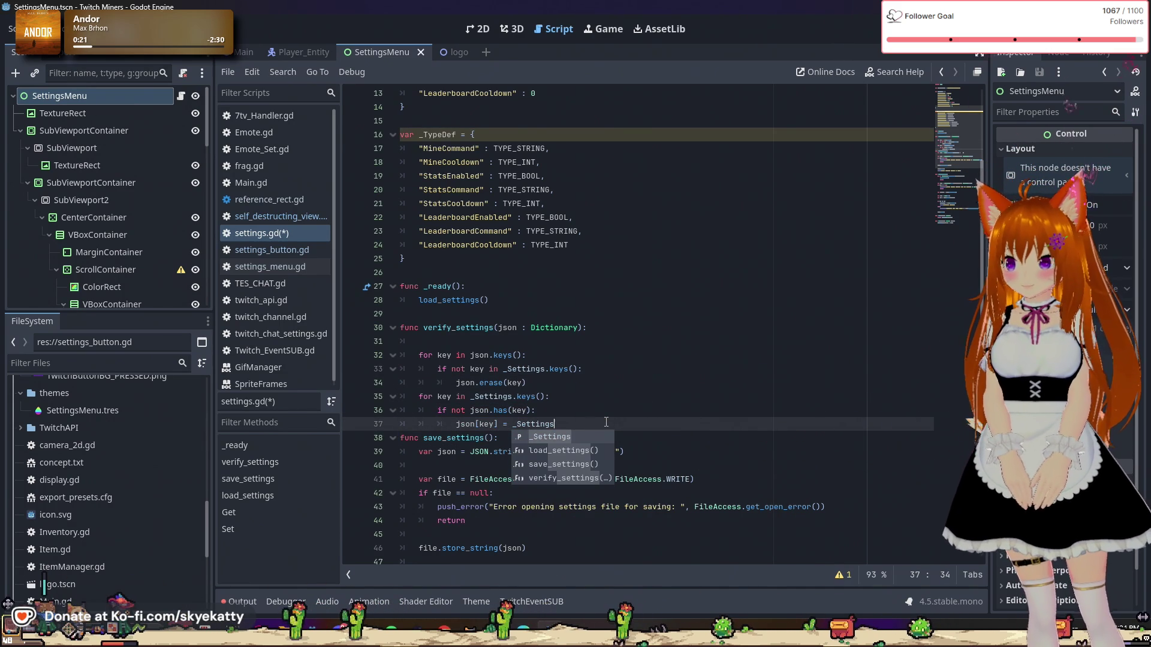
type("[key")
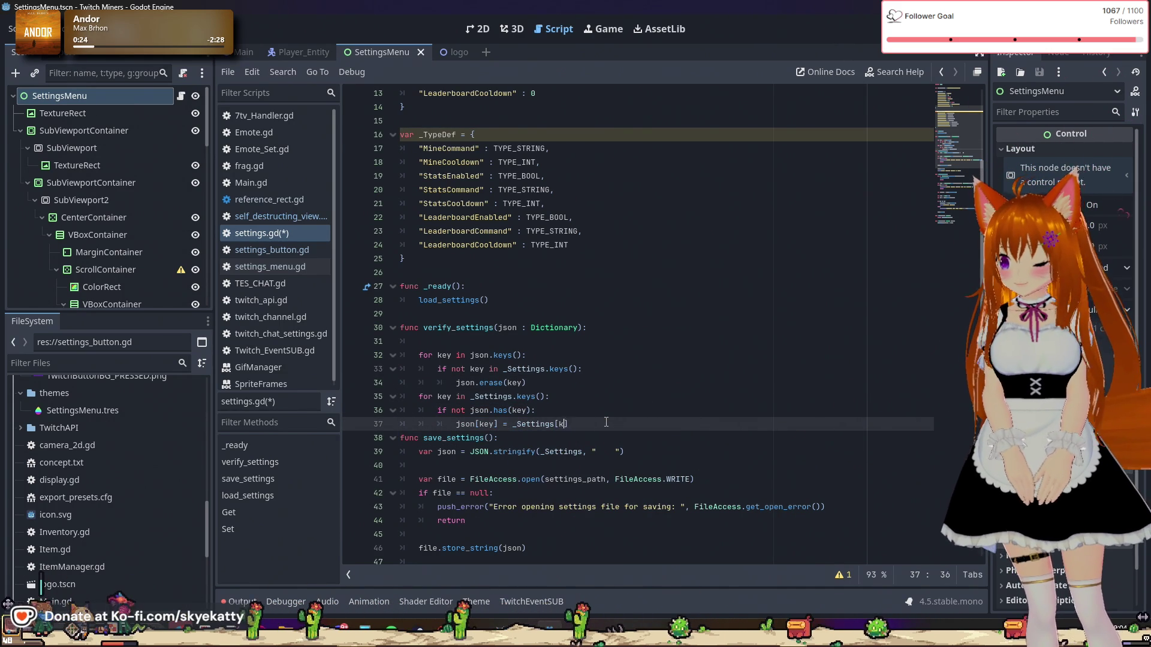
key("Escape")
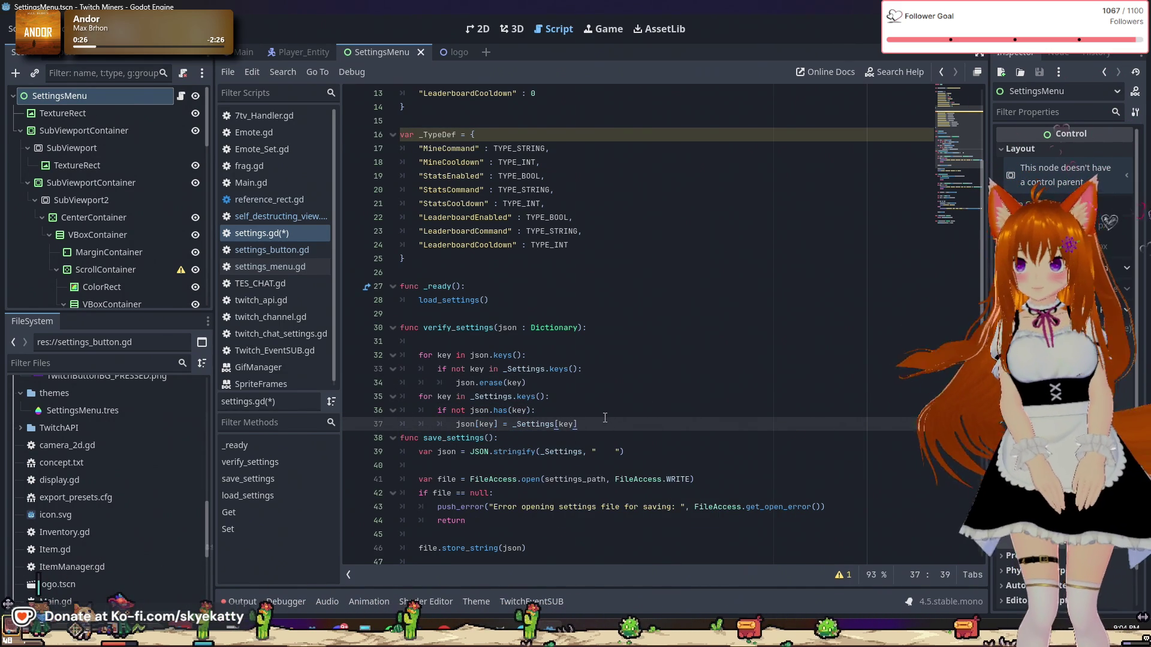
key("Return")
scroll(602, 402, "down", 3)
scroll(596, 385, "up", 3)
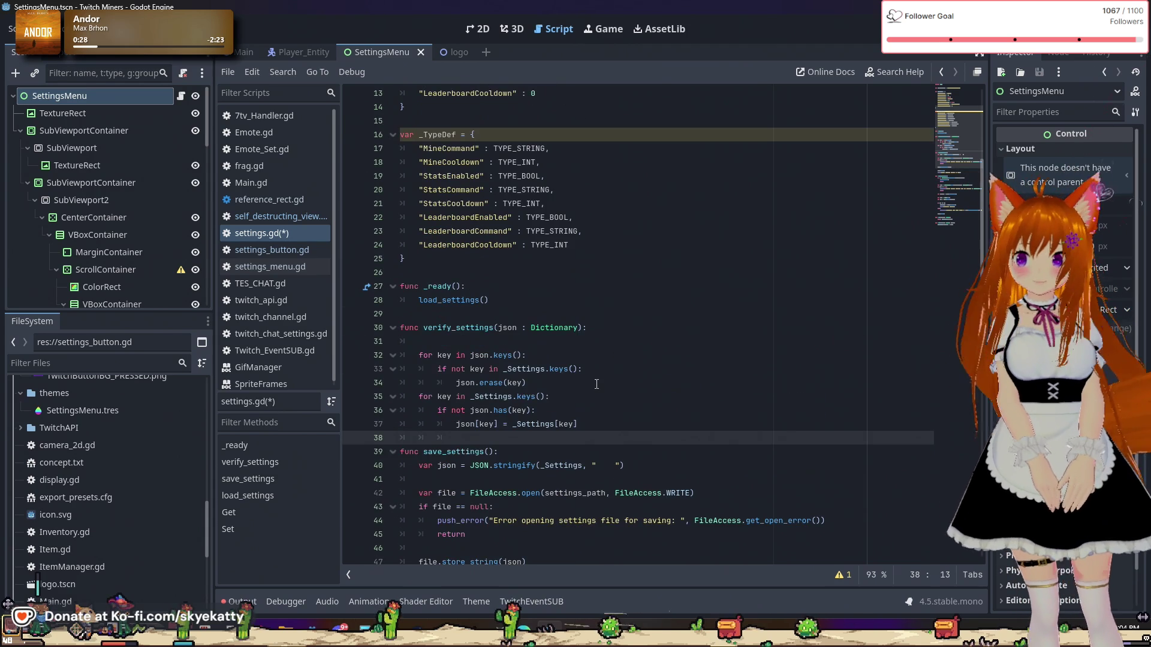
Step: Create a new indented line 39 after the second loop, before save_settings
left_click(603, 451)
left_click(591, 440)
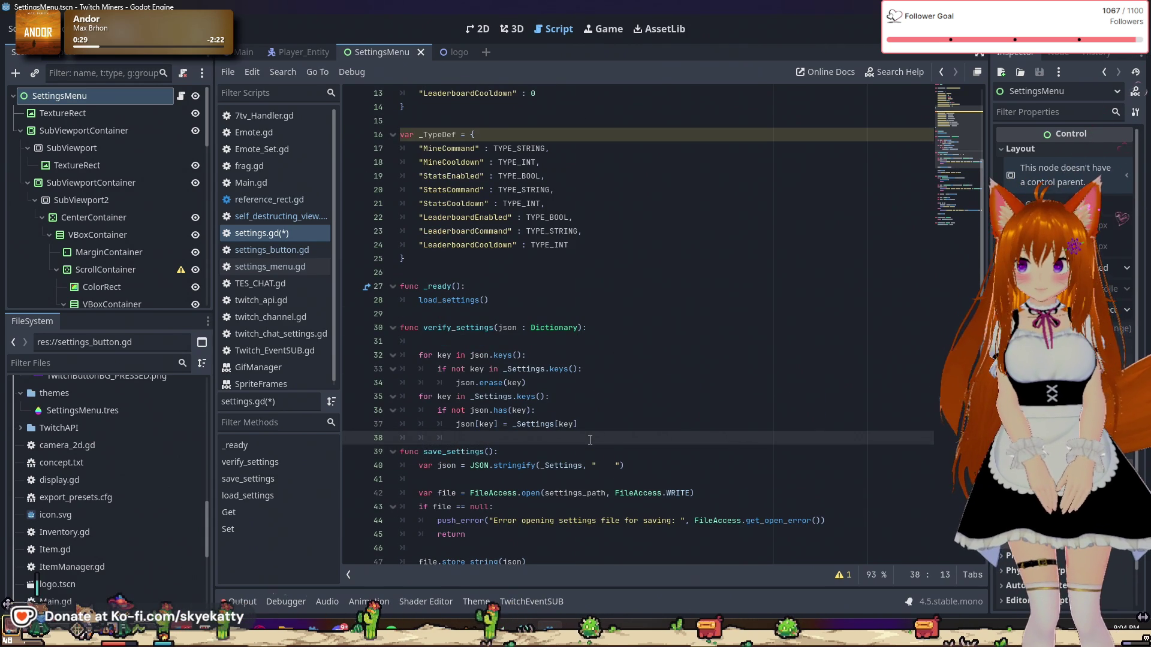
left_click(610, 430)
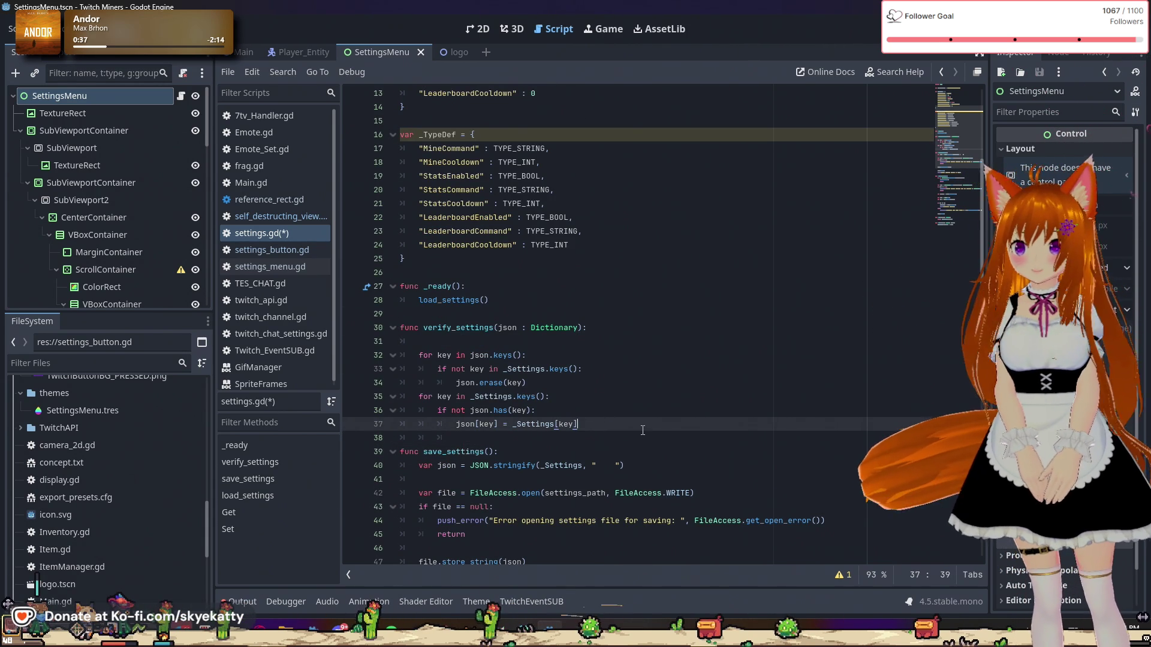
scroll(632, 443, "up", 2)
left_click(622, 482)
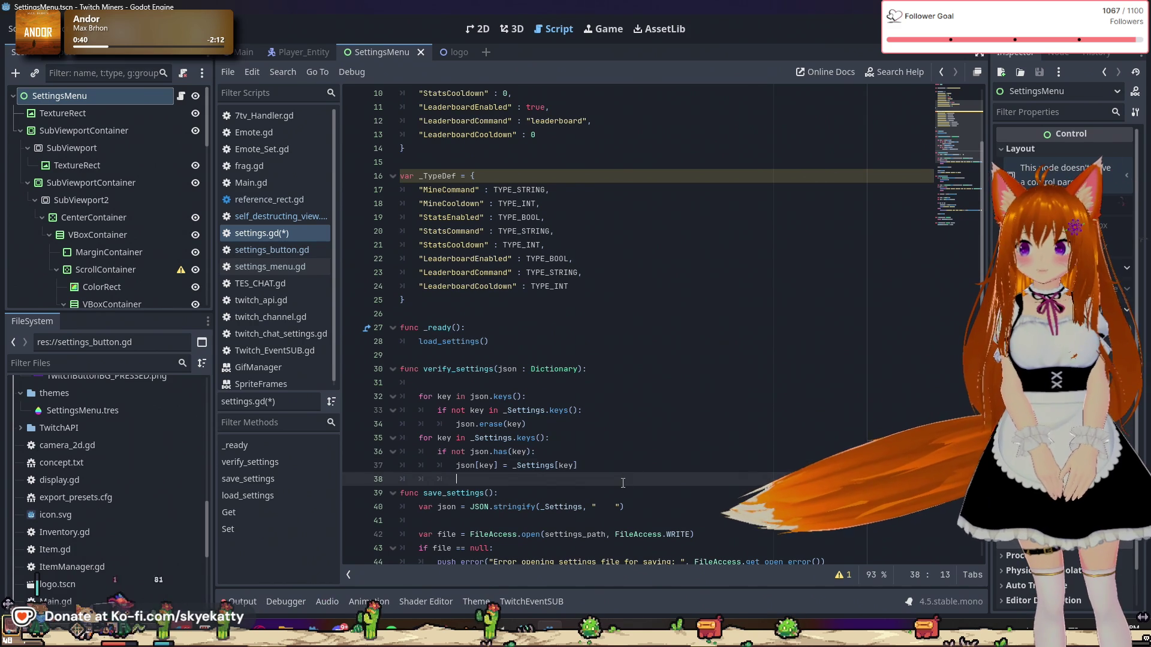
key("Return")
key("BackSpace")
key("BackSpace")
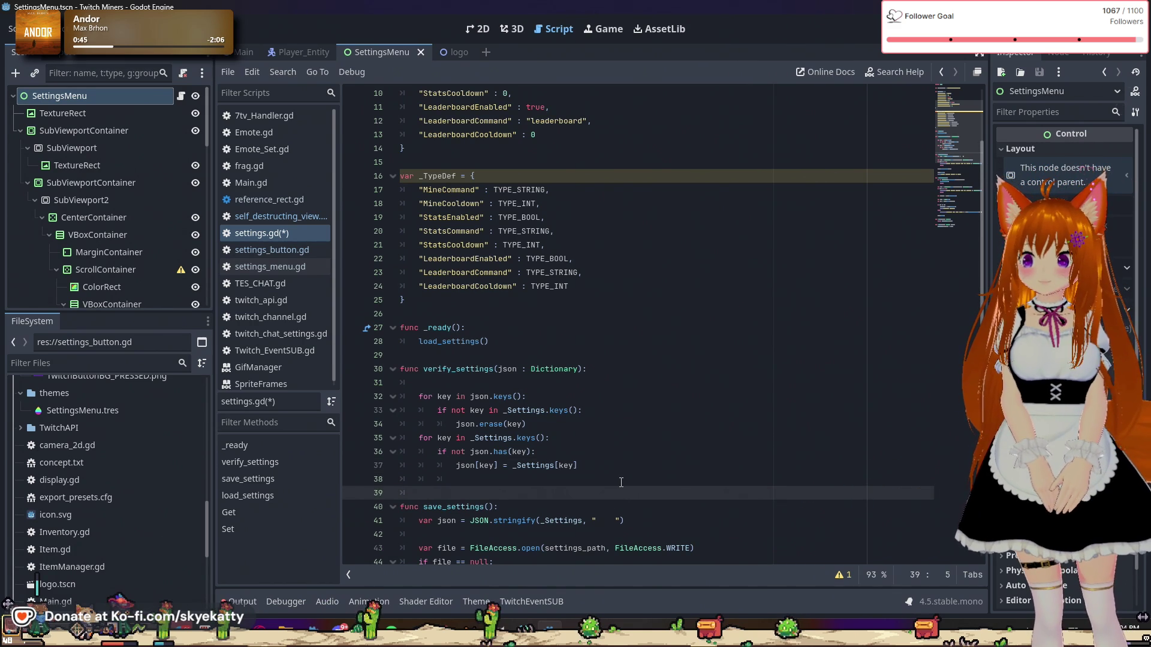
scroll(621, 483, "up", 2)
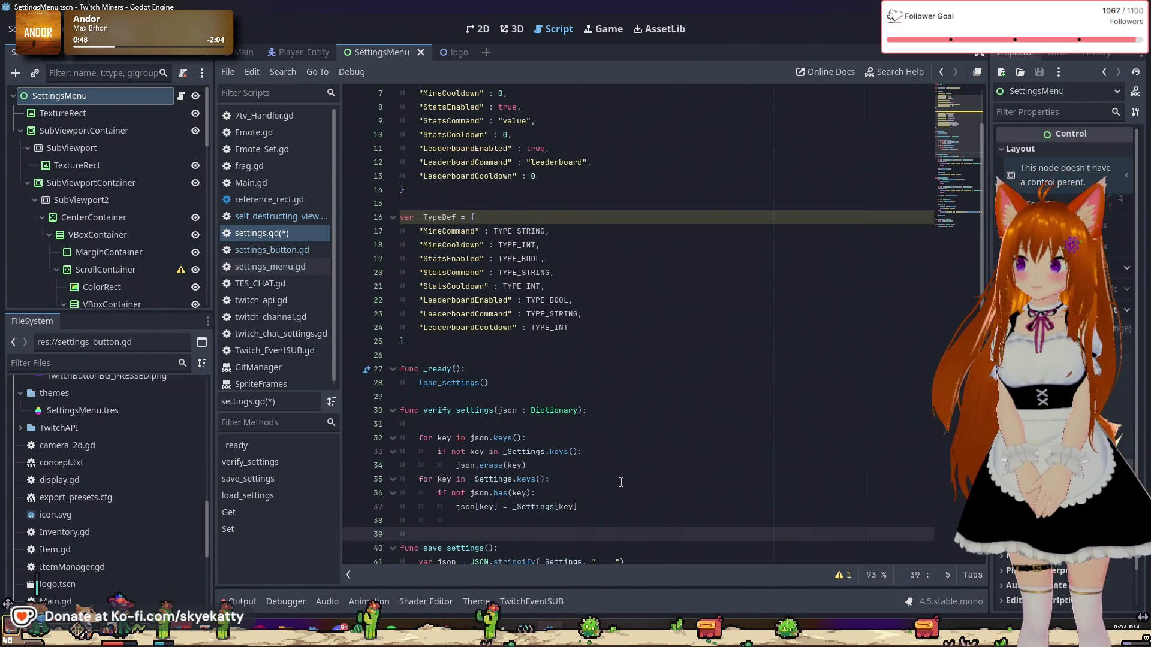
scroll(621, 483, "down", 2)
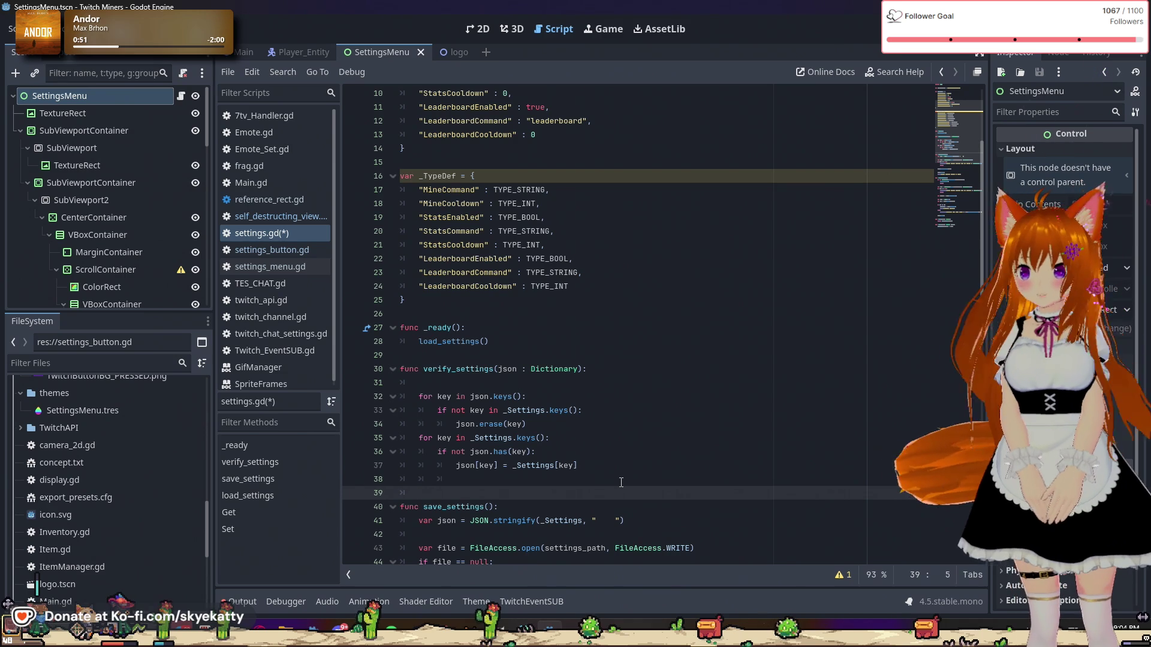
scroll(621, 483, "up", 2)
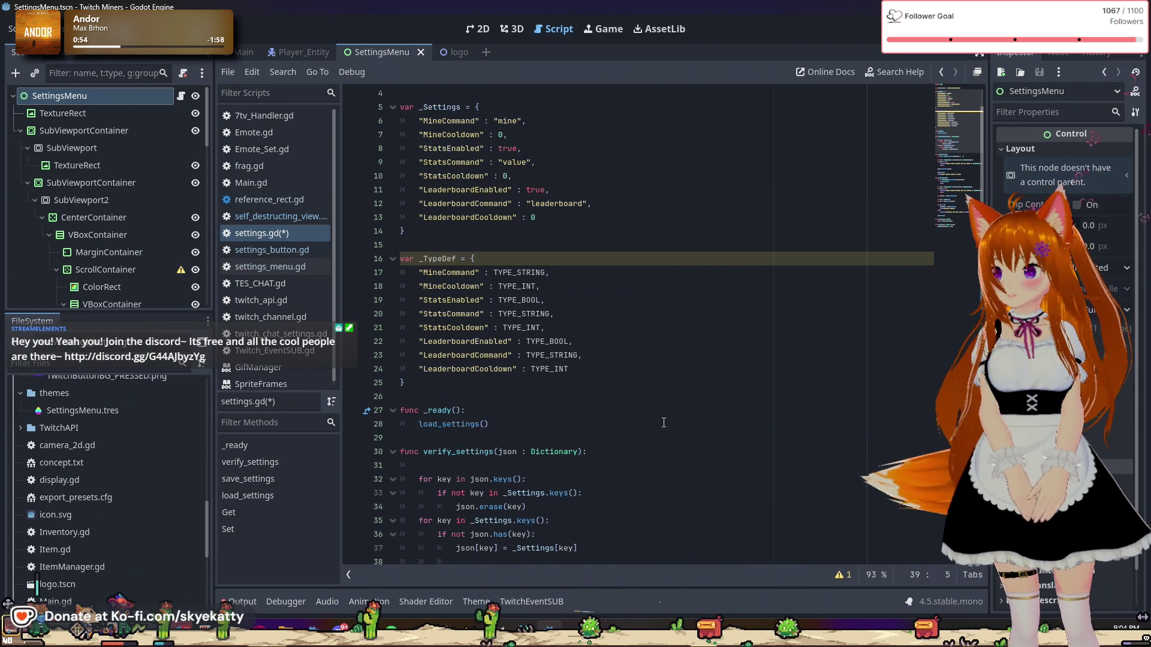
right_click(660, 422)
key("Escape")
scroll(632, 378, "down", 1)
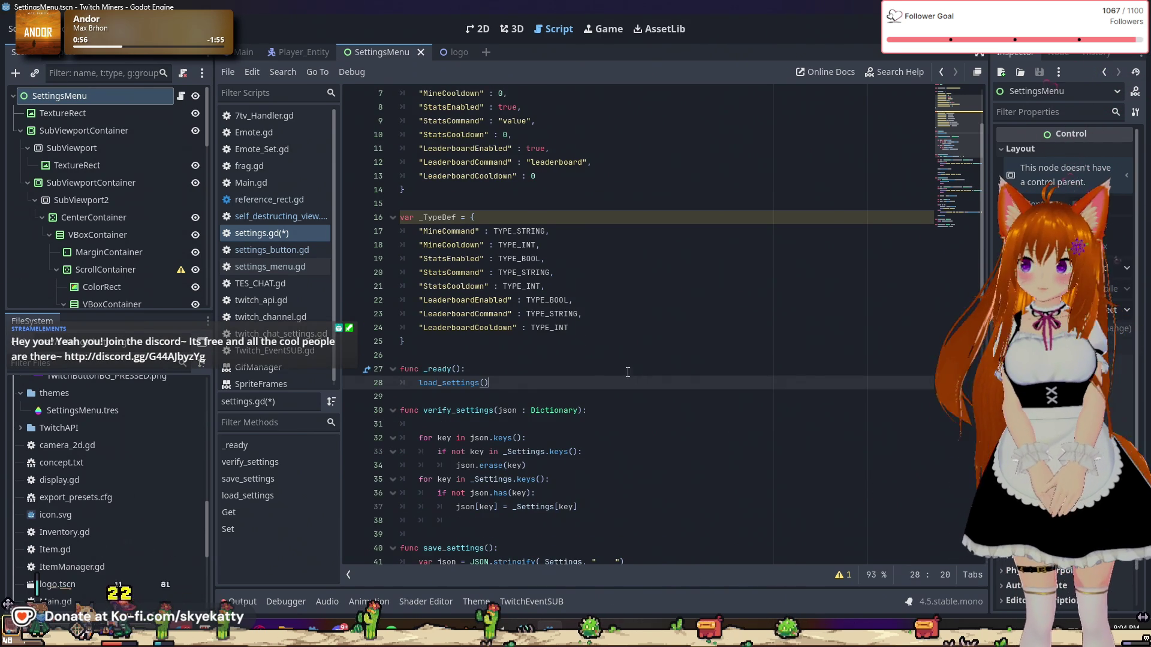
scroll(621, 366, "down", 2)
left_click(628, 456)
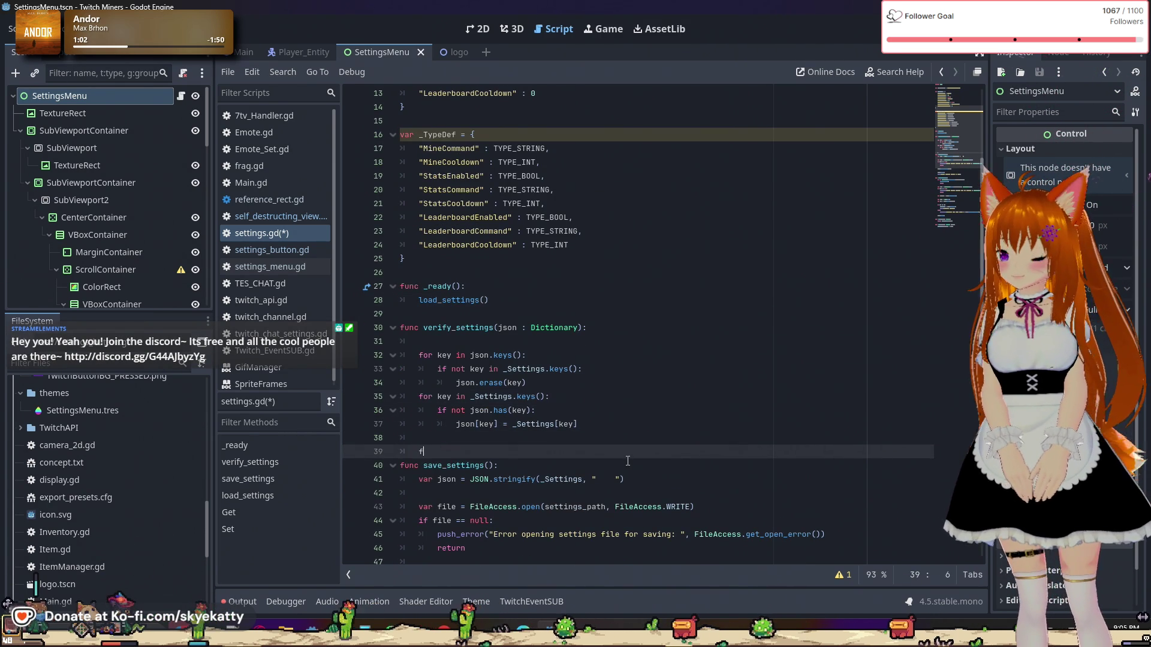
Step: Write 'for key in json.keys():' on line 39 and open its indented body
type("for")
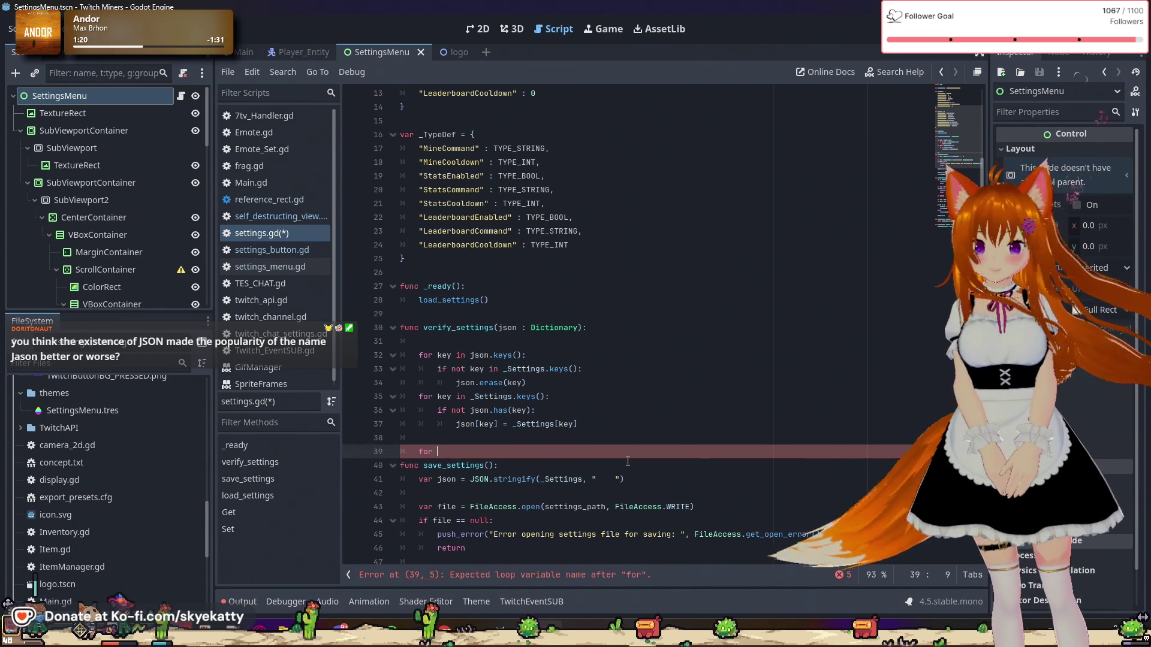
type("key js")
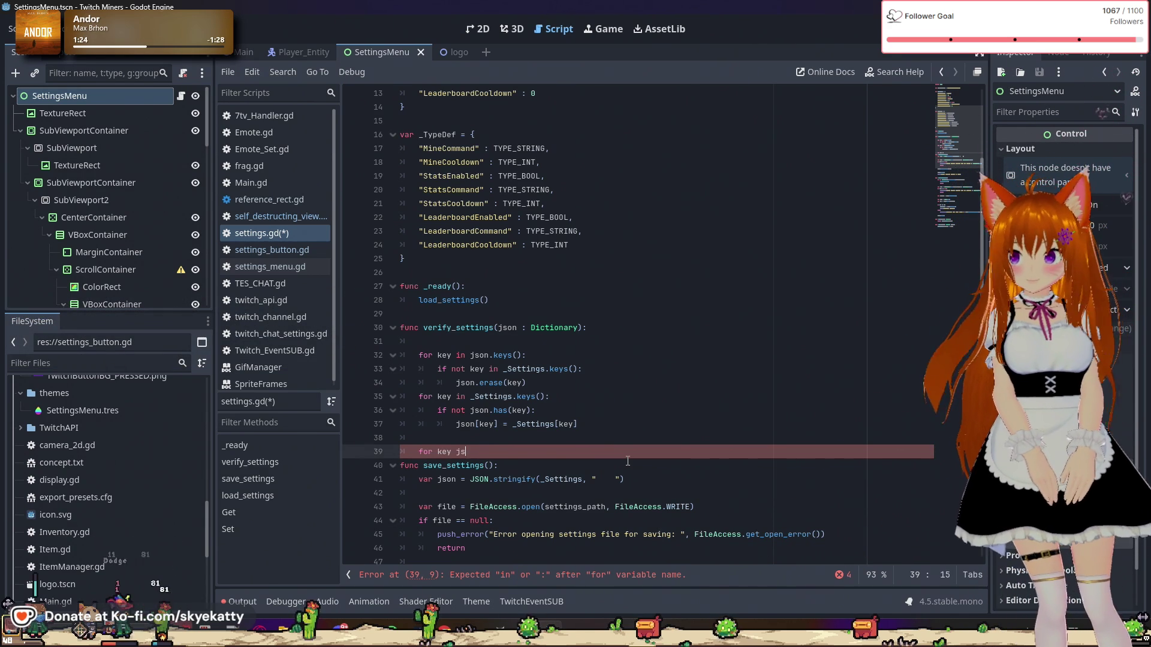
key("BackSpace")
key("BackSpace")
type("in ")
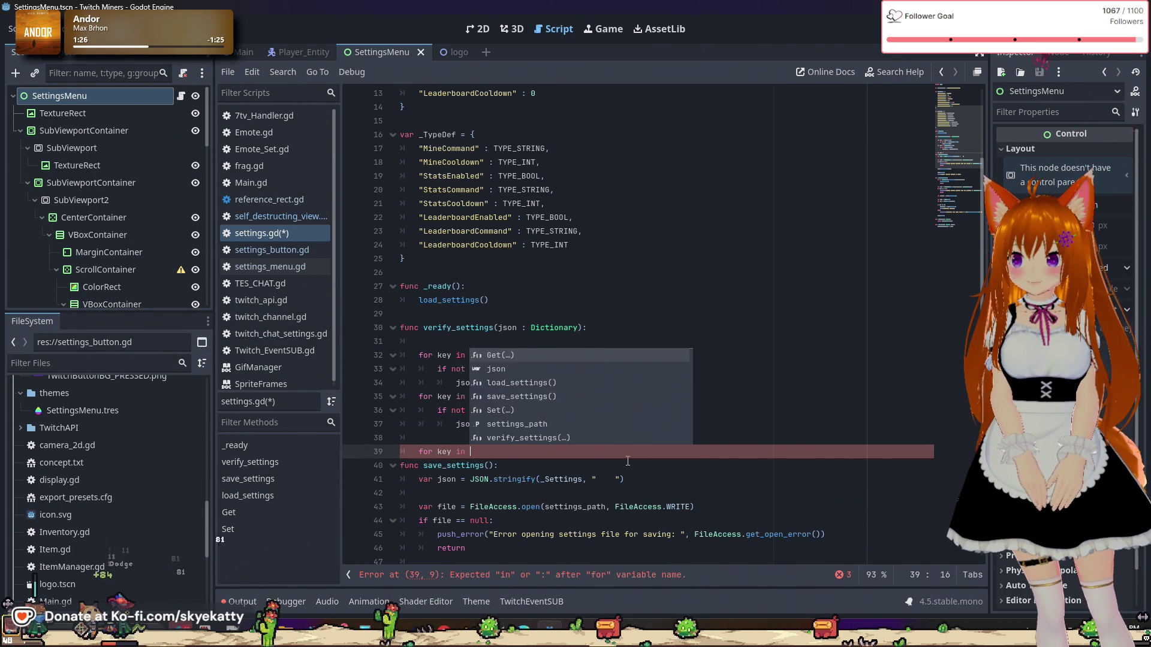
type("json.keys():")
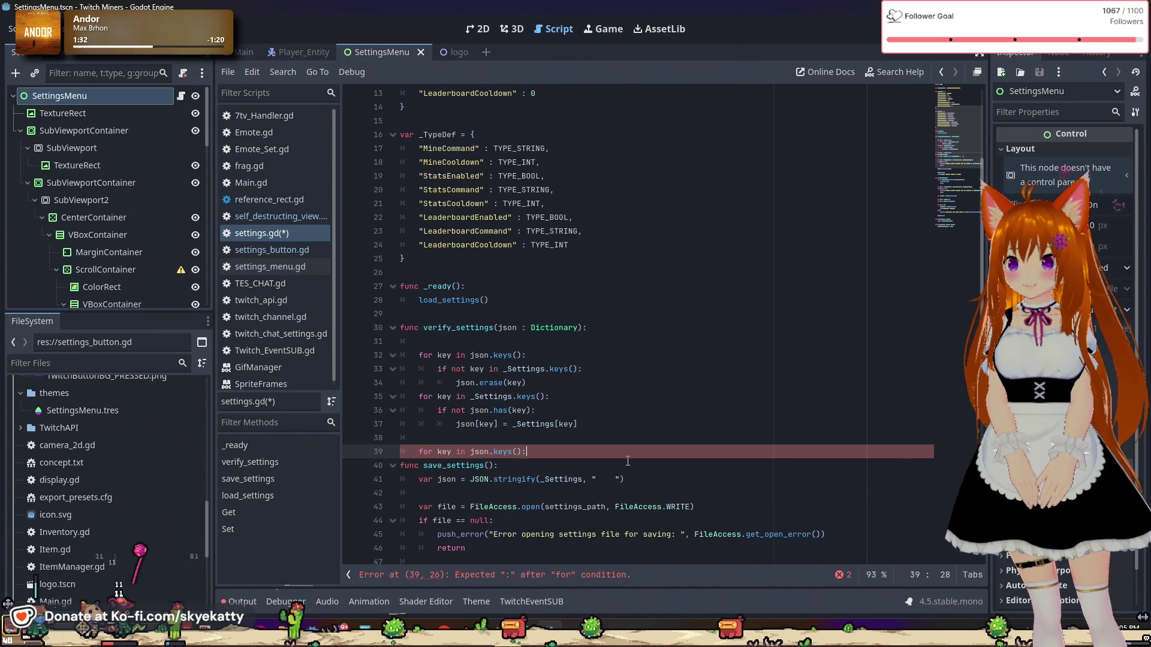
key("Return")
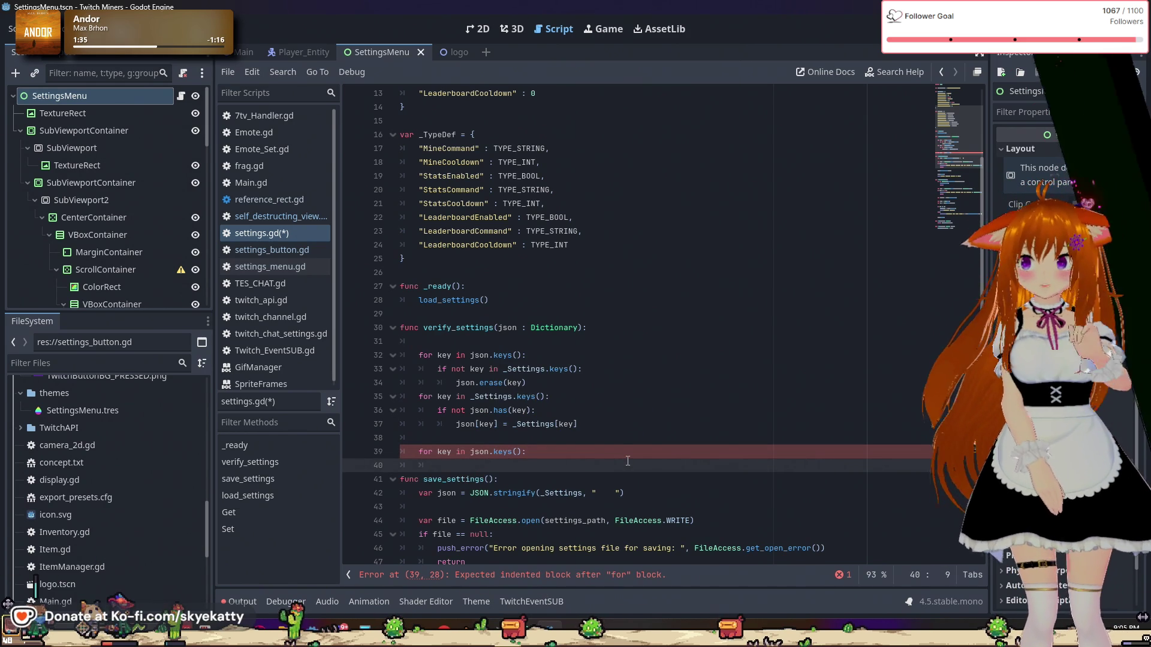
Step: Start line 40 with 'if typeof(' using the typeof() autocomplete
type("if")
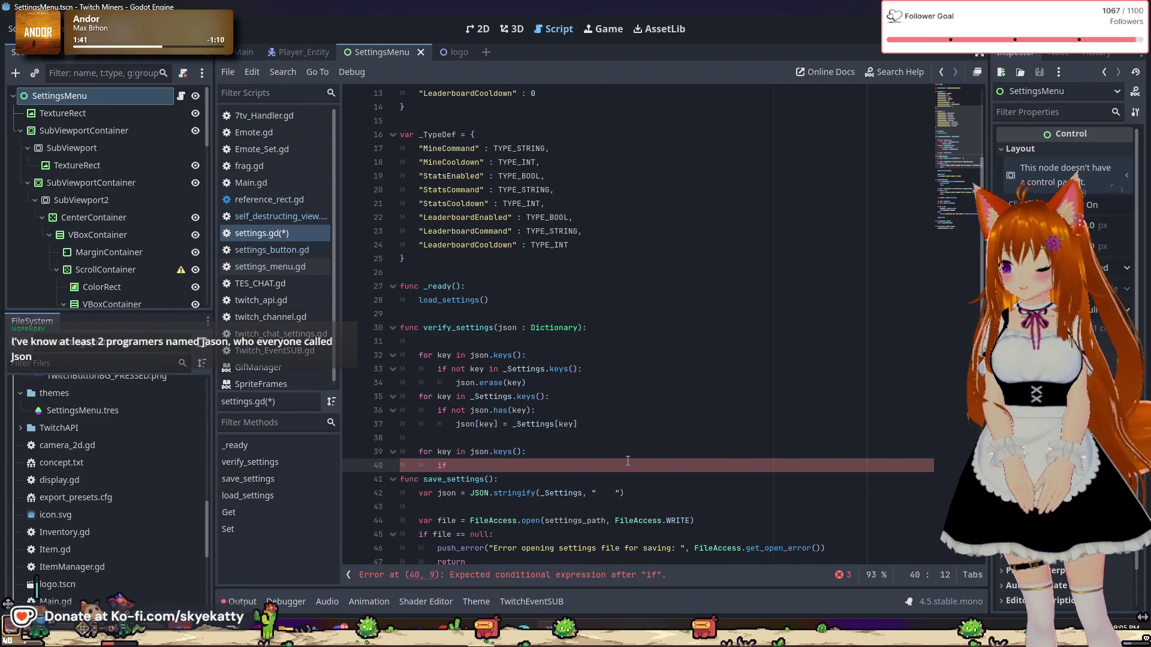
type("t")
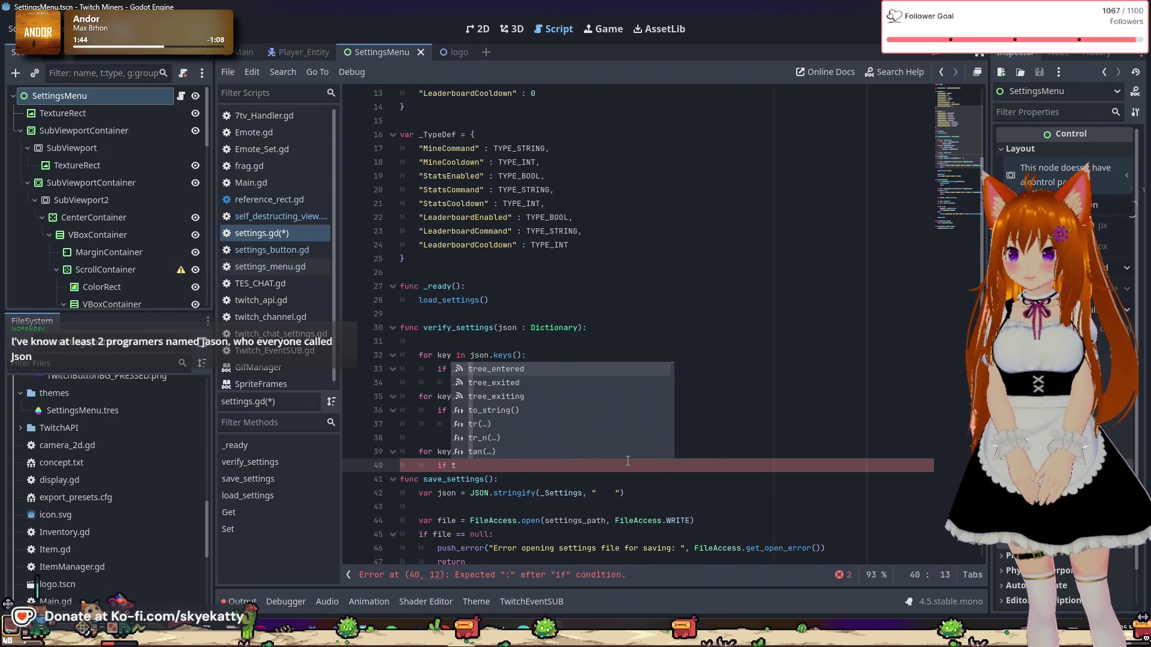
type("yp")
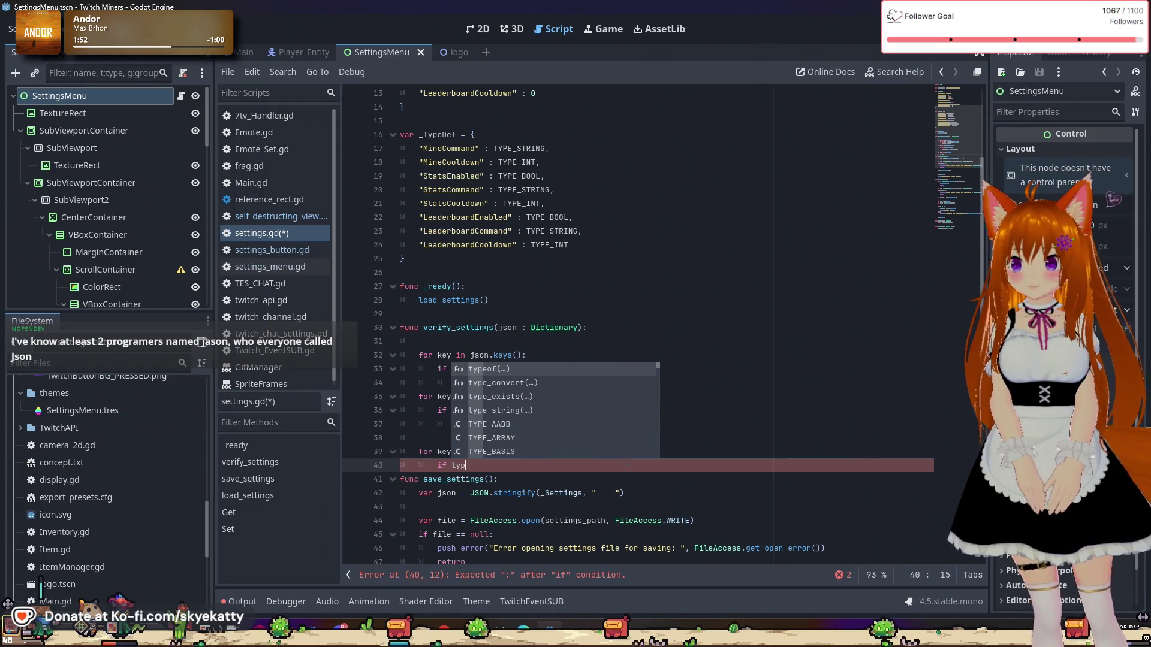
key("Return")
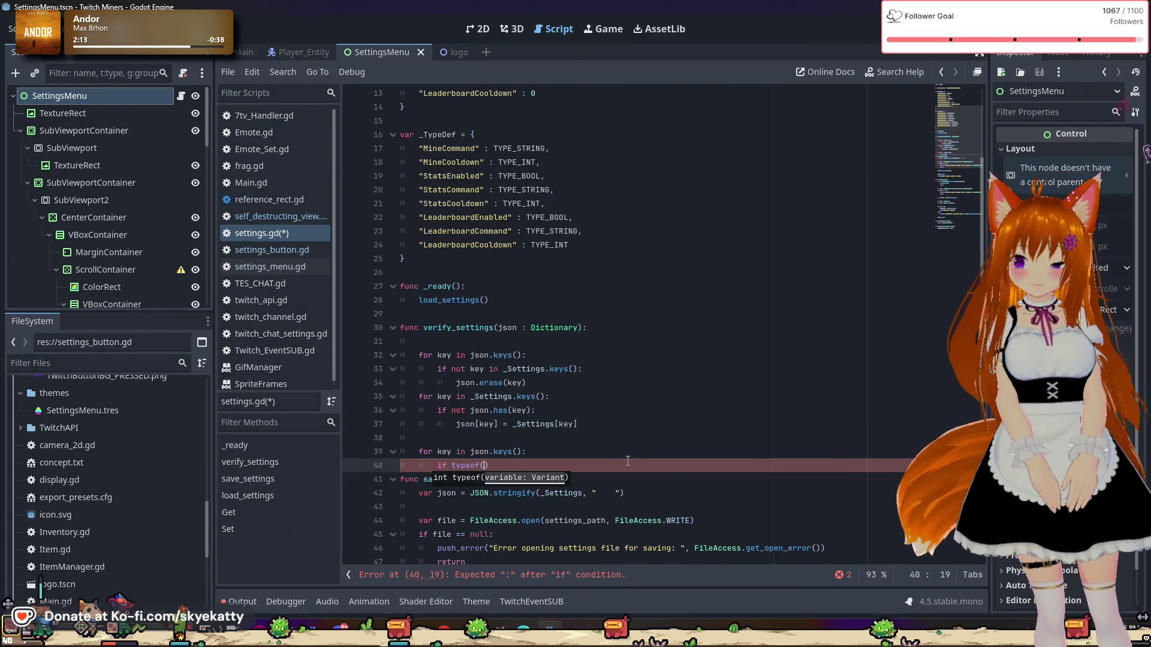
scroll(612, 425, "down", 2)
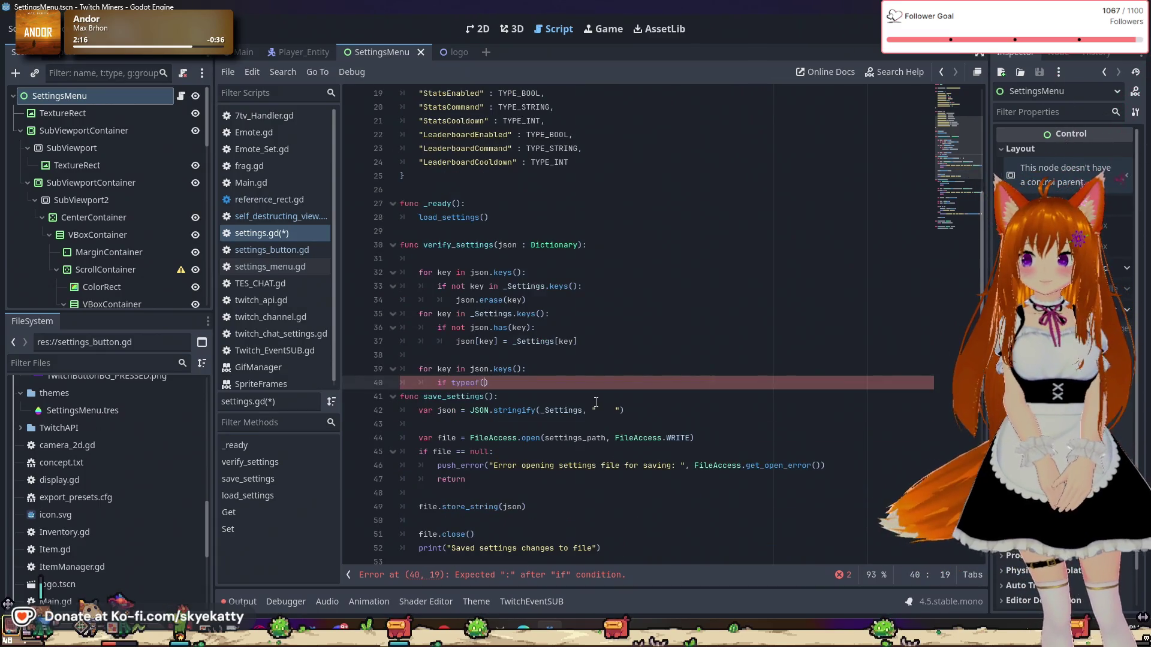
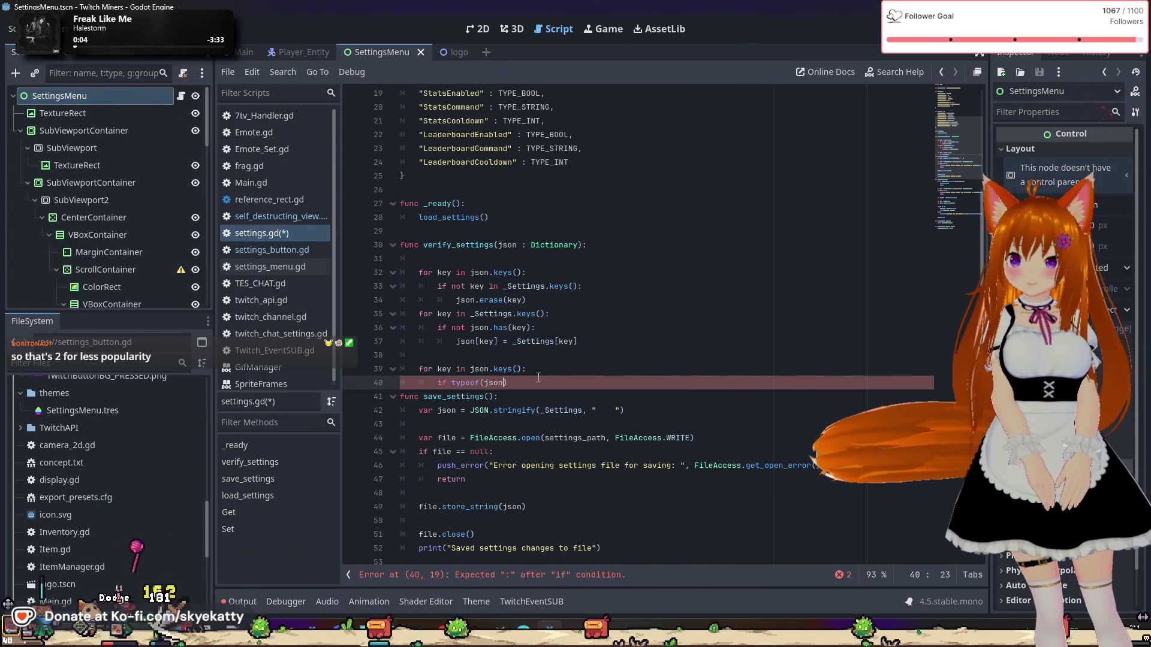
Step: Complete the line-40 comparison as json[key]) == _TypeDef[key], using autocomplete for _TypeDef
type("json[key])")
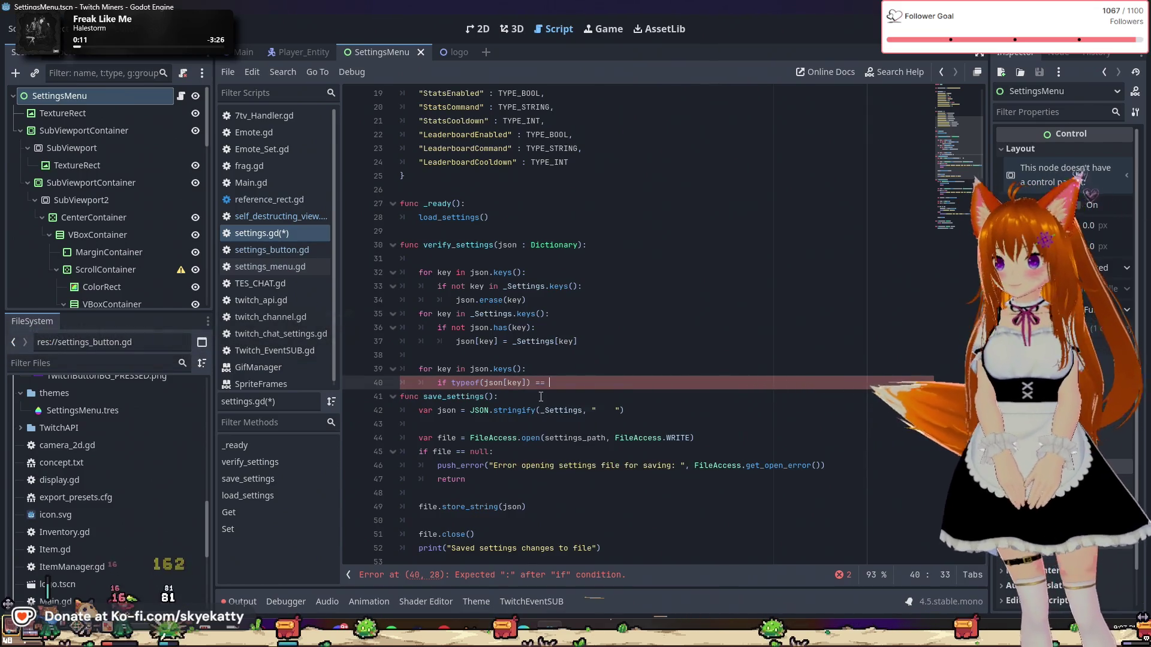
type(" ==")
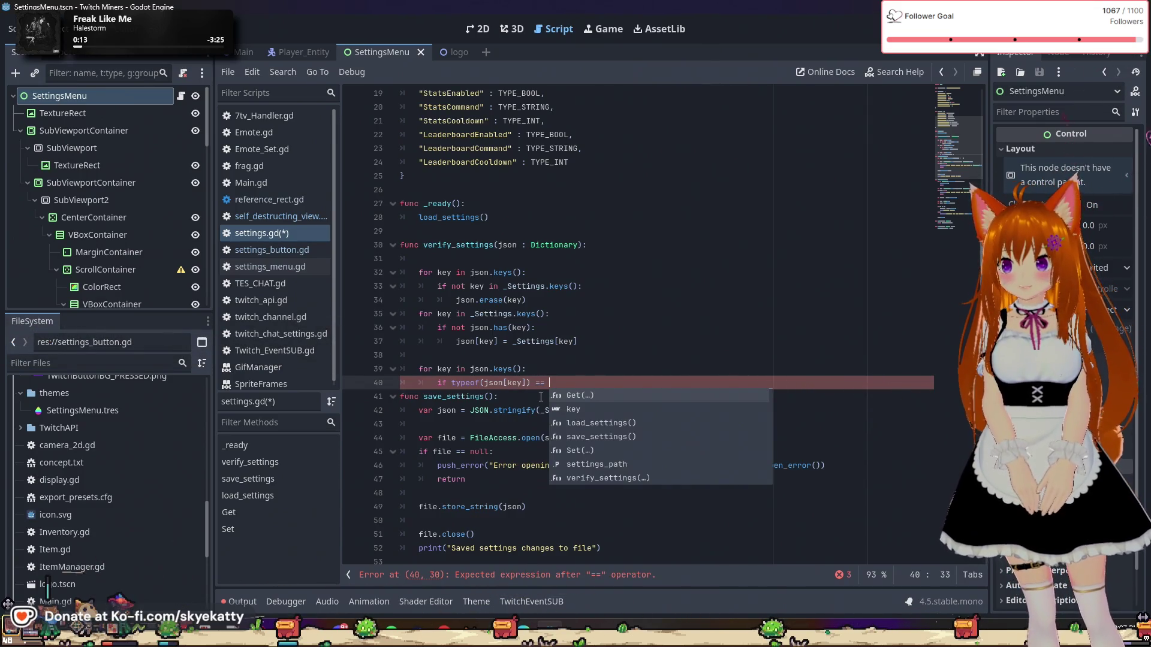
scroll(599, 312, "up", 2)
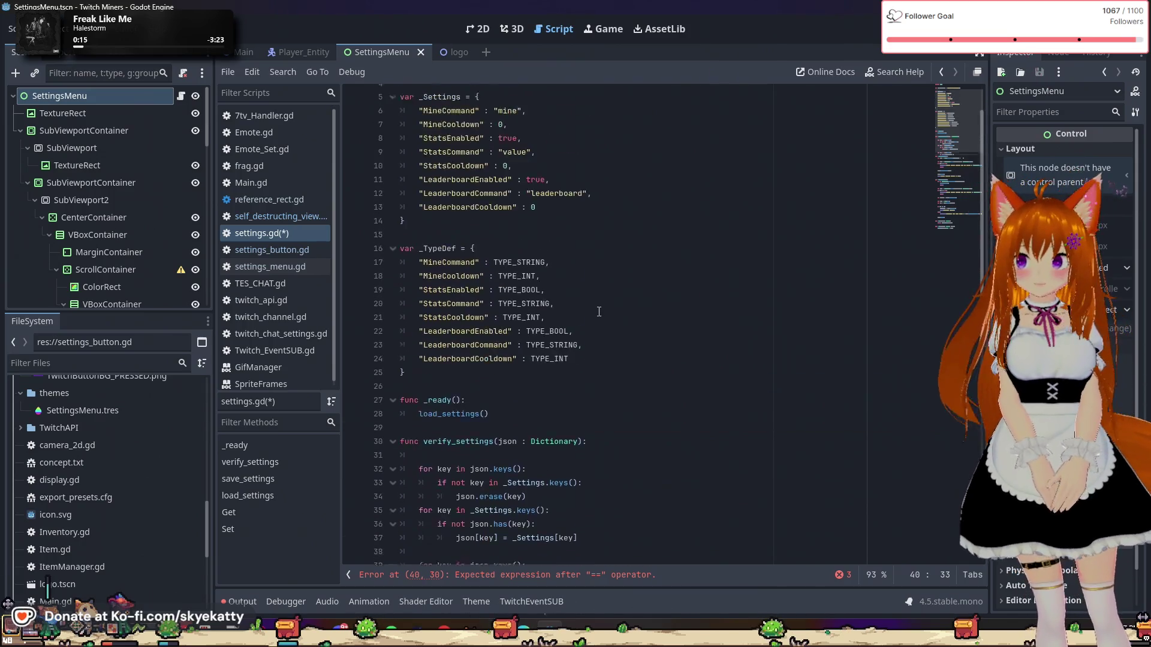
type("_T")
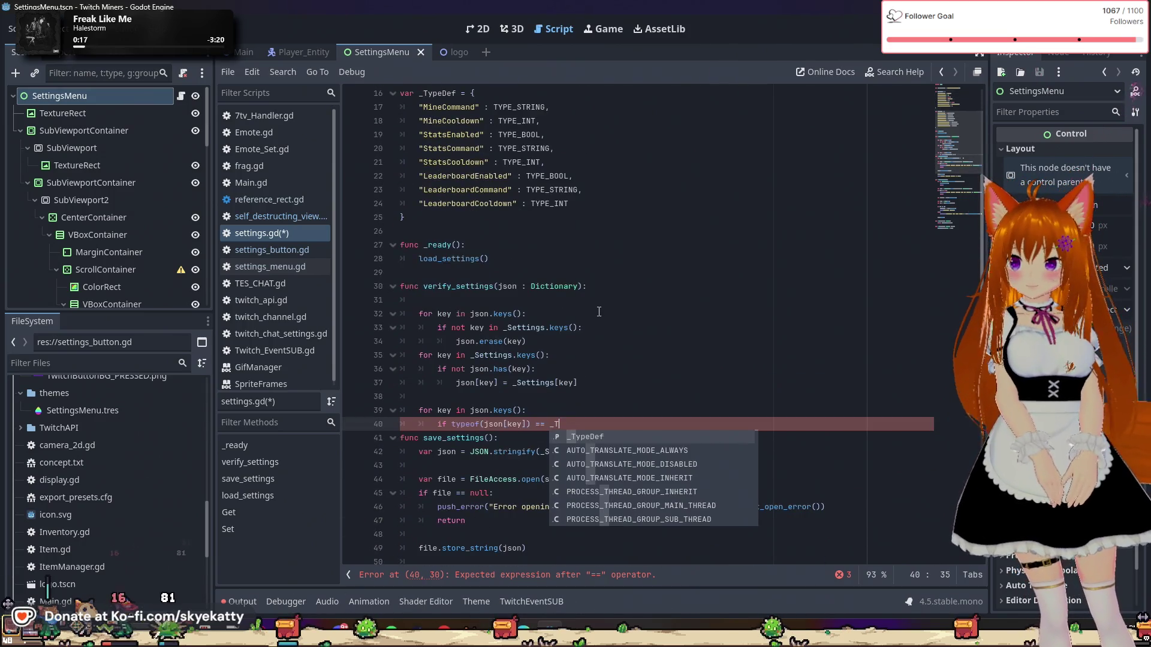
key("Return")
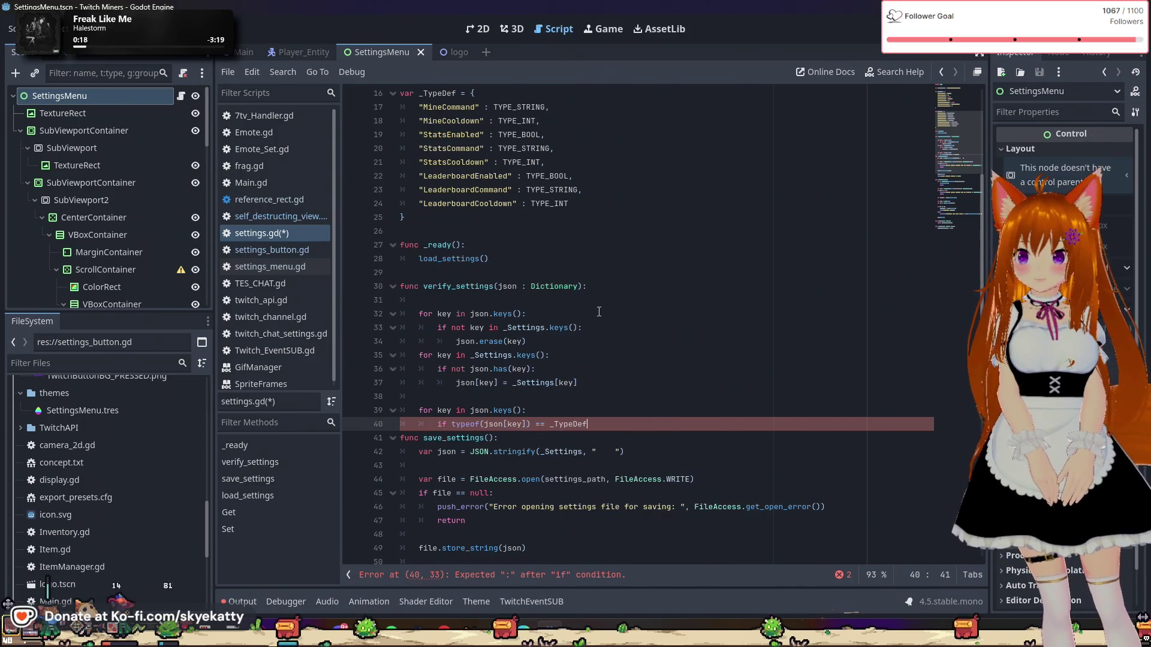
type("[k")
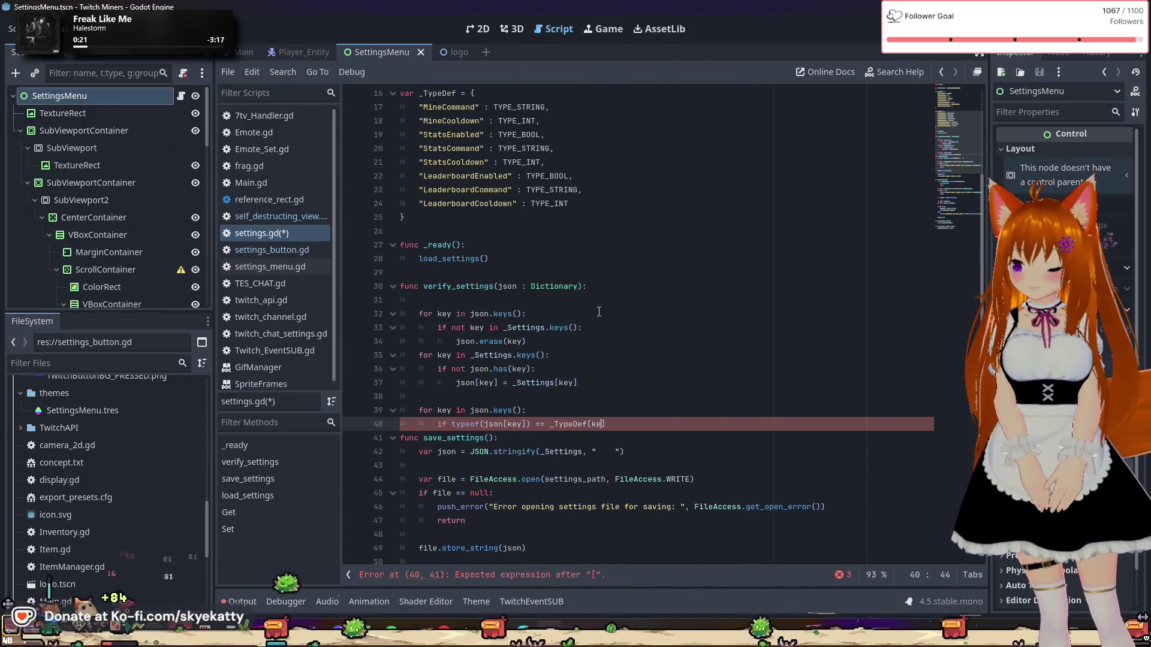
type("ey")
left_click(585, 357)
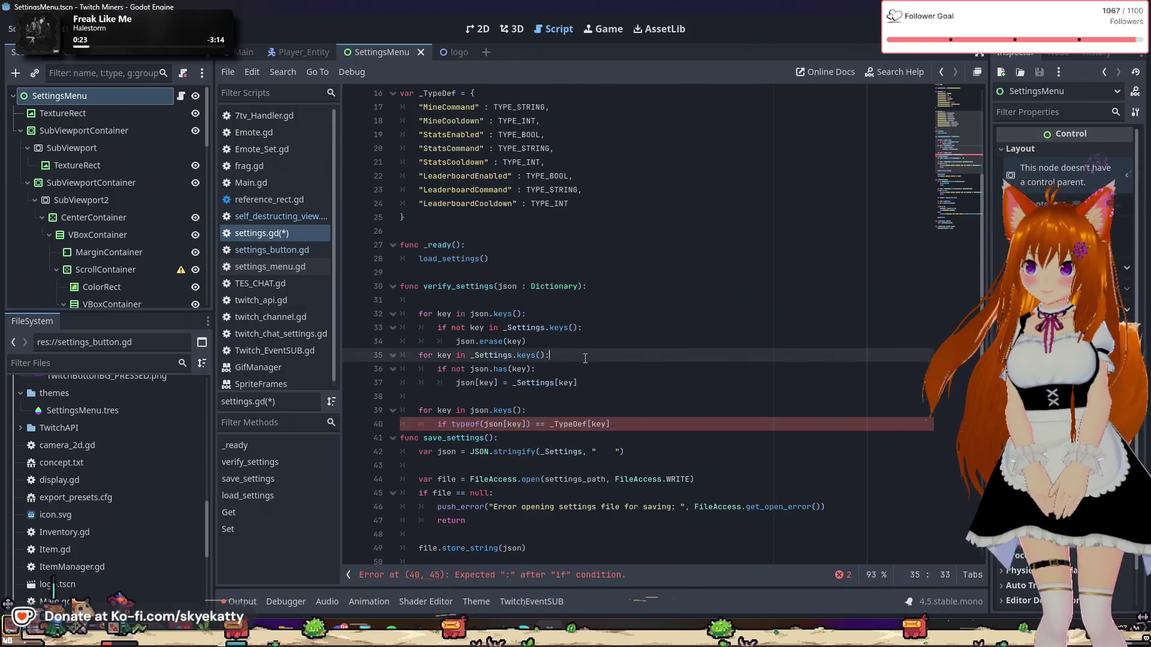
Step: End the condition with a colon, open an indented block, and insert 'not' before typeof
left_click(656, 425)
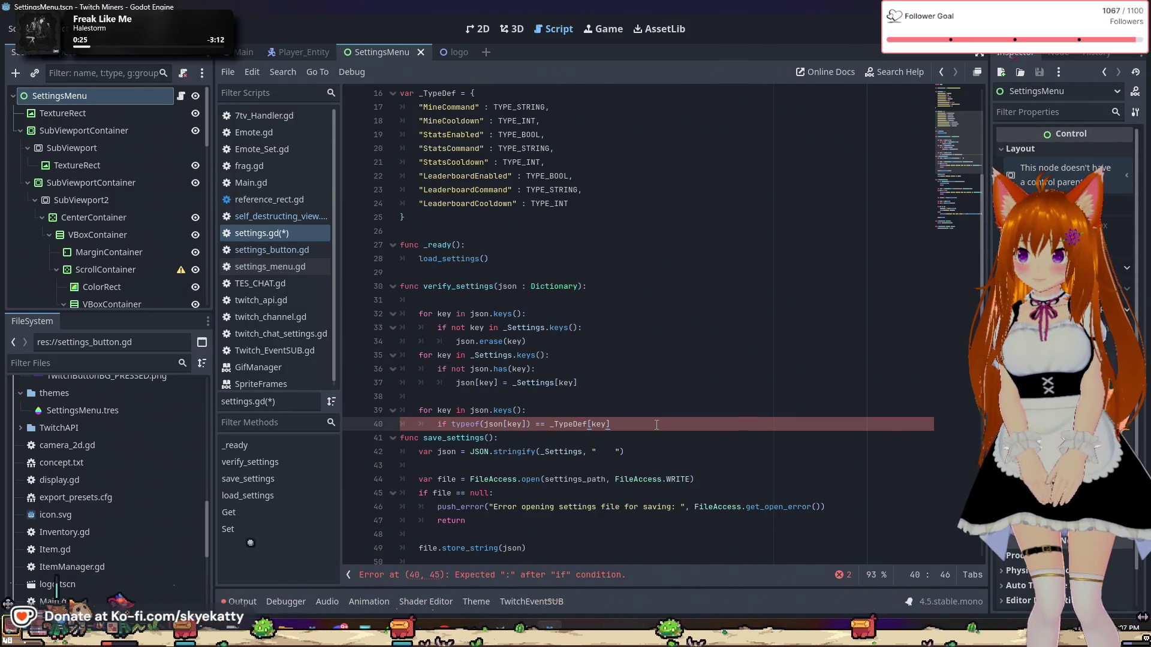
type(":")
key("Return")
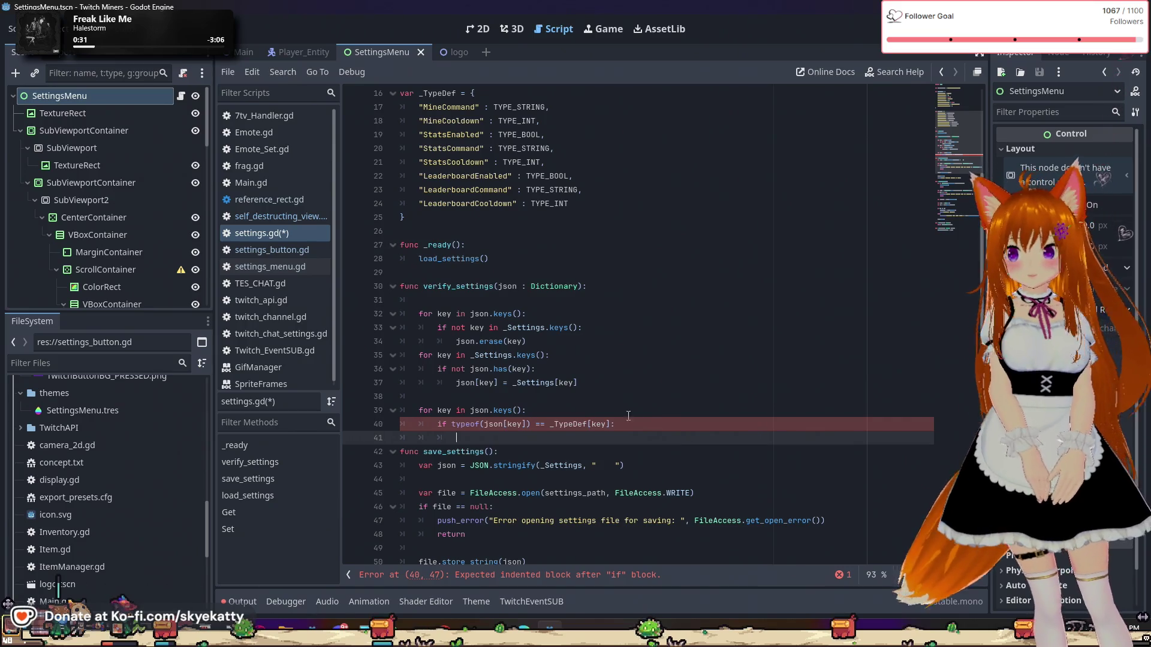
key("Up")
key("Left")
type("not")
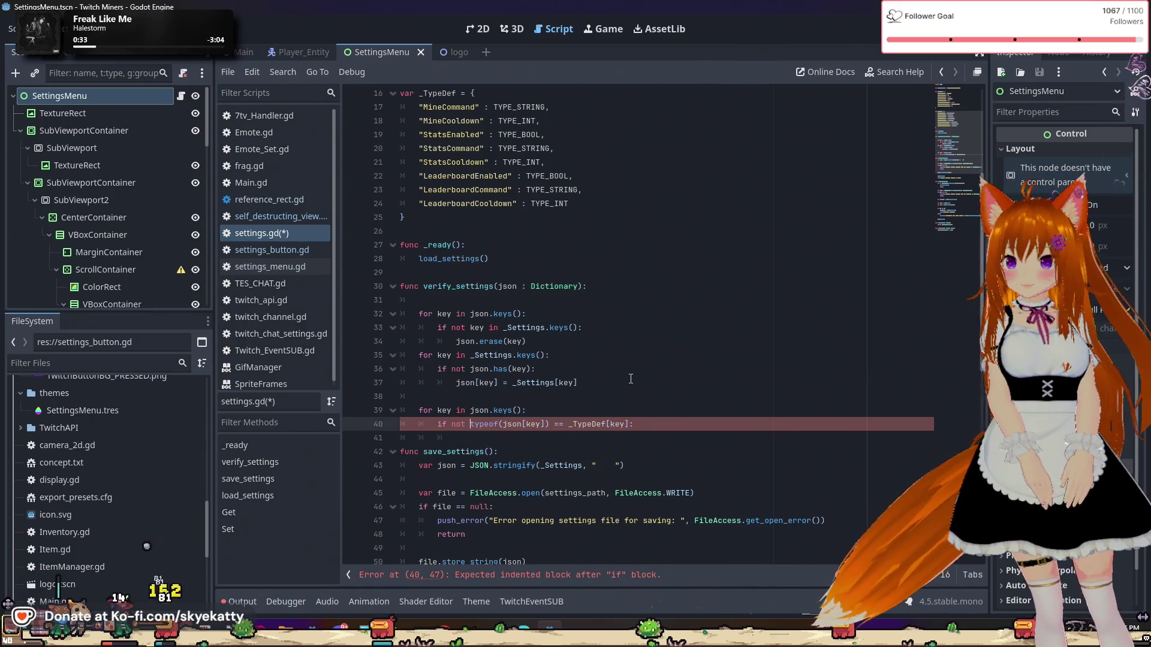
left_click(605, 438)
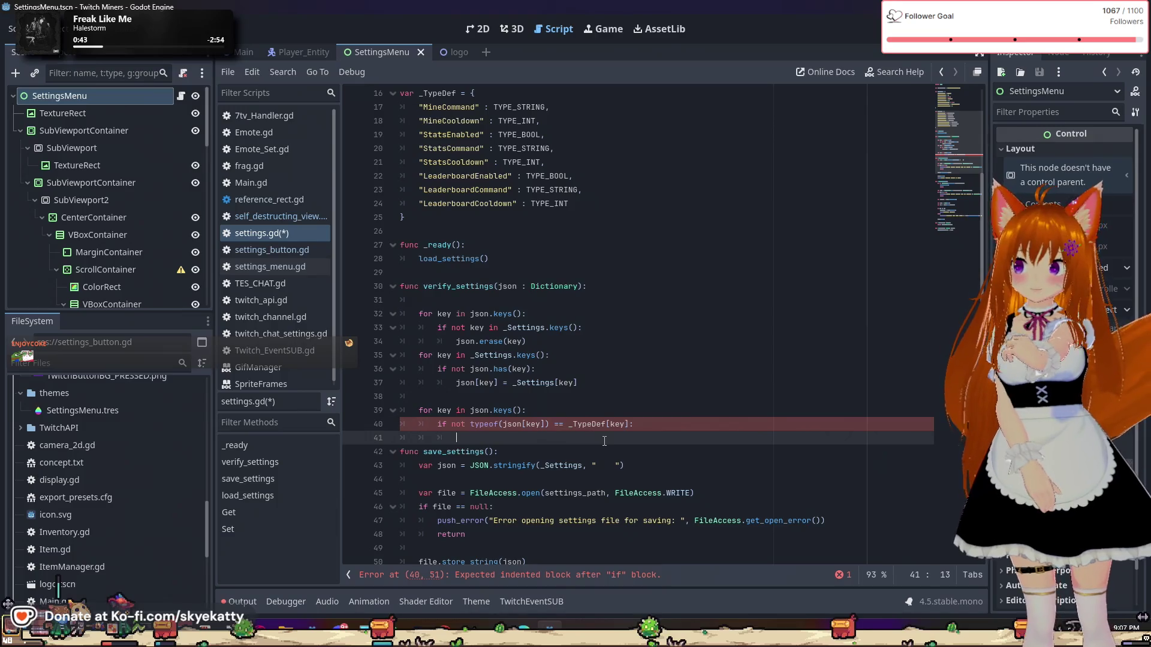
scroll(604, 441, "down", 1)
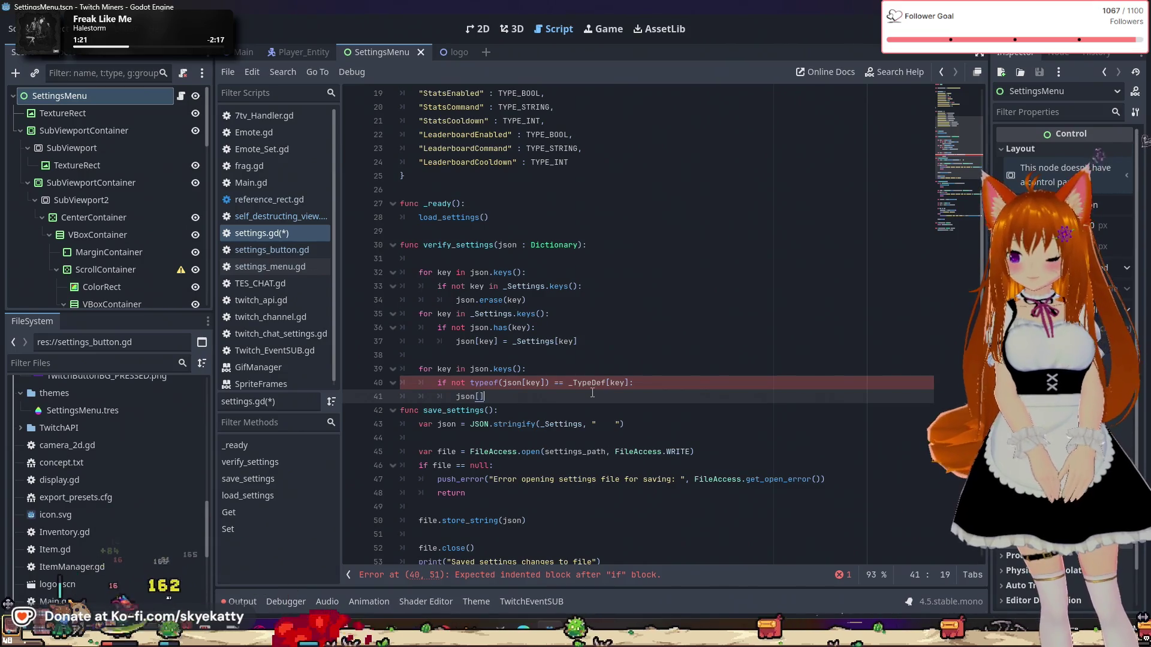
Step: Write the reset line json[key] = _Settings[key] in the type-check block
type("json[key]")
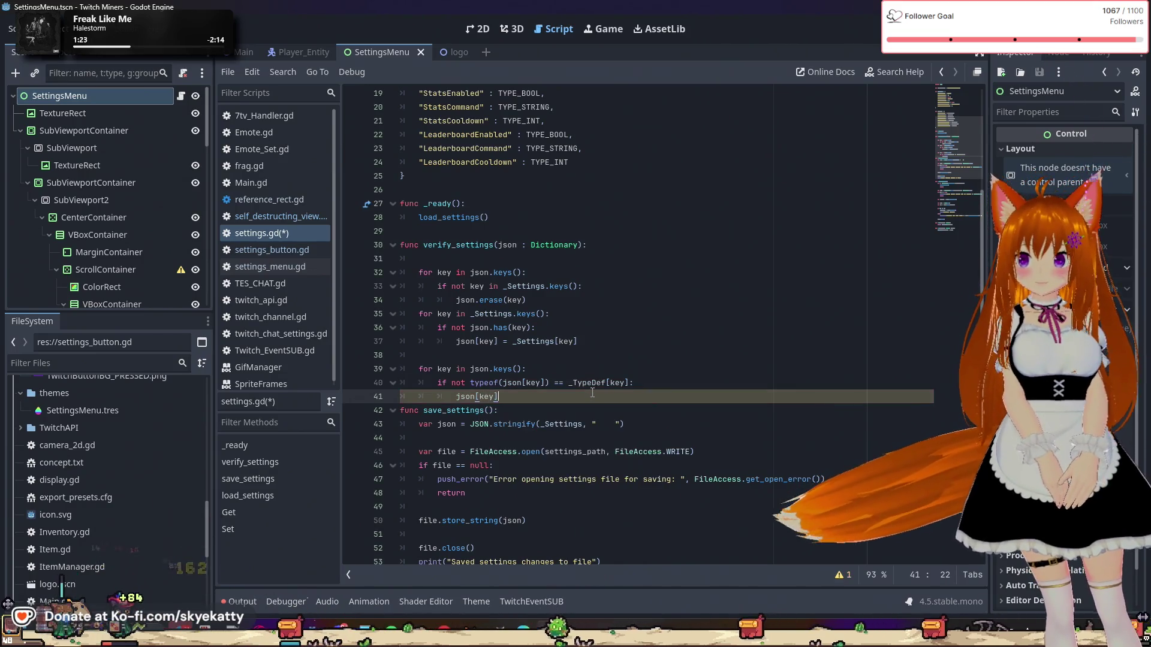
key("BackSpace")
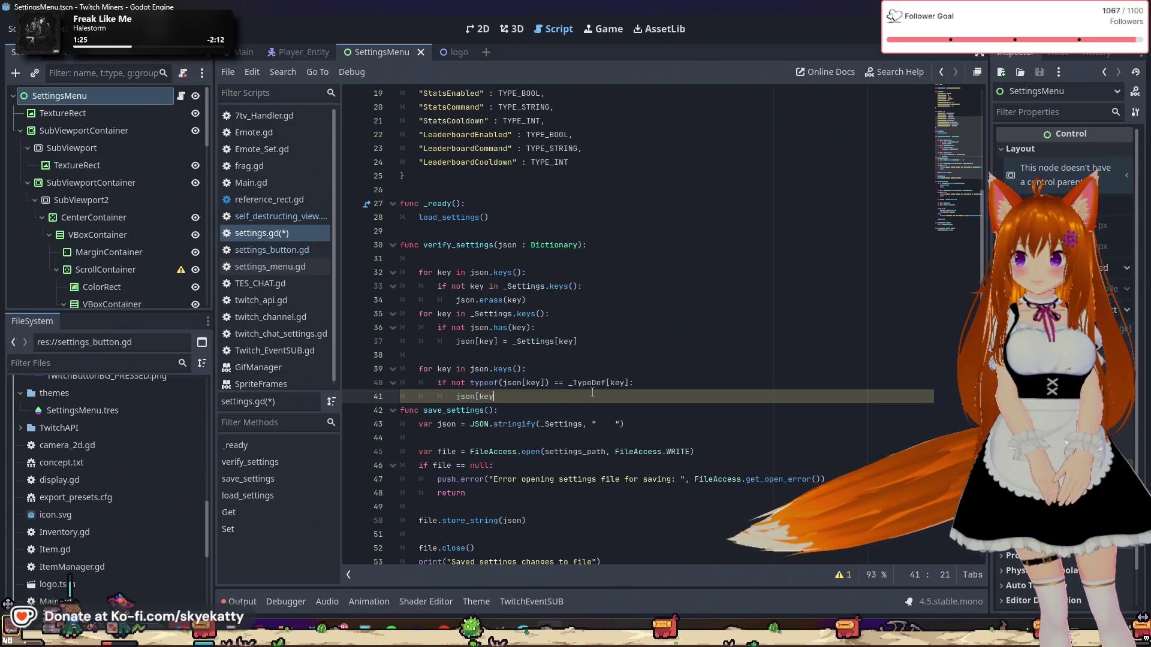
type("] = ")
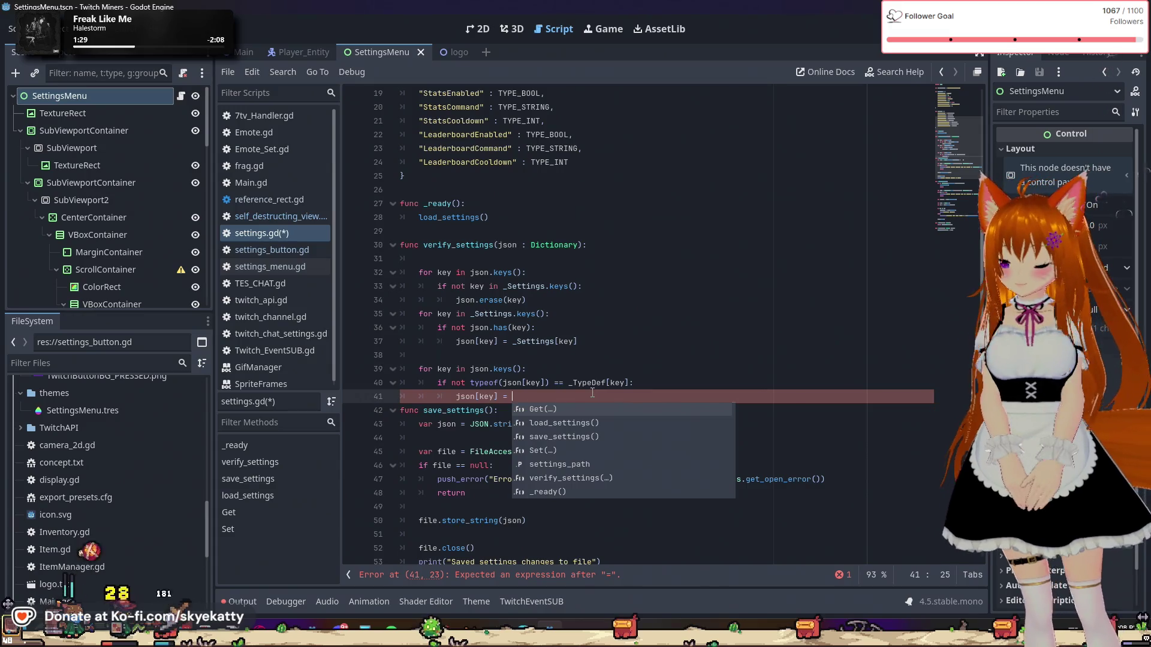
type("_S")
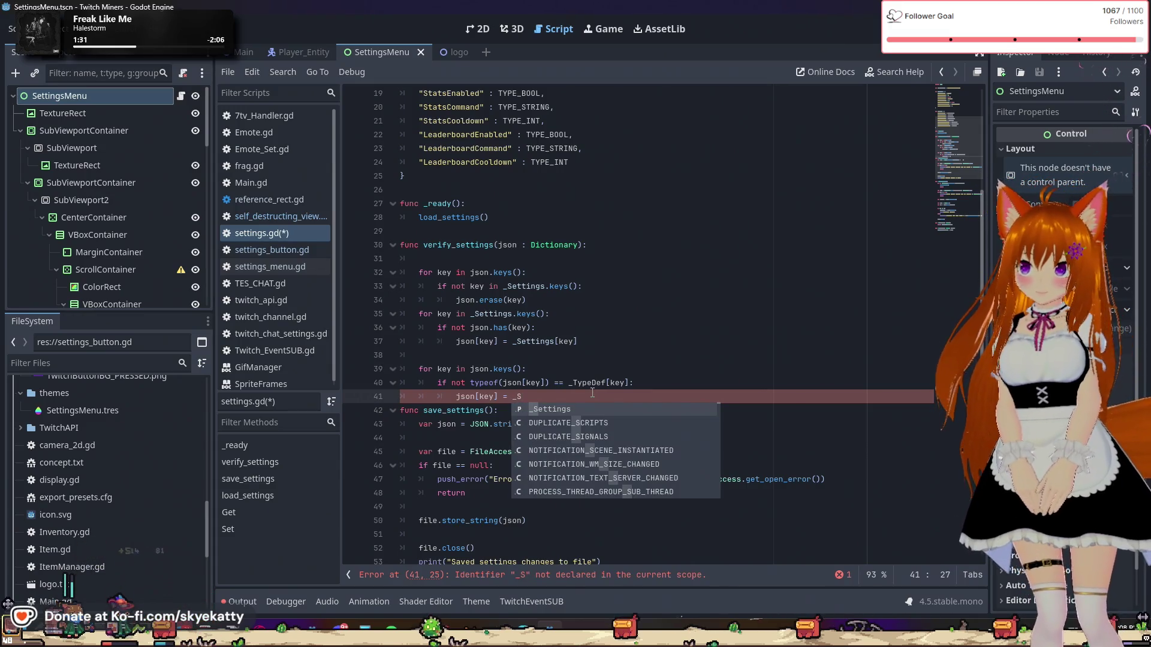
key("Return")
type("[]")
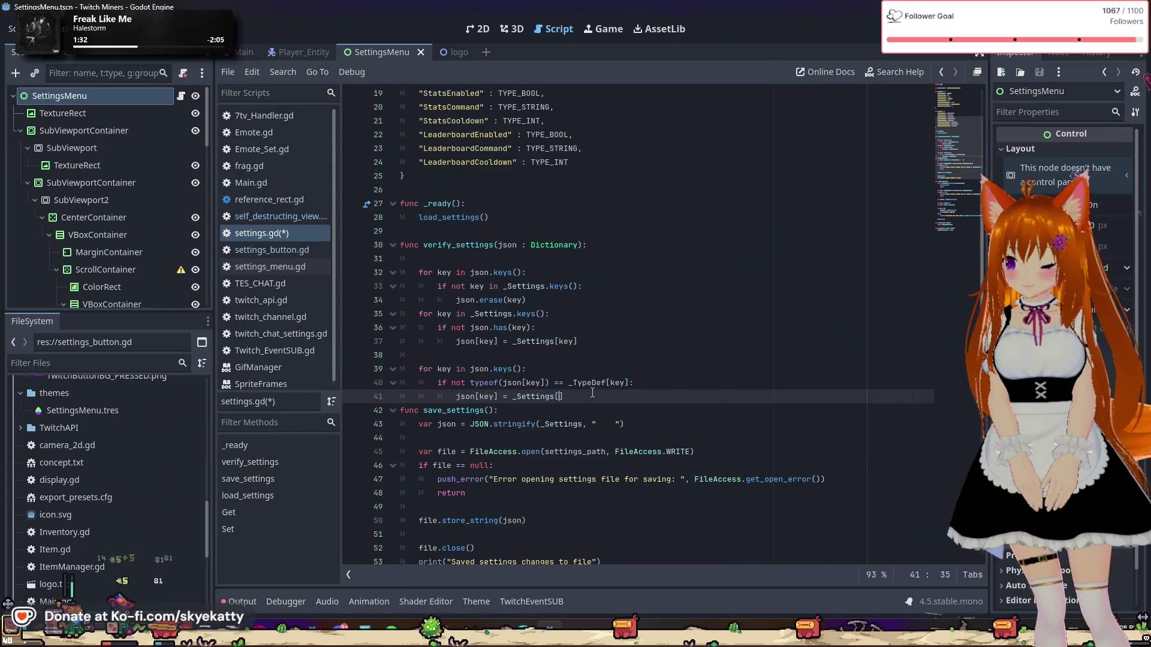
type("key")
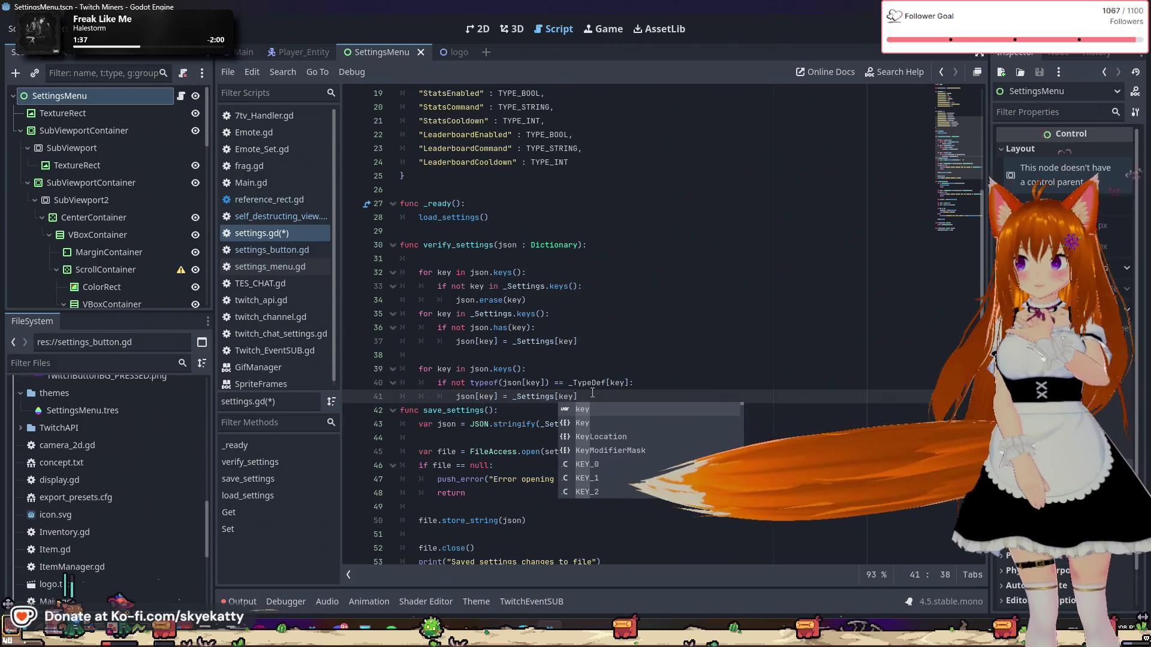
Step: Add push_error("Settings load error: Invalid type for ", key) above the reset line, then start a new line
left_click(695, 383)
key("Return")
type("push_error(")
left_click(512, 397)
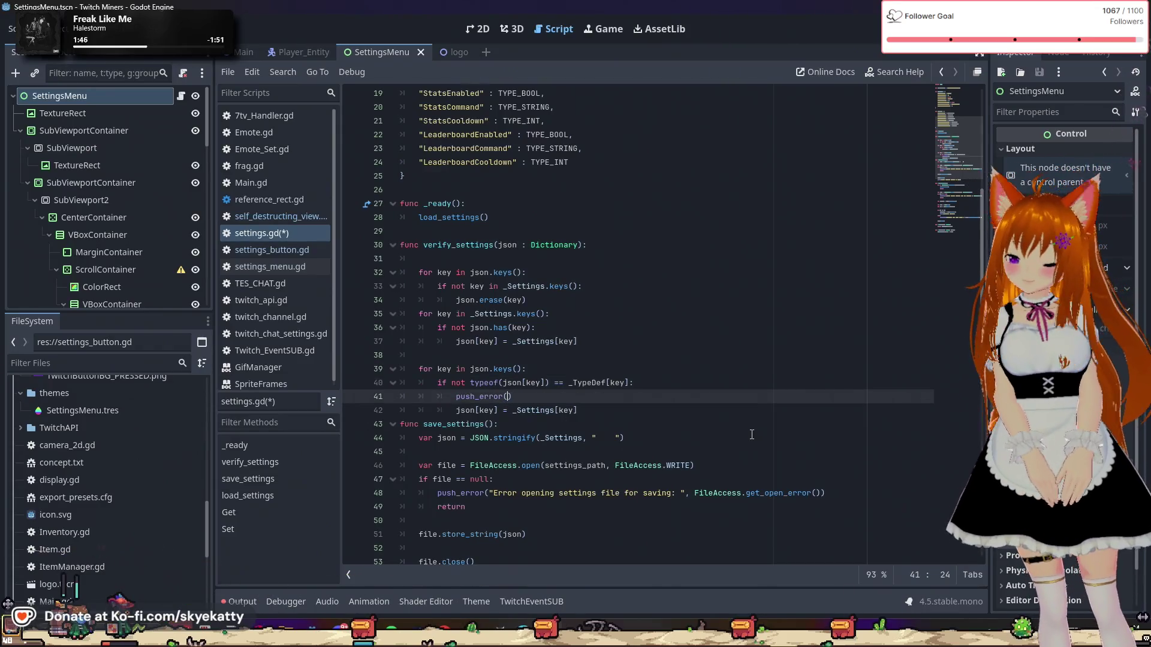
type("\"")
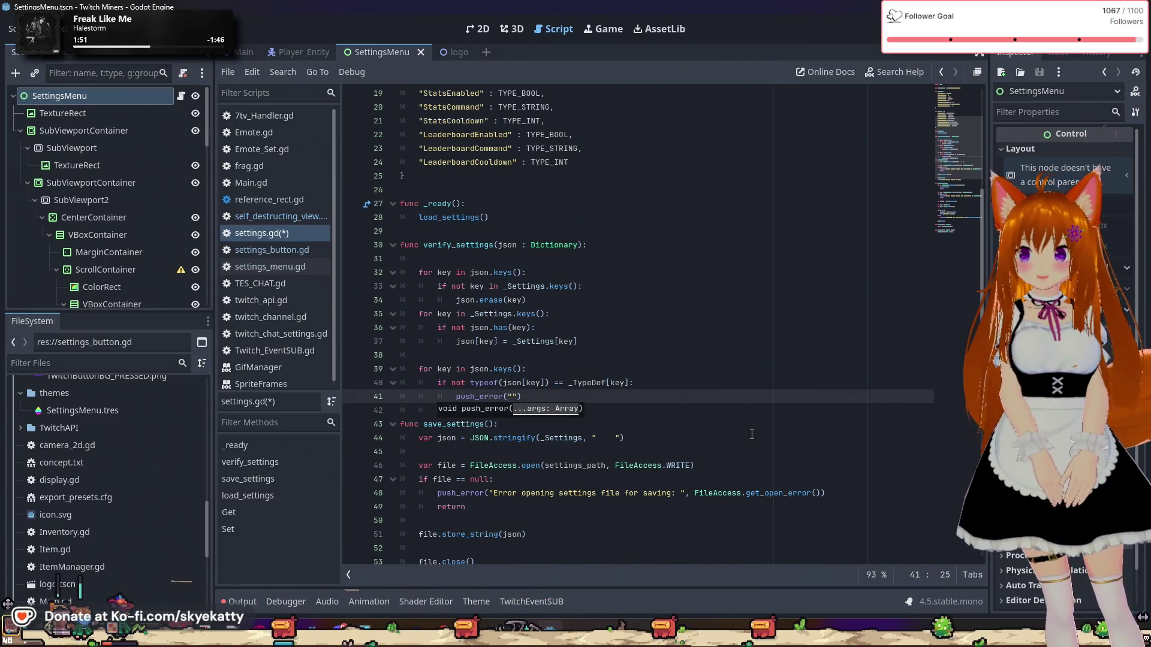
type("Settings load e")
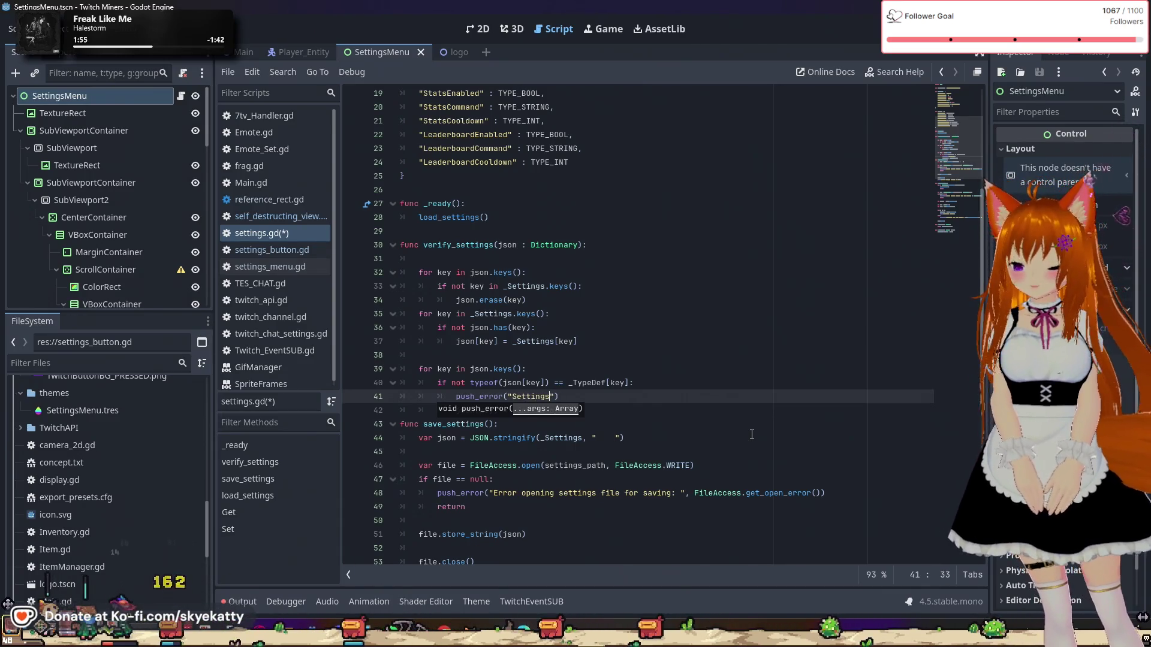
type("rror:")
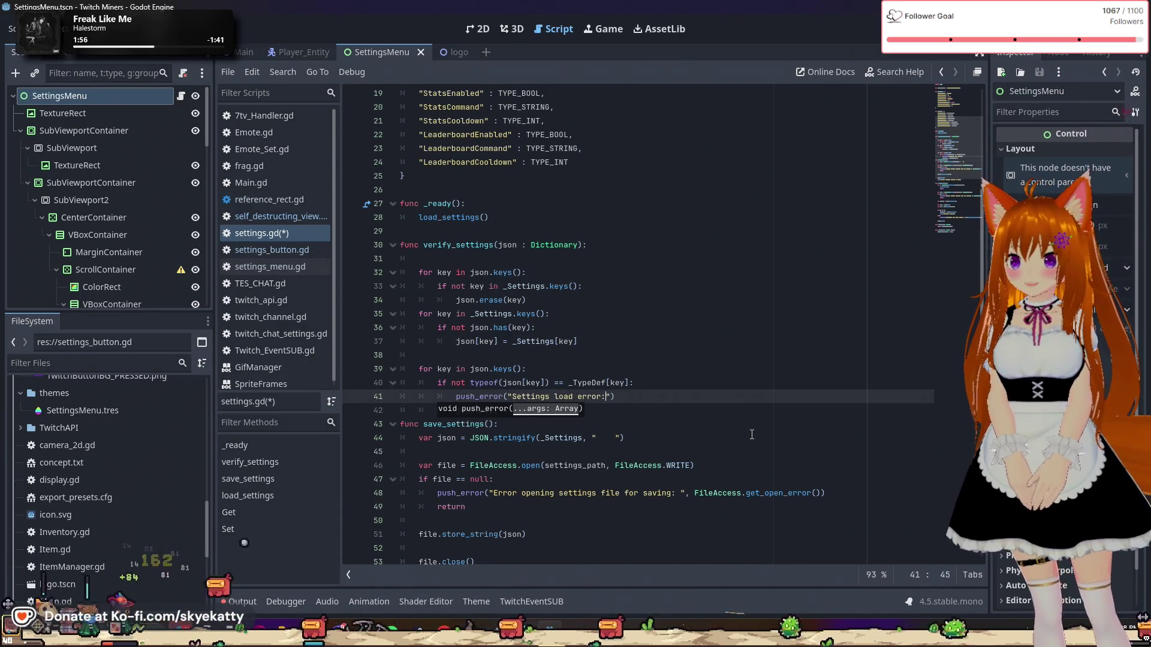
type(" Inv")
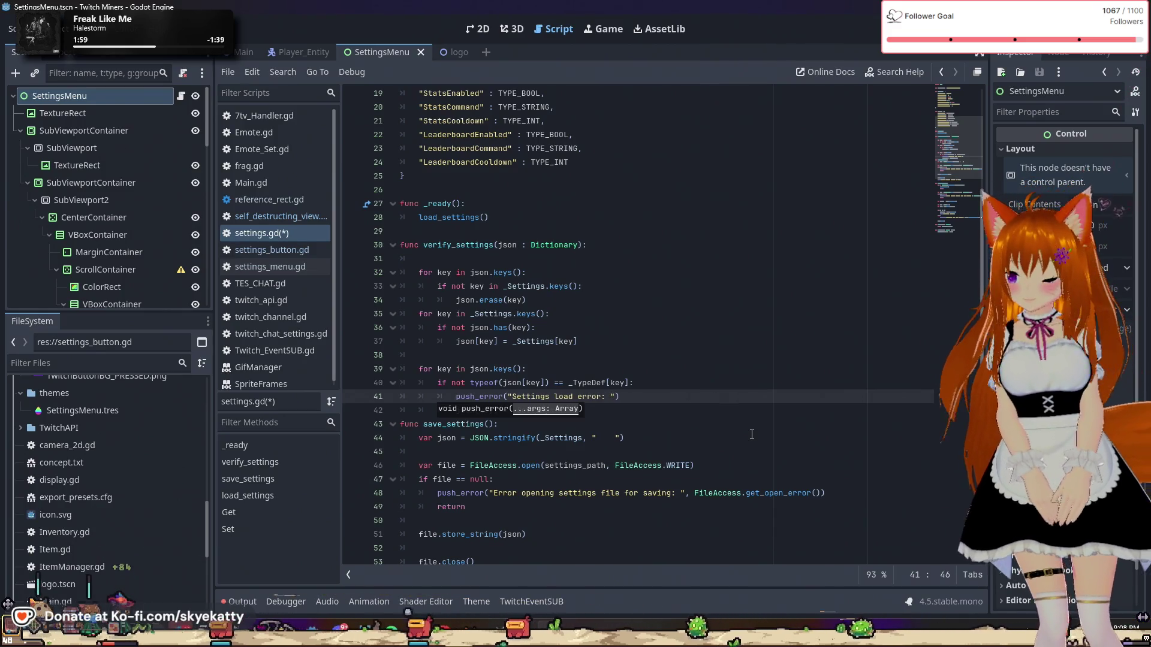
type("alid ")
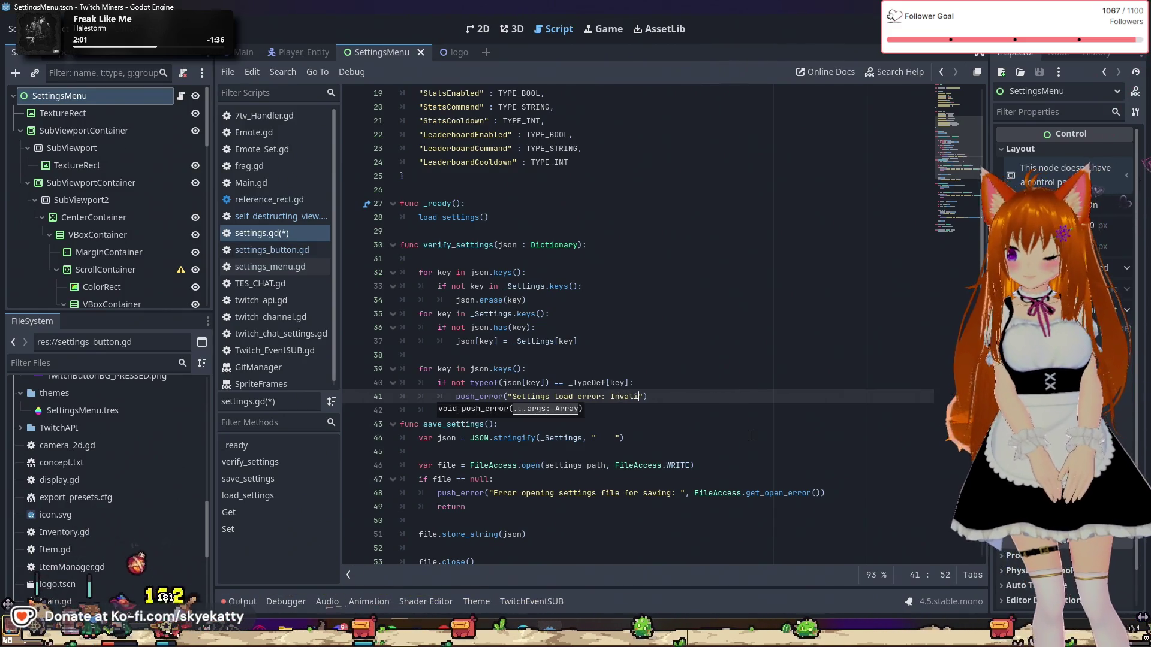
type("type for")
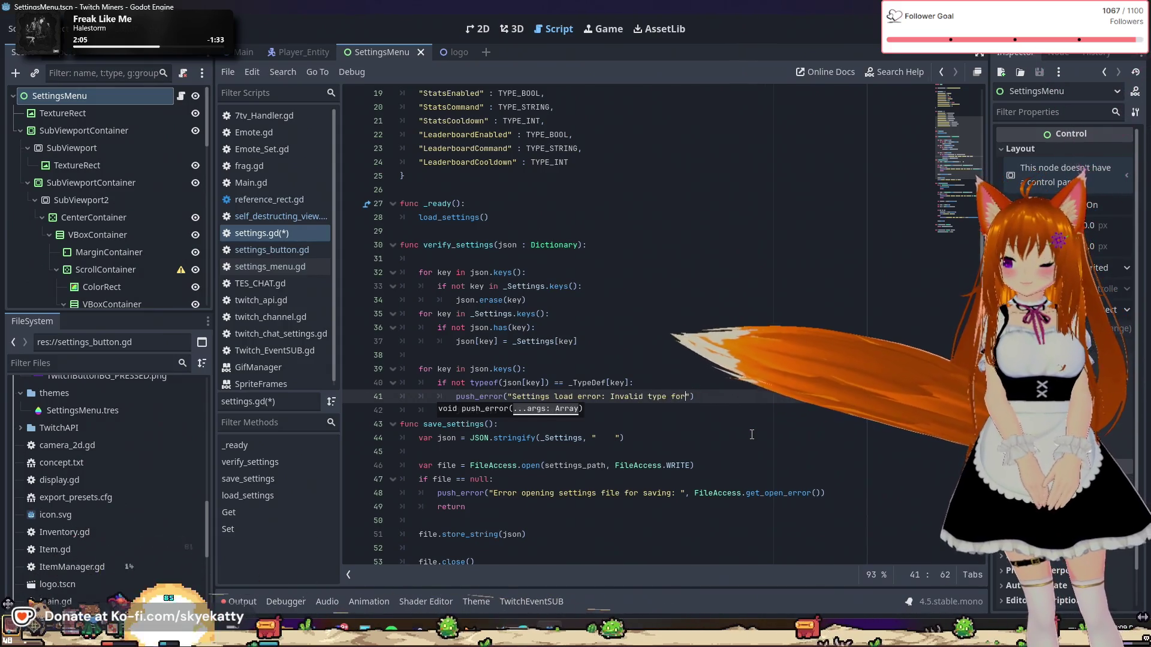
type(" \"")
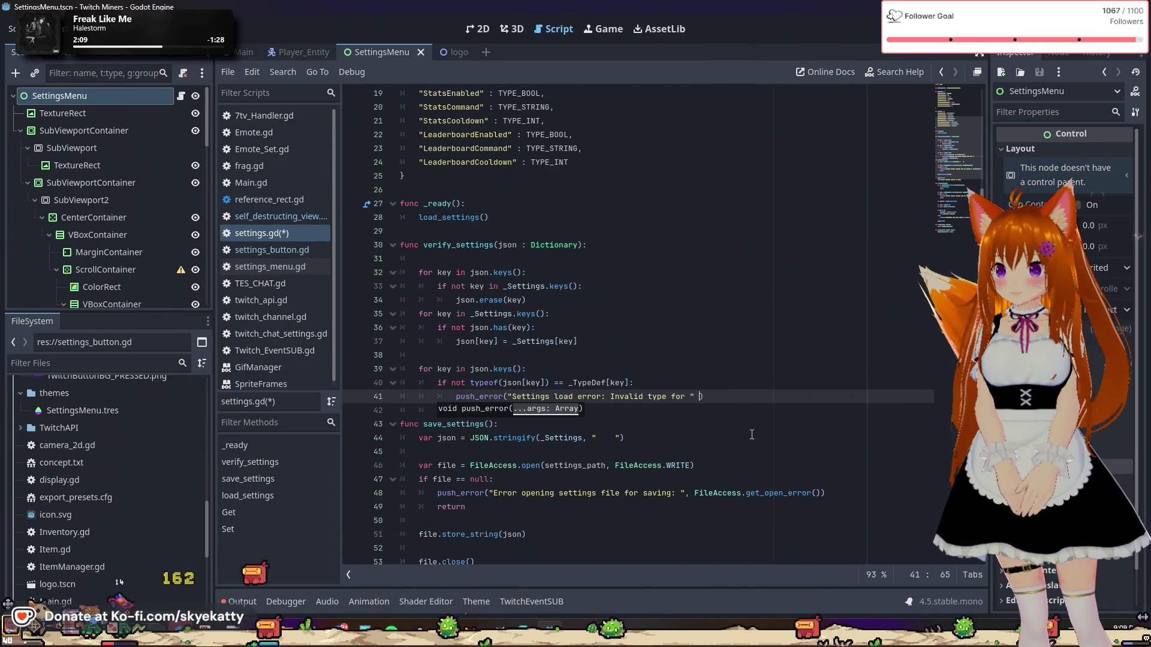
key("BackSpace")
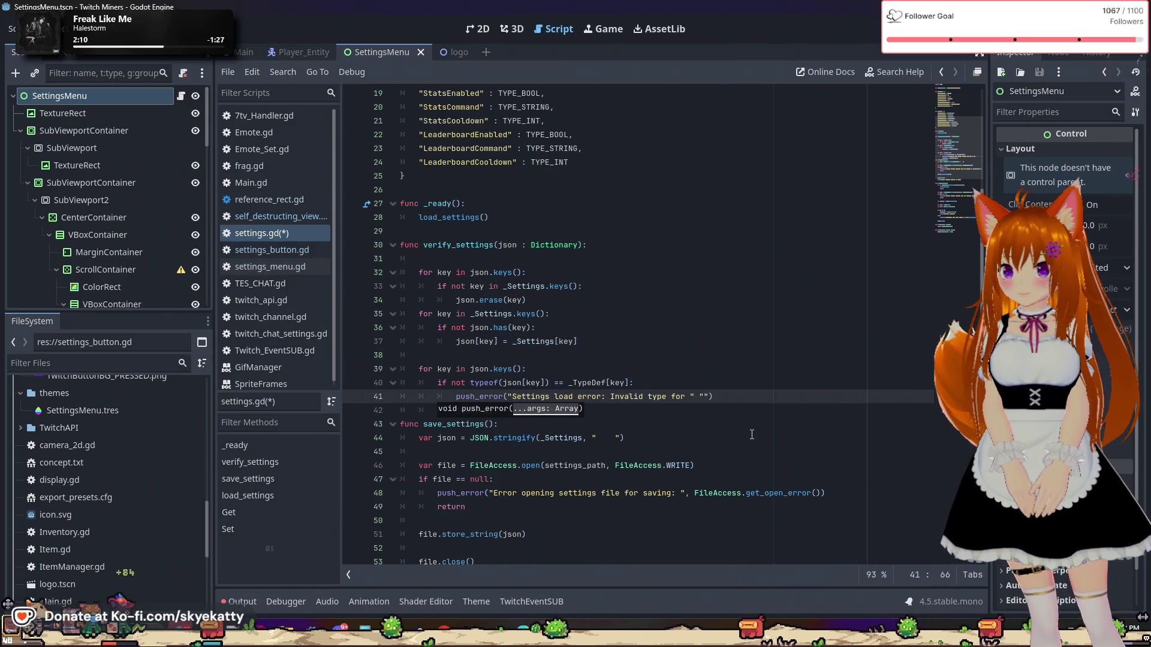
type(", key")
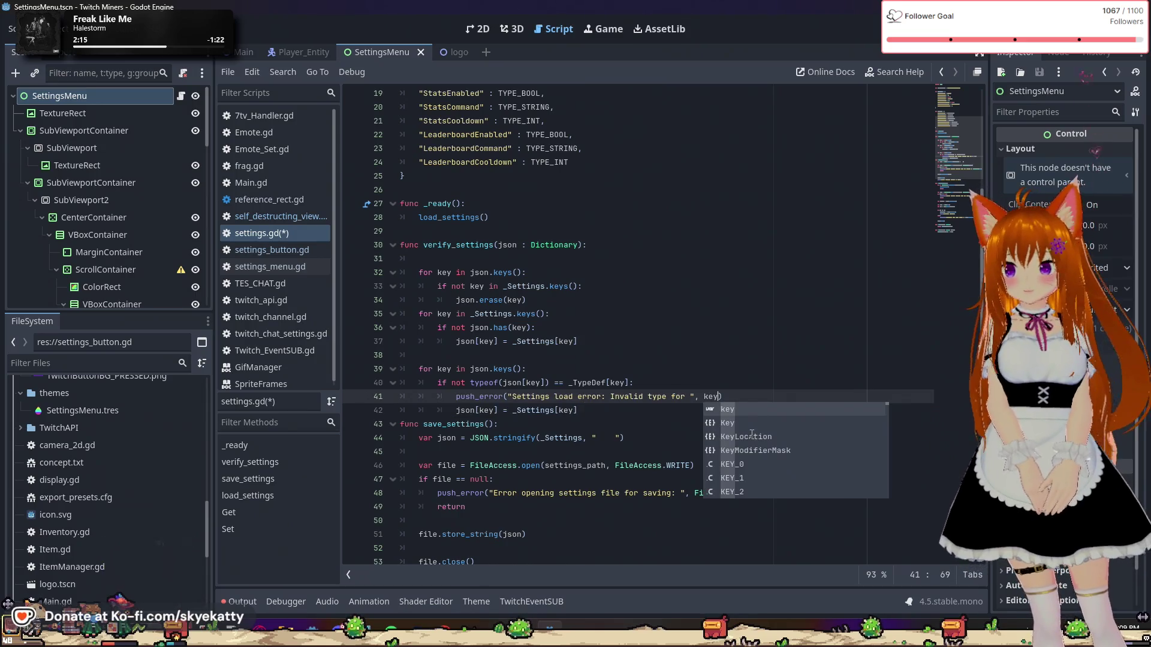
type(")")
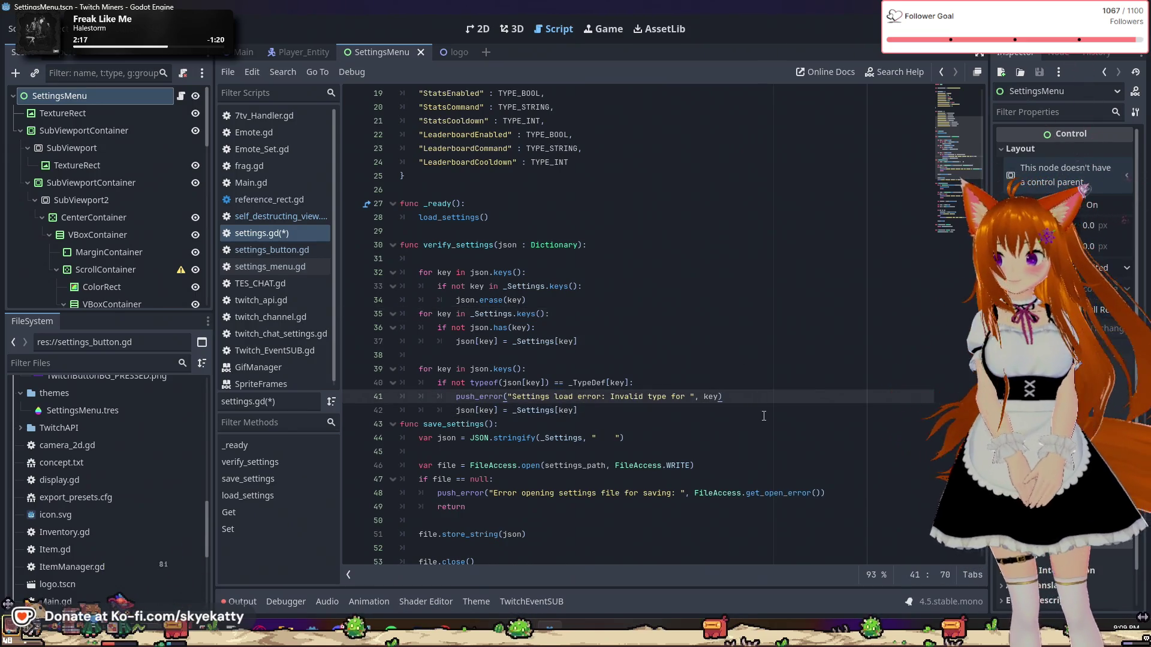
left_click(760, 416)
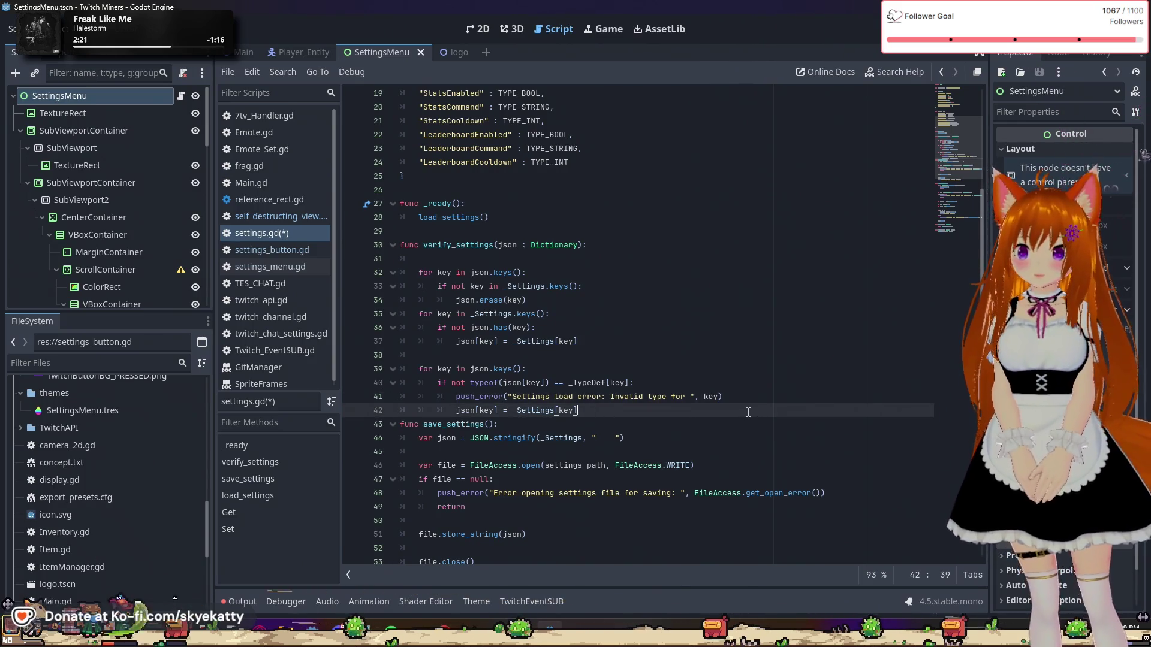
key("Return")
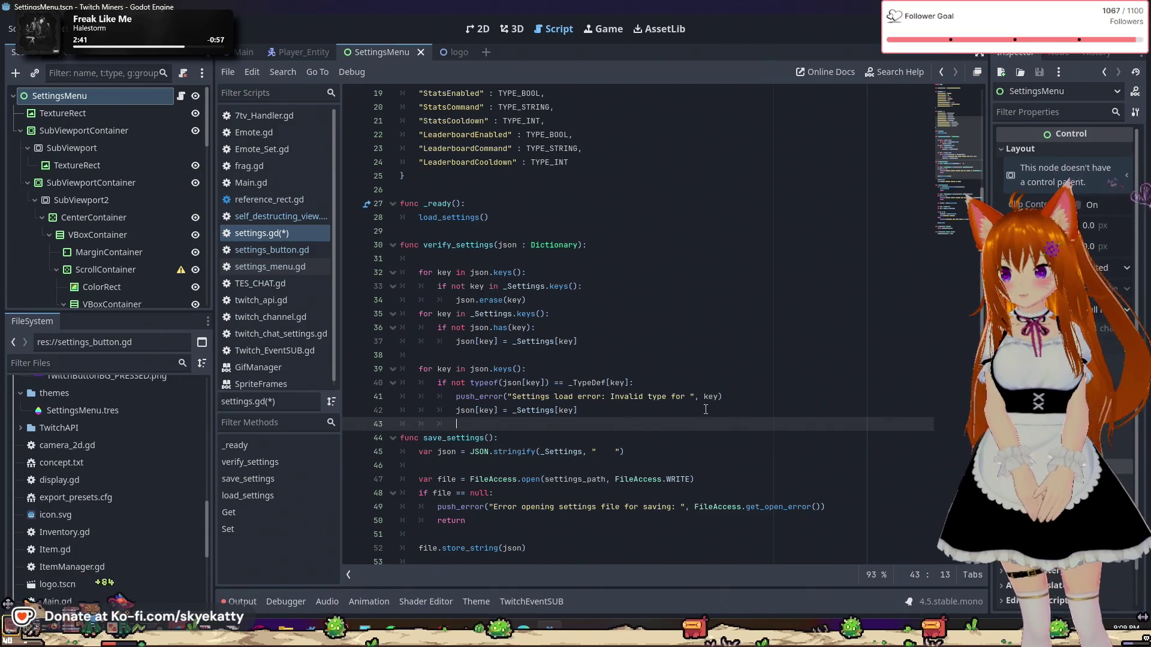
Step: Move below the type-check loop and tidy the blank lines after line 43
key("Up")
key("Up")
key("End")
left_click(599, 399)
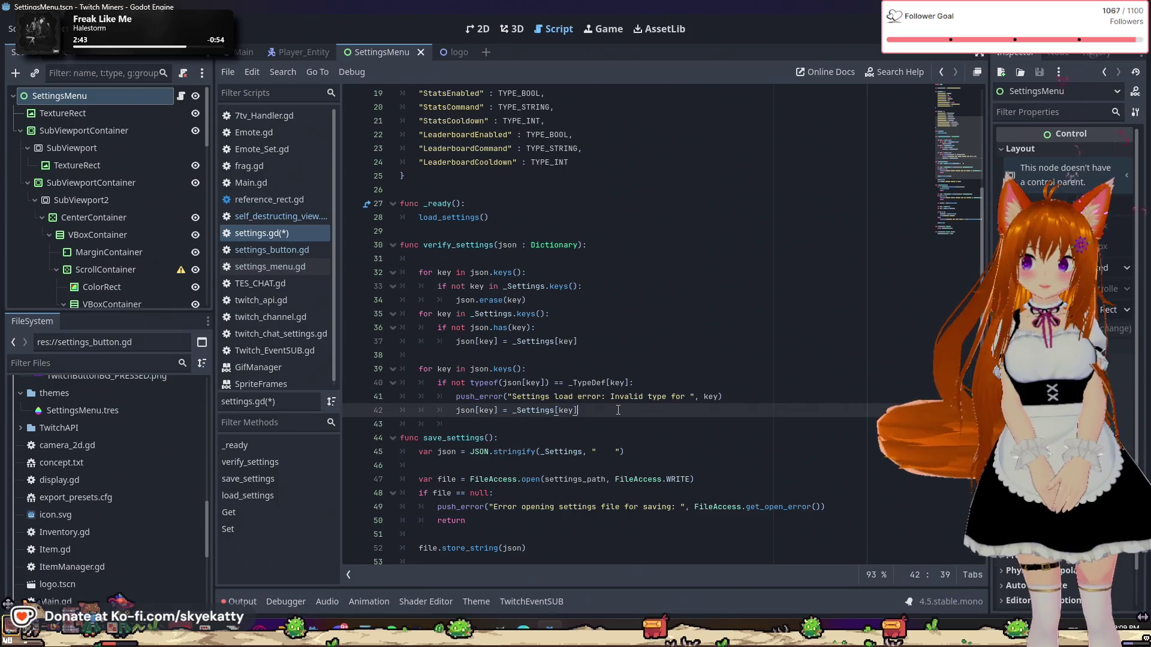
key("Down")
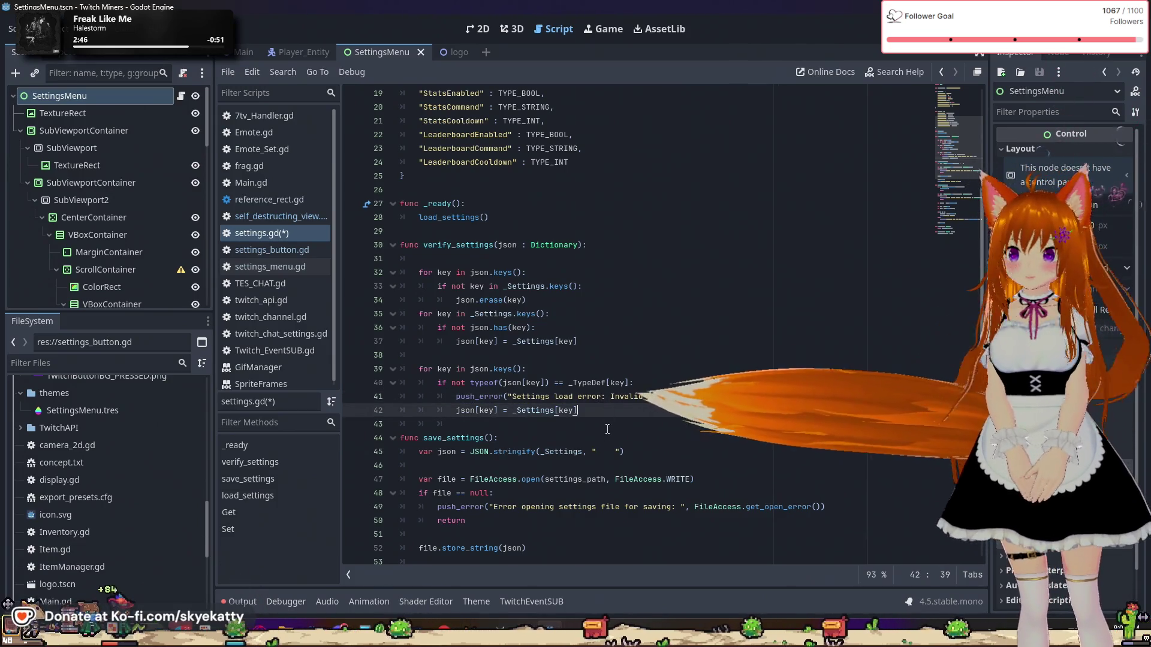
key("Down")
scroll(605, 414, "down", 1)
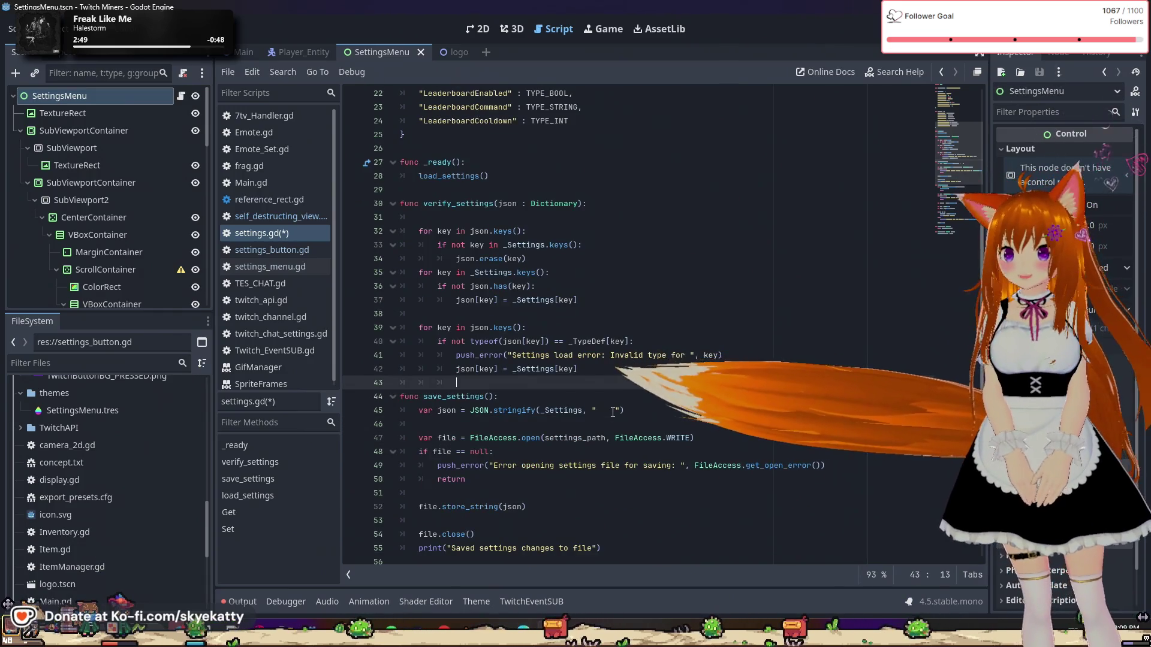
key("Return")
key("BackSpace")
key("BackSpace")
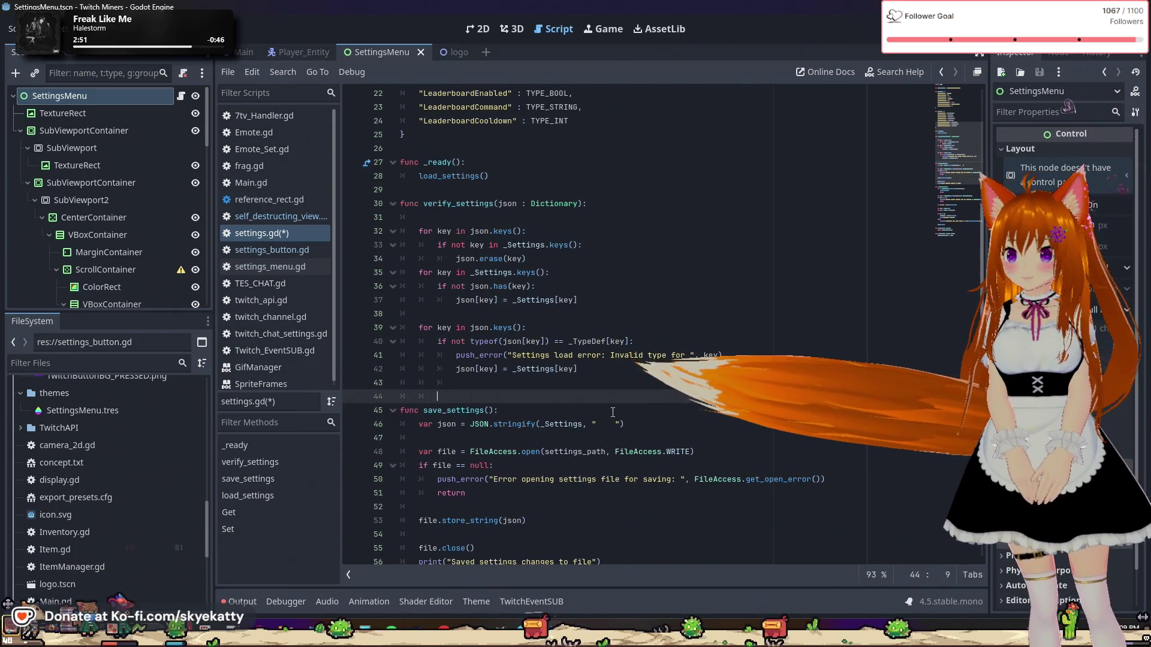
key("BackSpace")
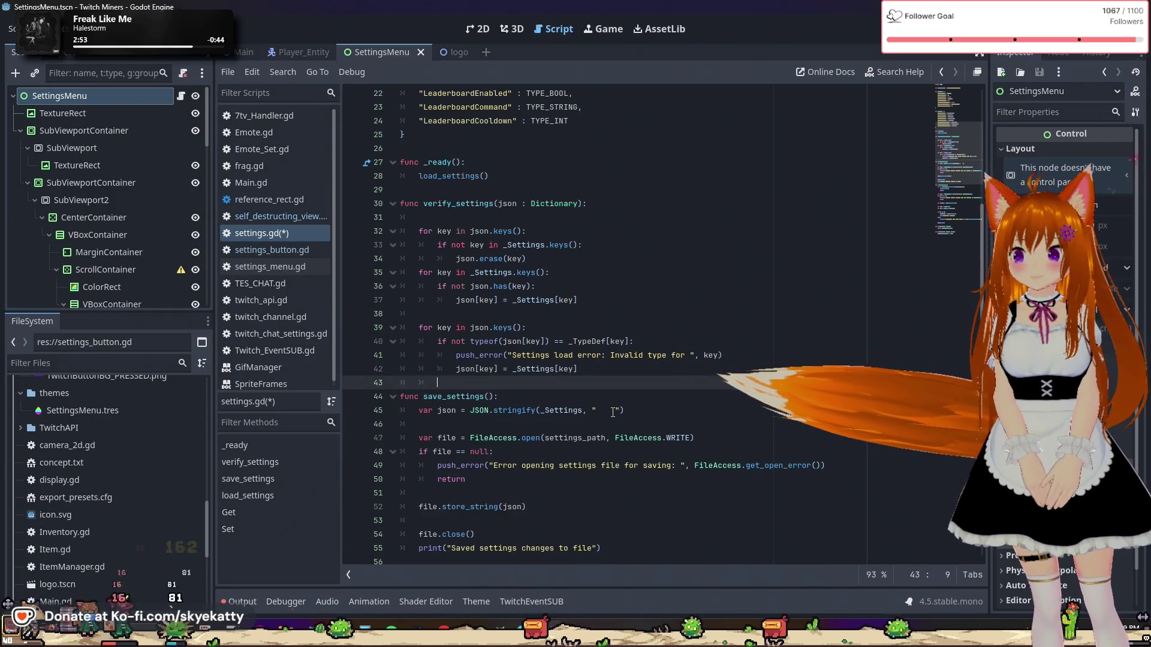
Step: Add 'return json' as the final statement of verify_settings
key("Return")
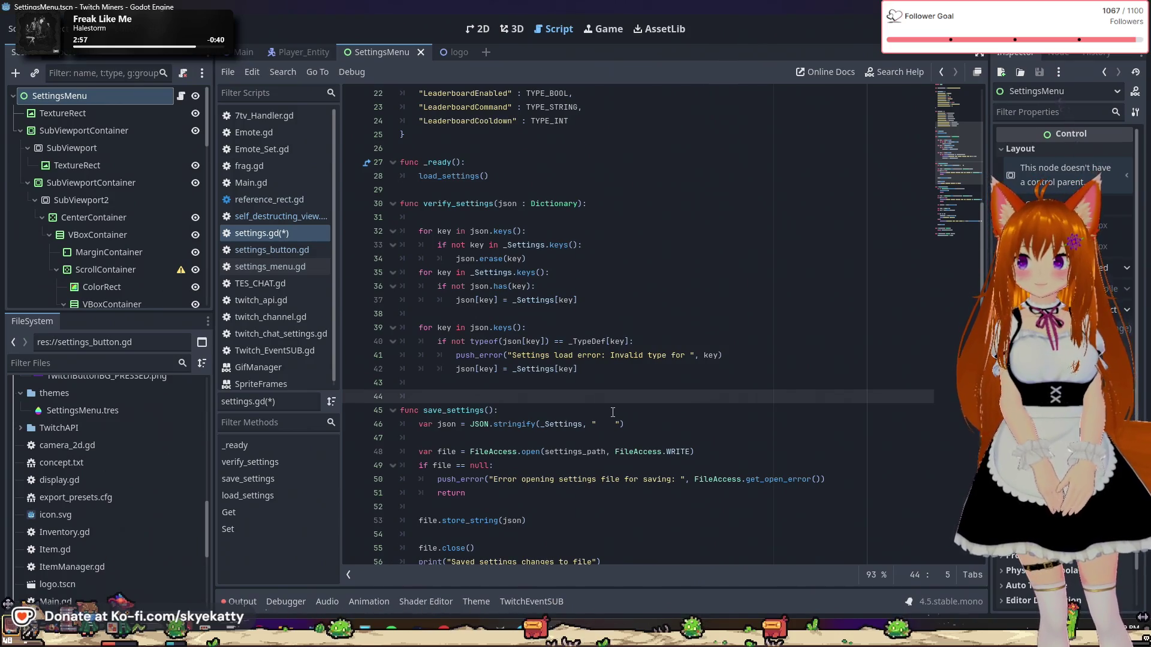
type("re")
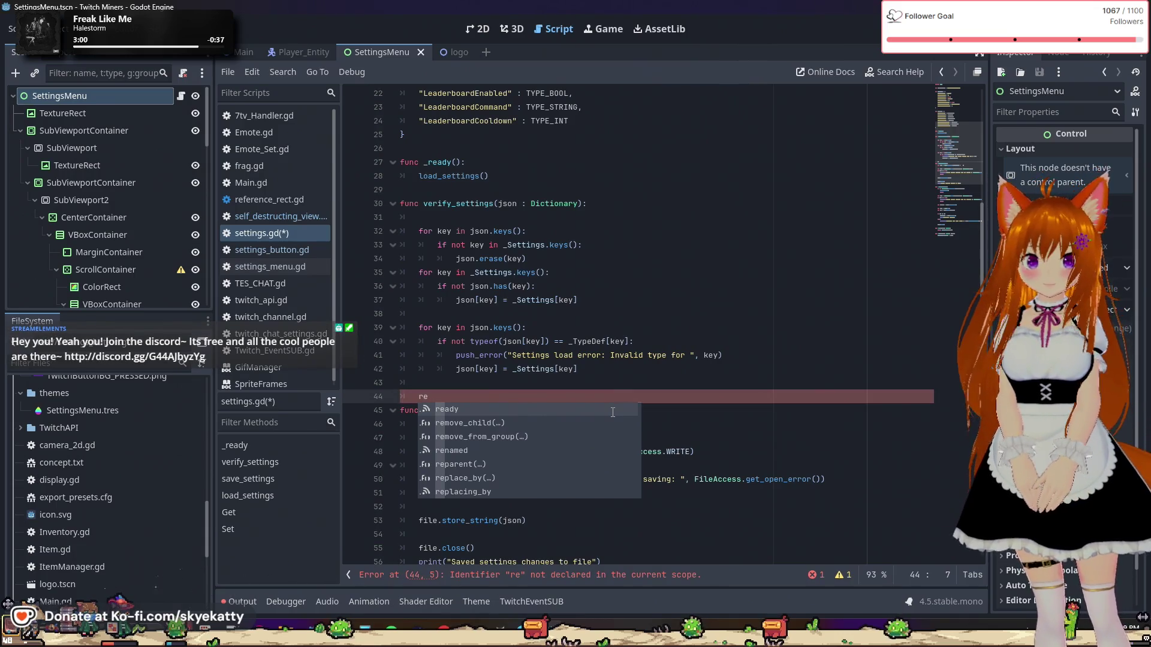
type("turn json")
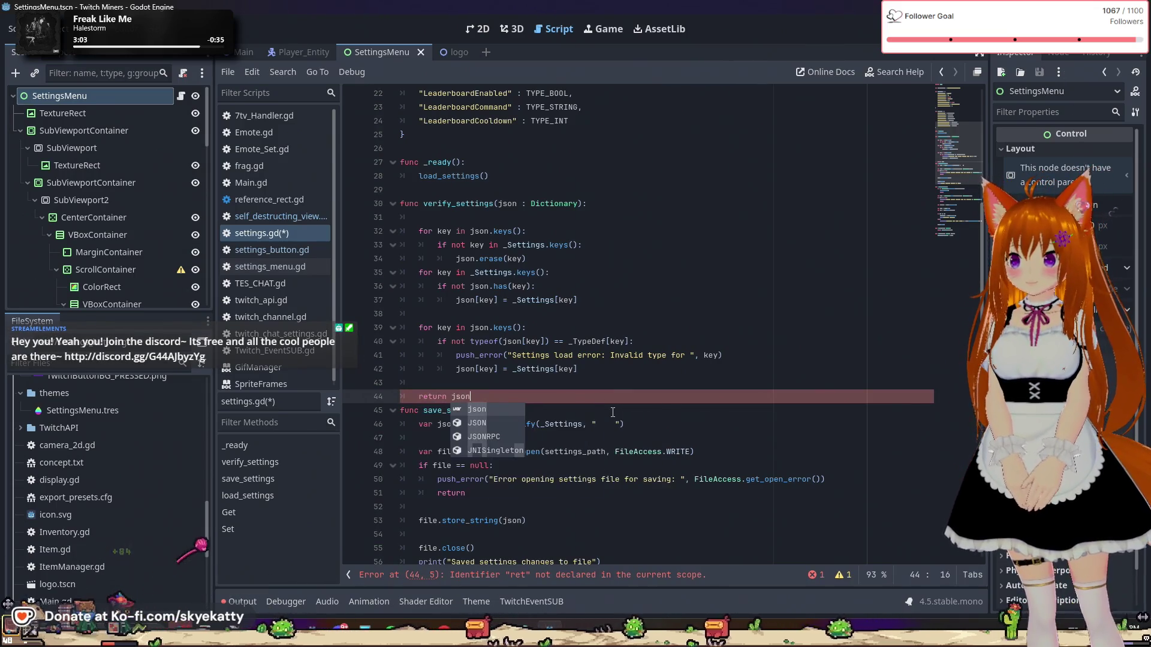
key("Return")
key("Return")
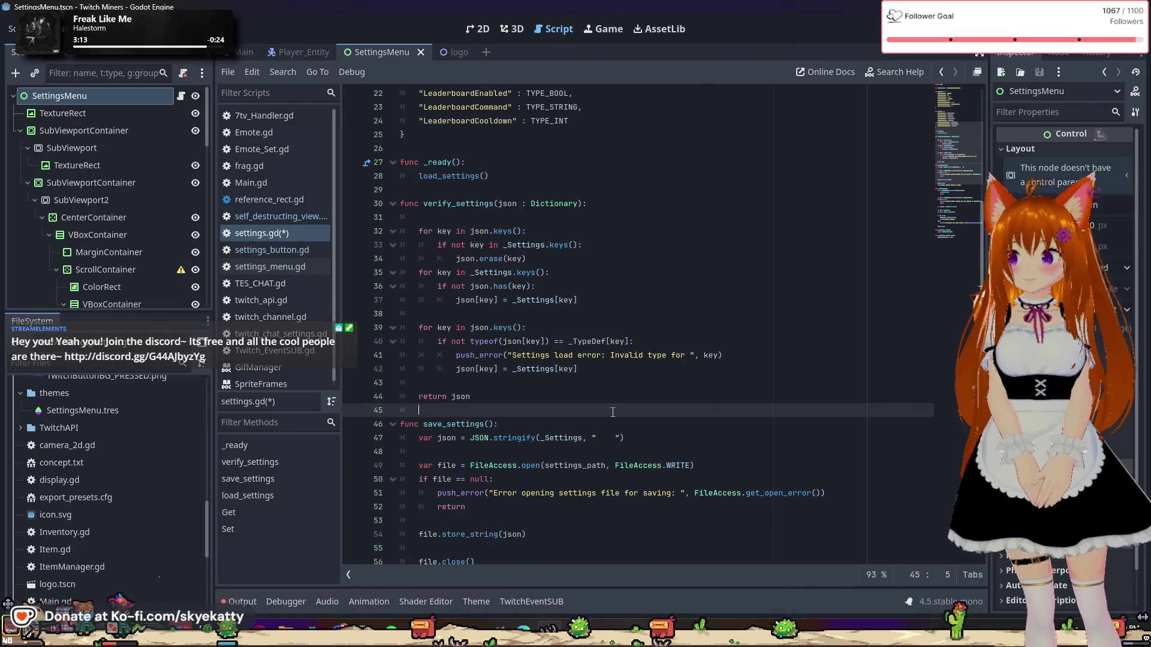
left_click(552, 396)
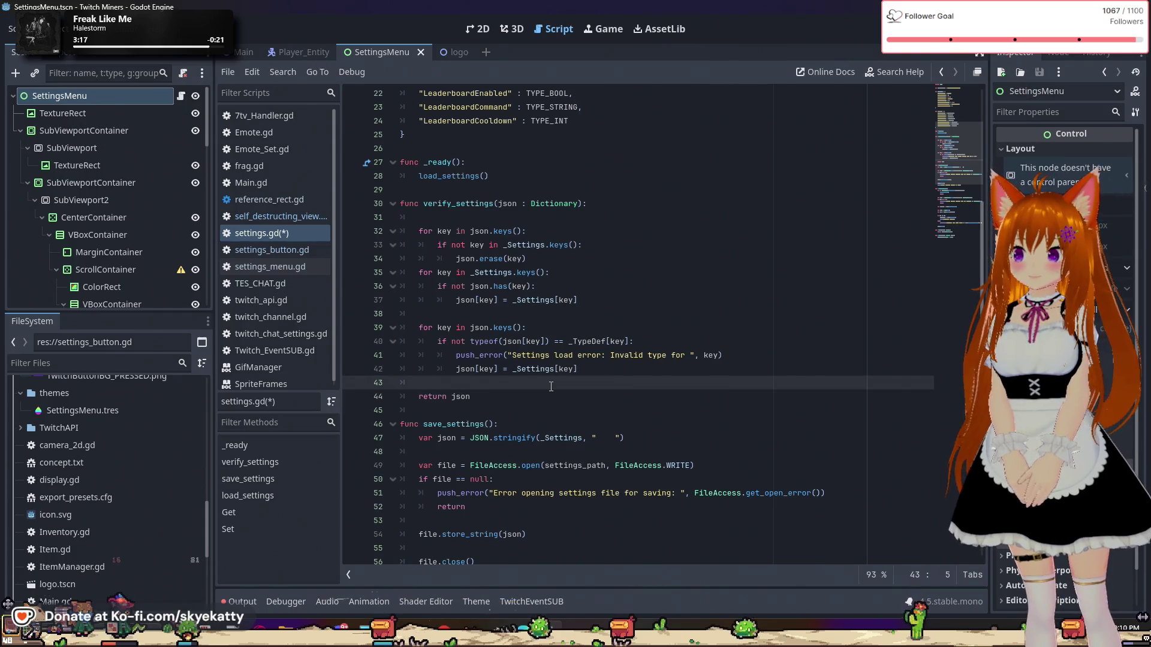
scroll(551, 386, "down", 2)
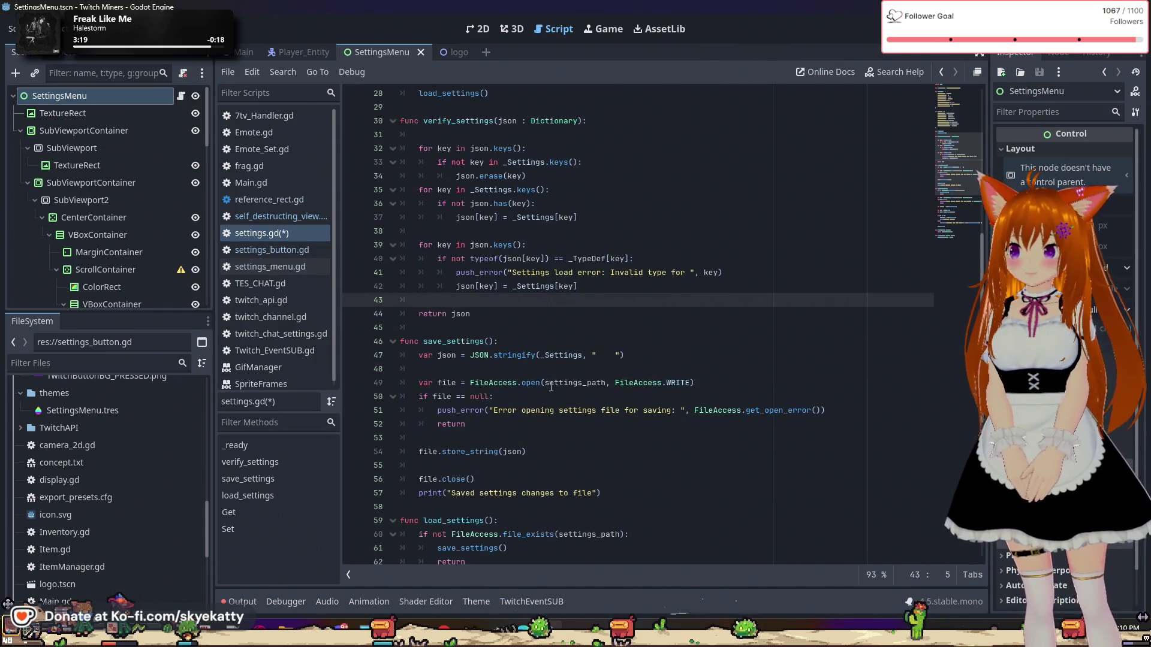
scroll(551, 387, "down", 3)
scroll(551, 387, "down", 5)
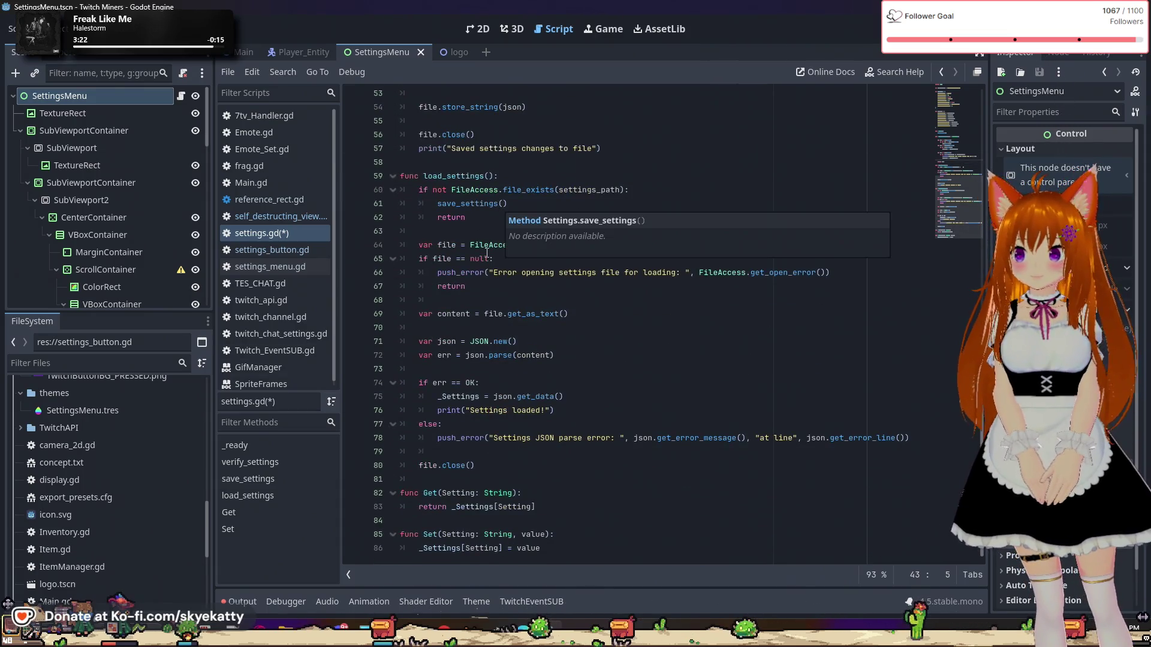
Step: Locate json.get_data() on line 75 of load_settings and place the caret before it
left_click_drag(564, 396, 495, 399)
left_click(495, 400)
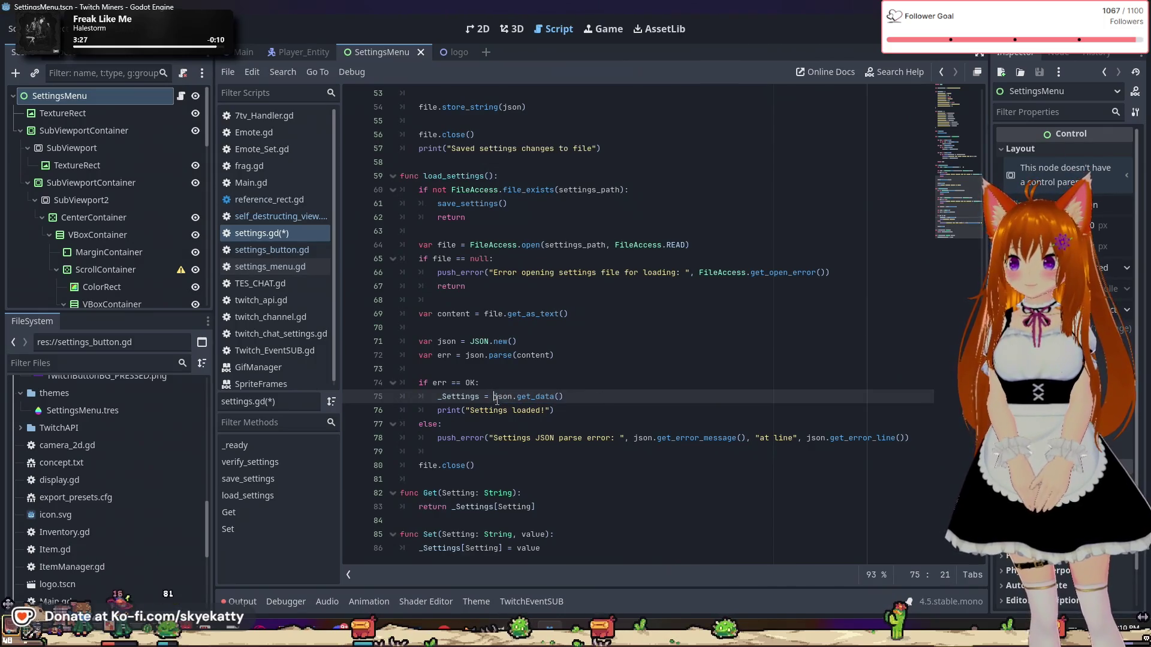
left_click(611, 398)
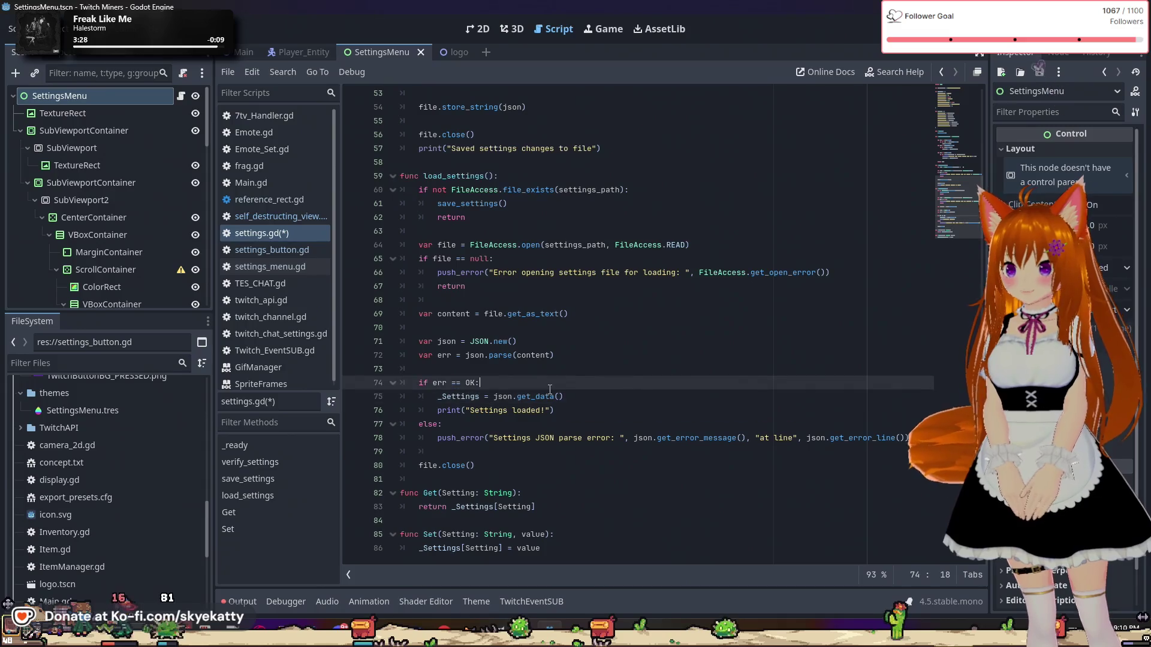
left_click(580, 388)
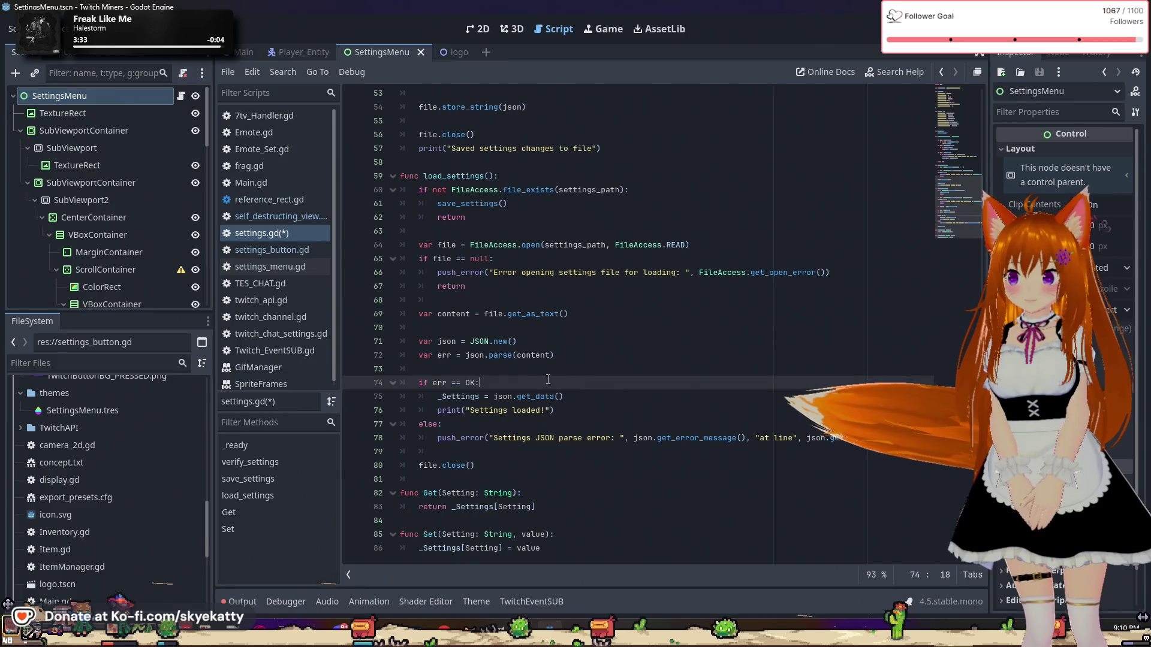
left_click(579, 397)
left_click(494, 397)
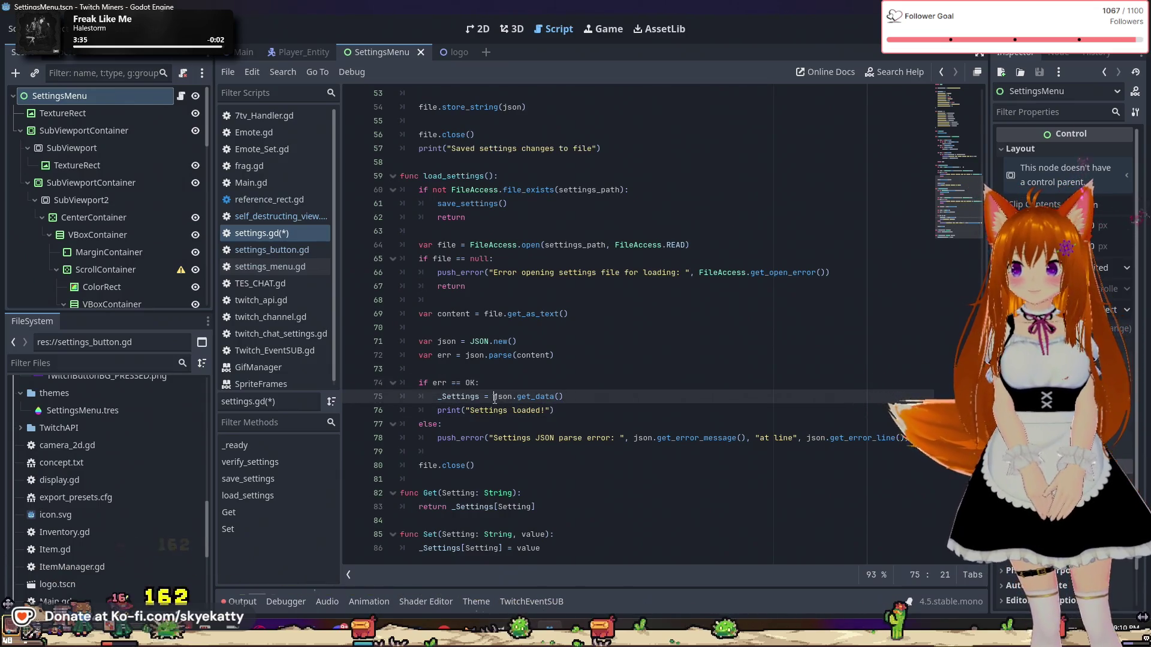
Step: Wrap the call so line 75 reads _Settings = verify_settings(json.get_data())
type("ve")
type("r")
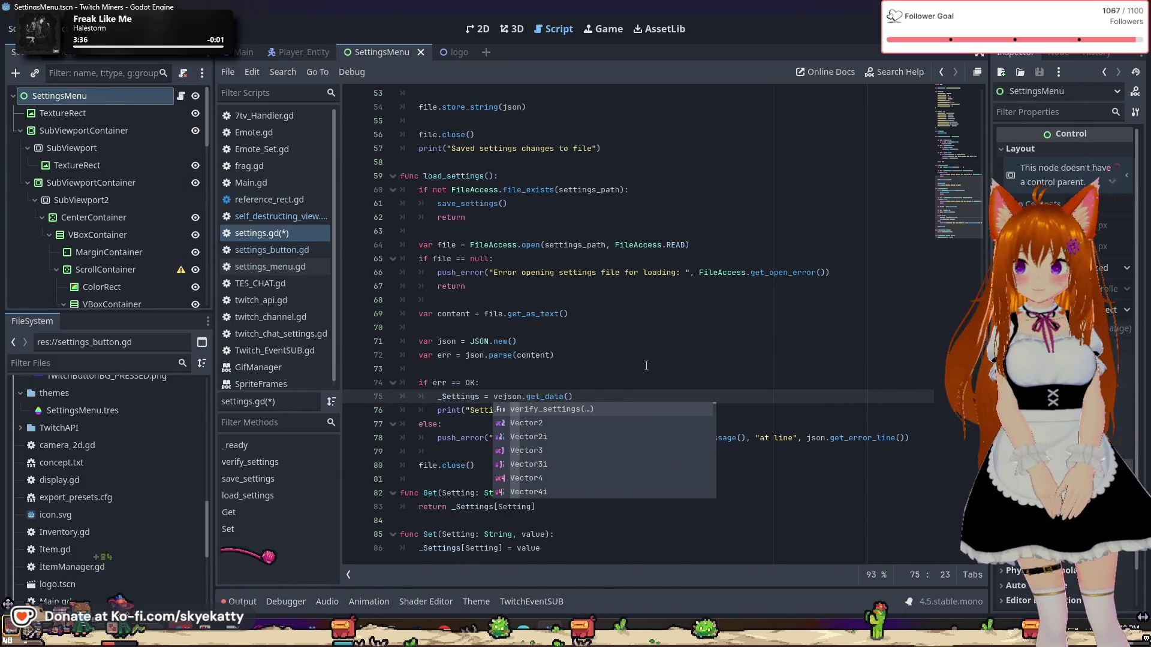
key("Tab")
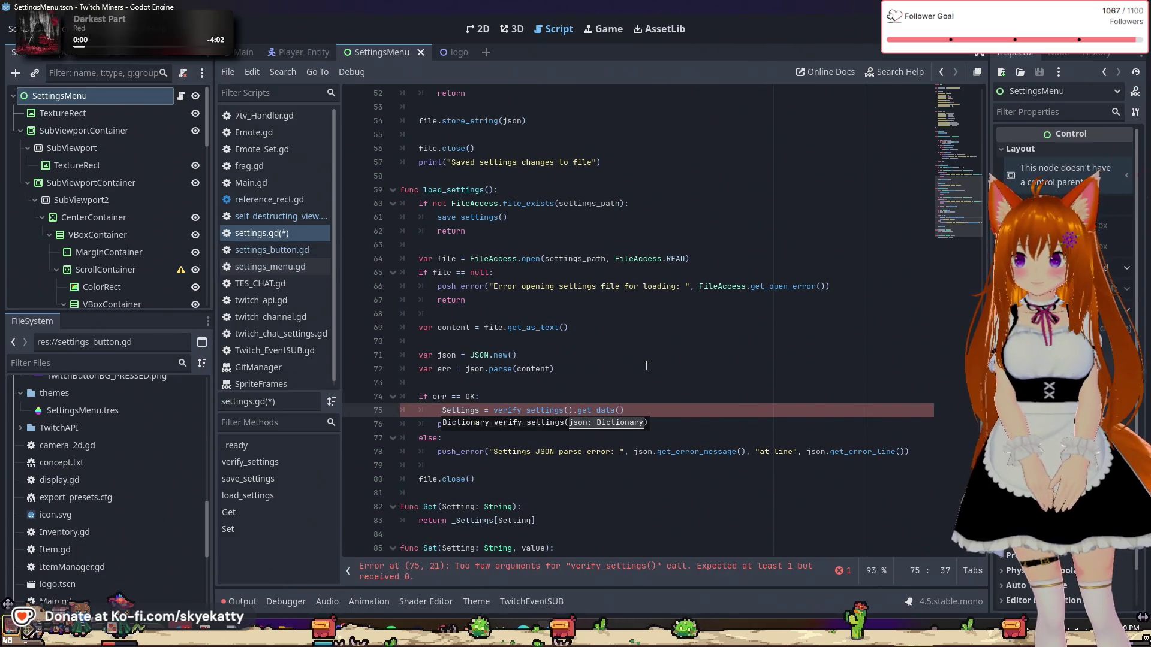
key("Delete")
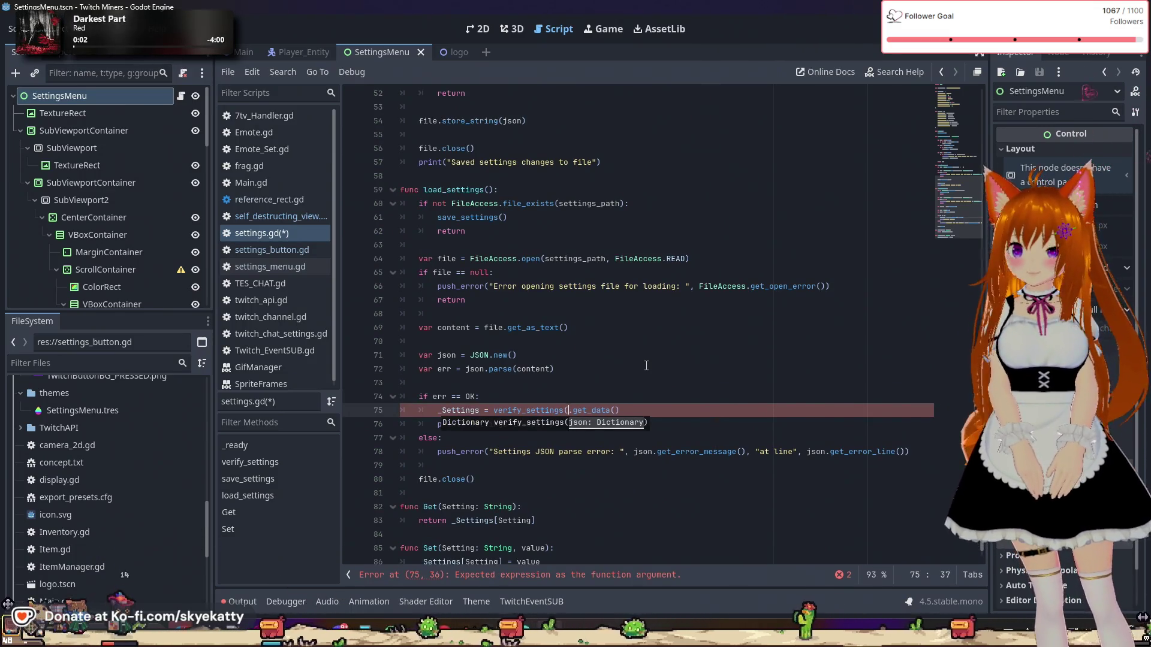
type("json")
key("End")
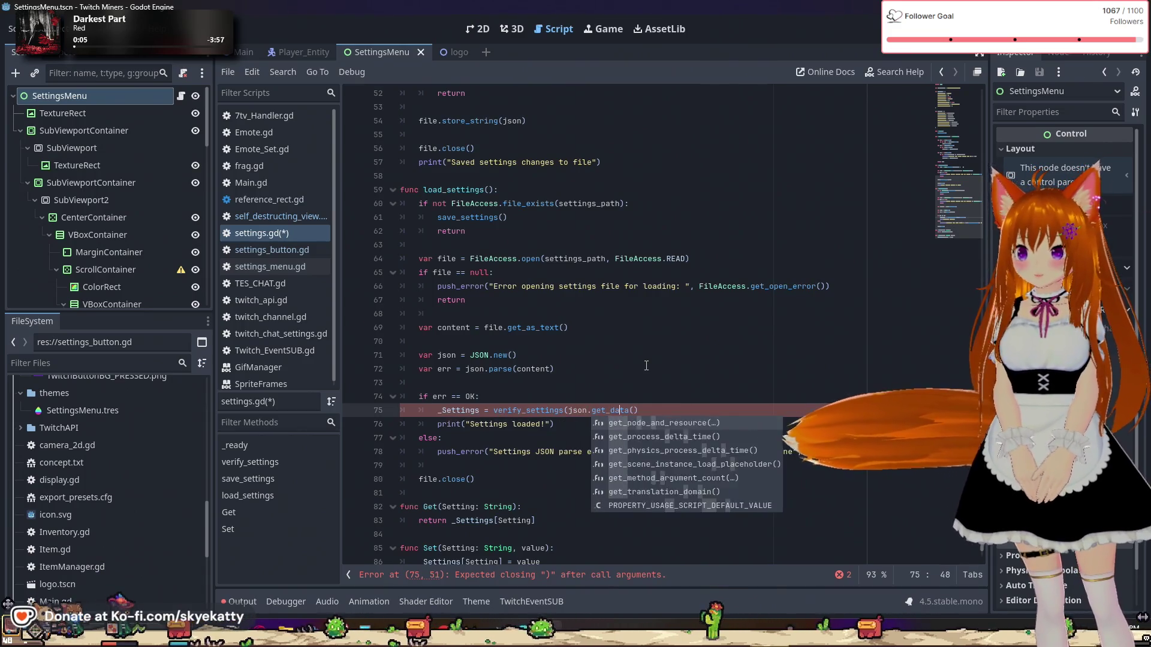
type(")")
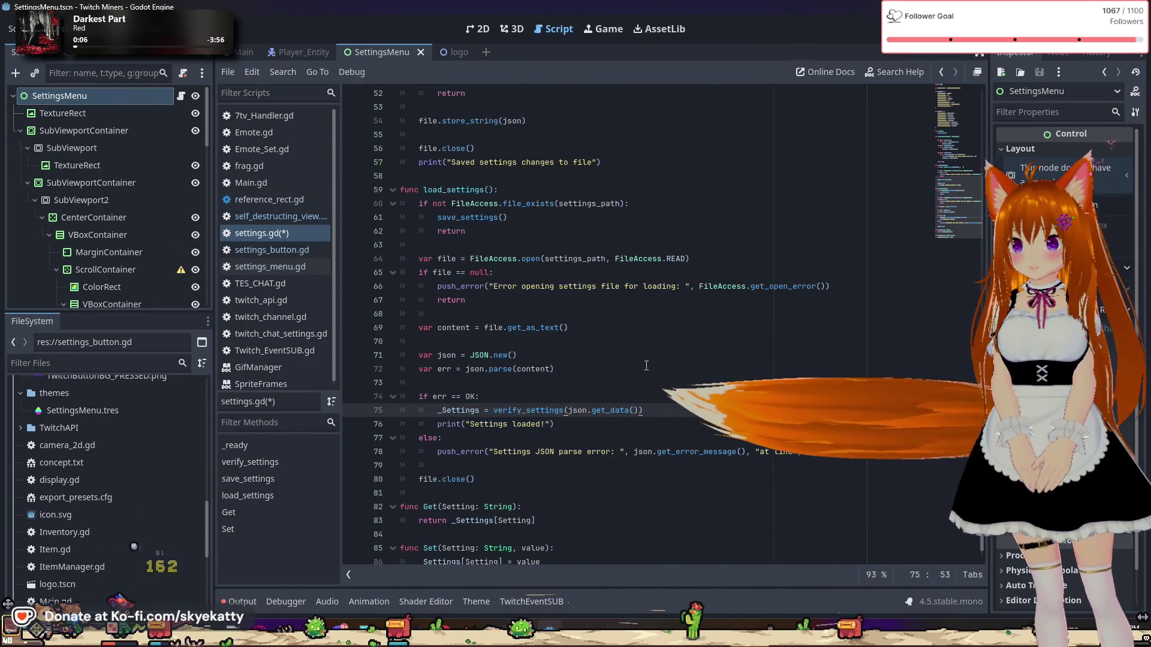
left_click(646, 365)
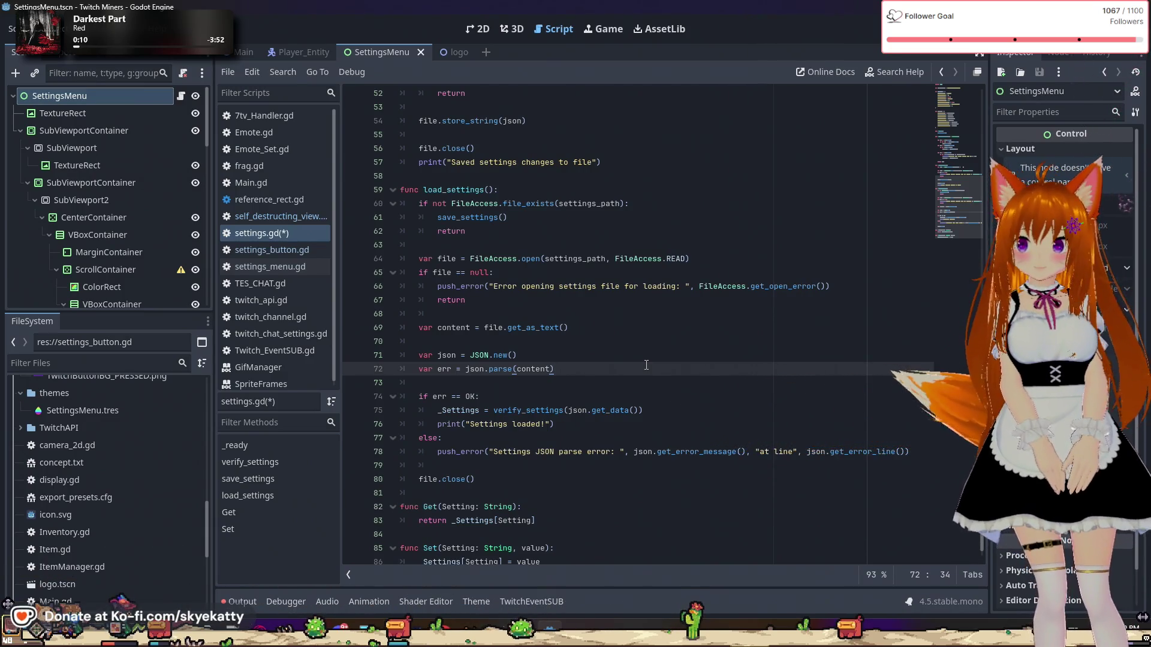
left_click(653, 387)
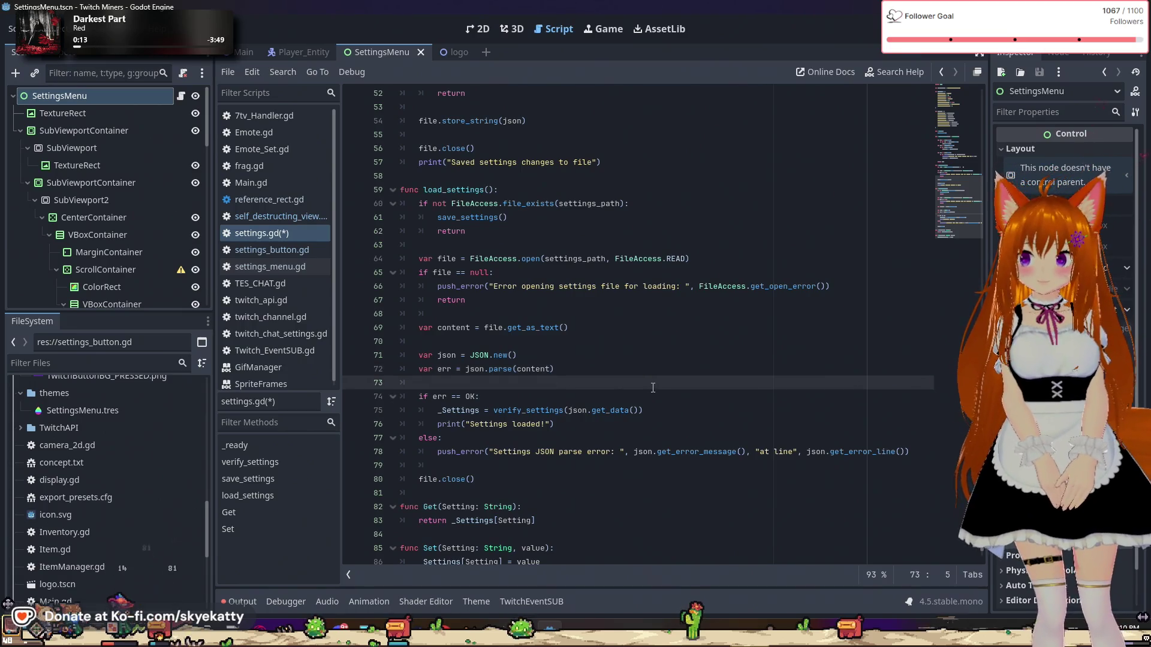
Step: Check the return json line in verify_settings and save settings.gd with Ctrl+S
scroll(684, 380, "up", 12)
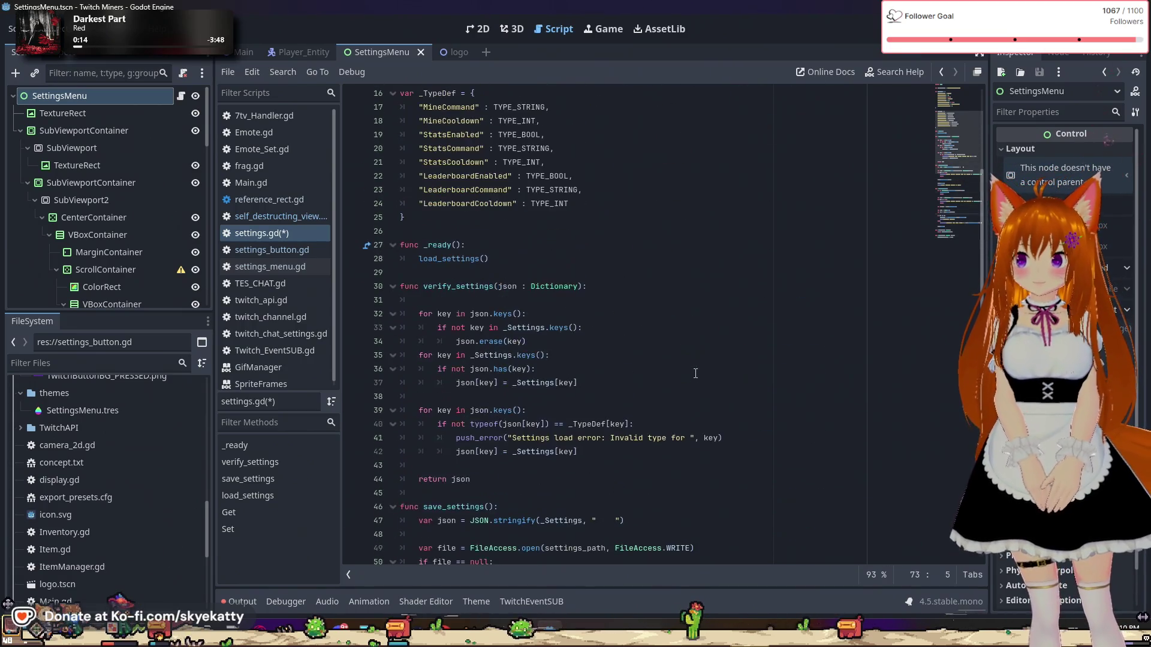
left_click(695, 373)
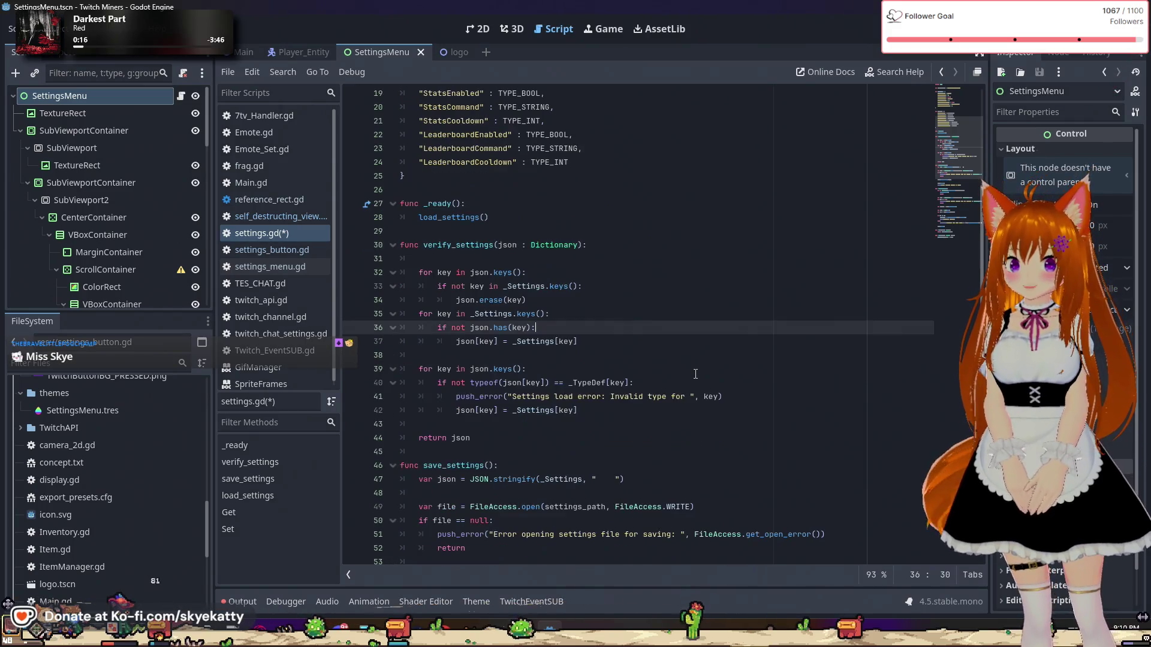
scroll(695, 375, "down", 1)
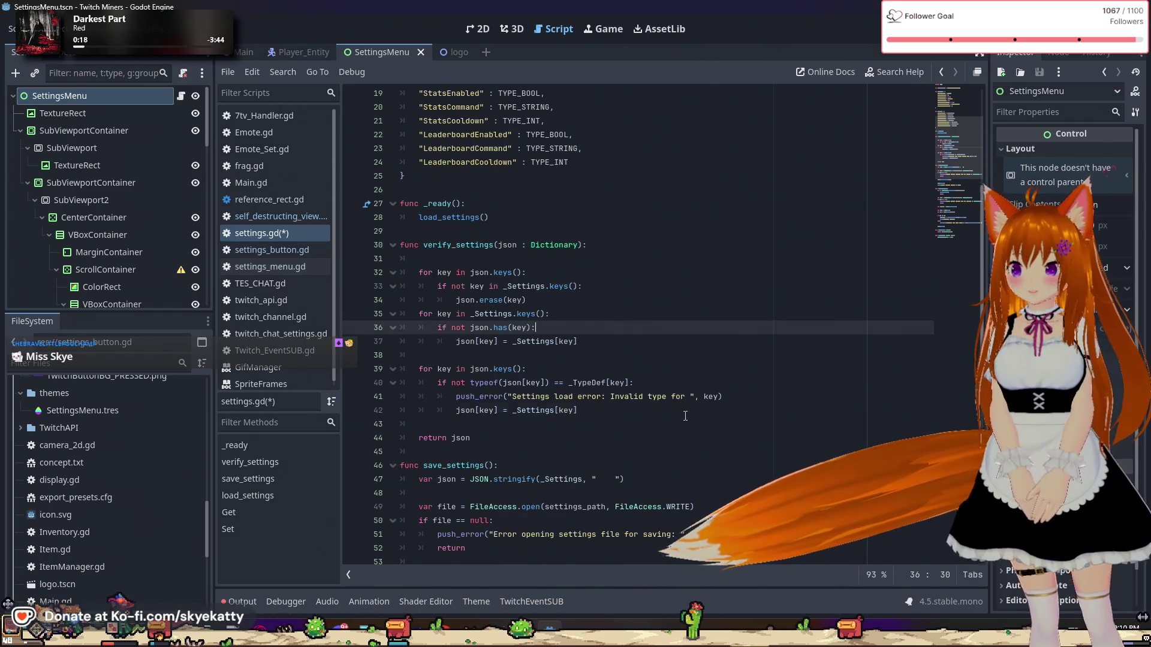
left_click(698, 437)
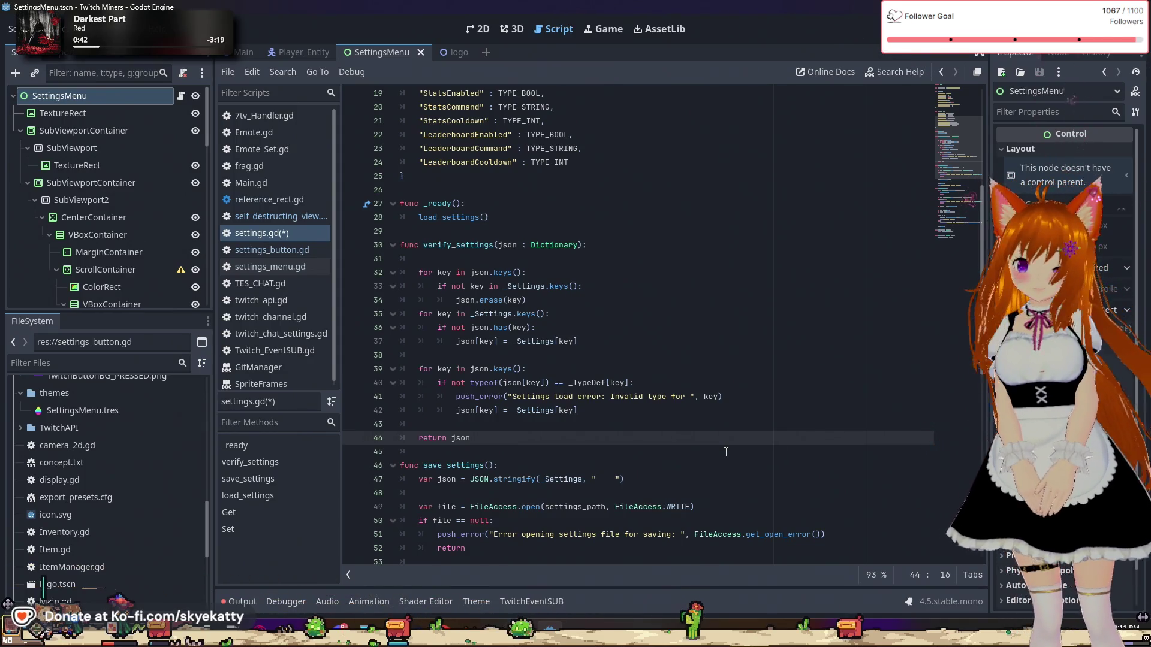
scroll(725, 452, "down", 1)
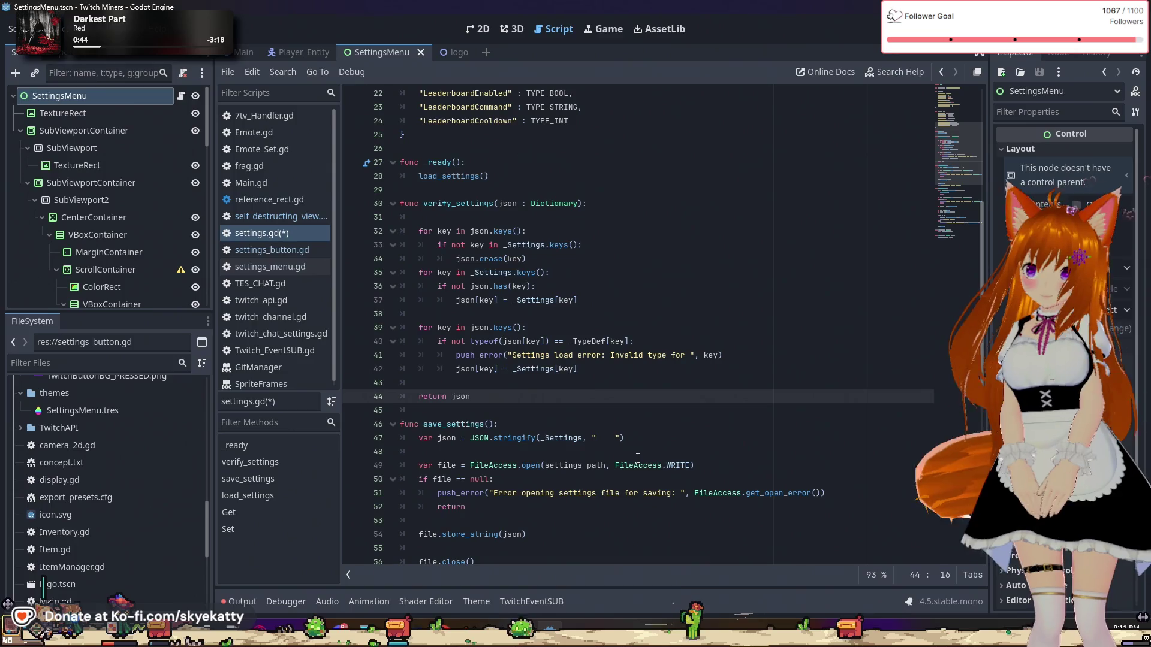
scroll(638, 458, "up", 6)
key("ctrl+s")
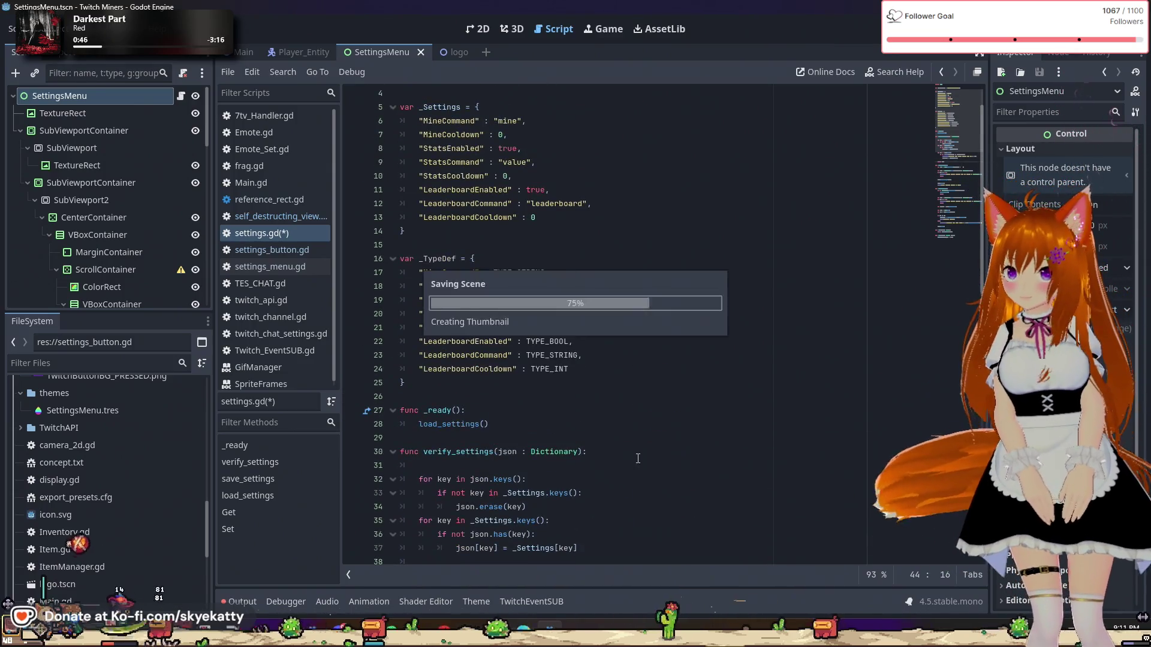
scroll(638, 458, "up", 1)
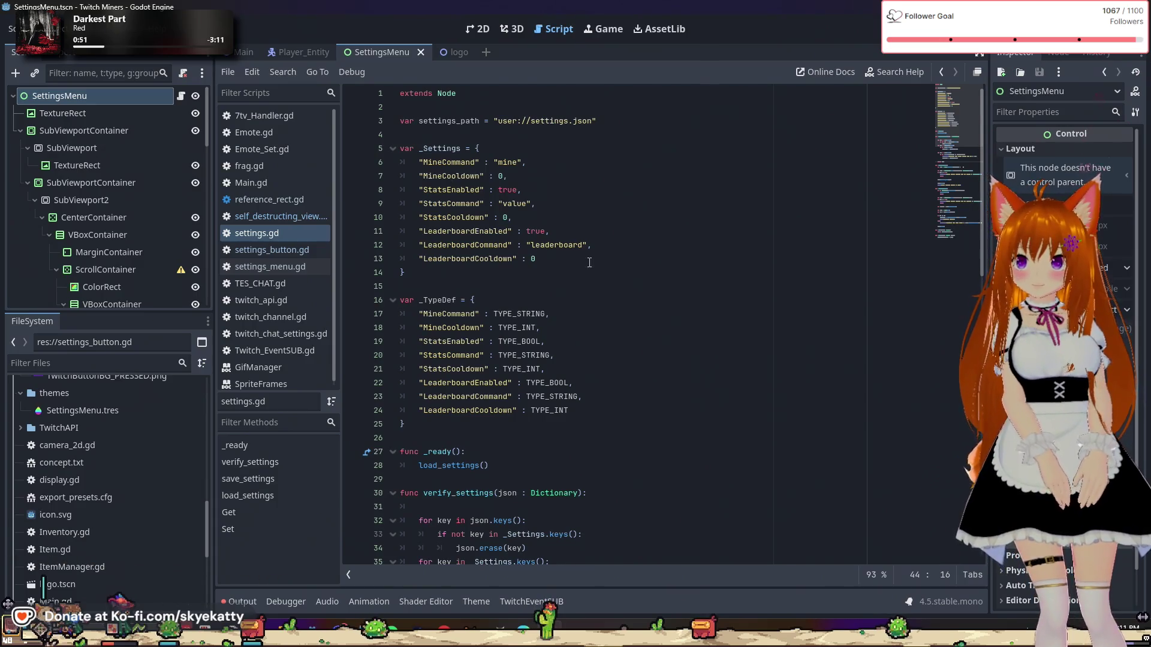
scroll(589, 263, "down", 18)
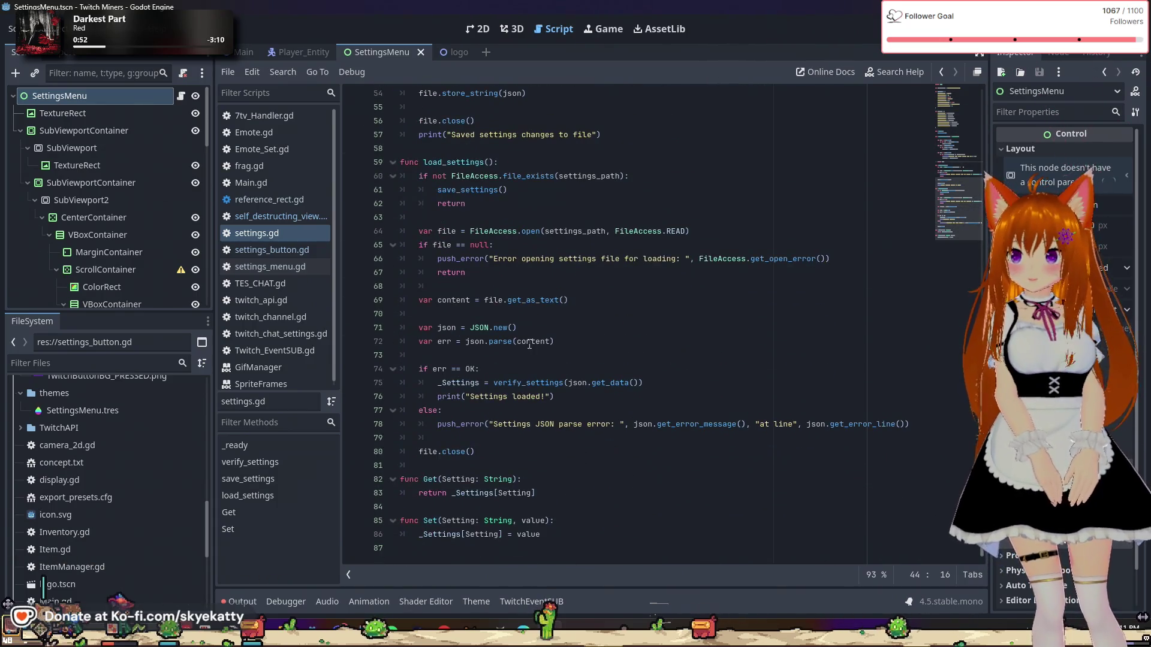
left_click(418, 472)
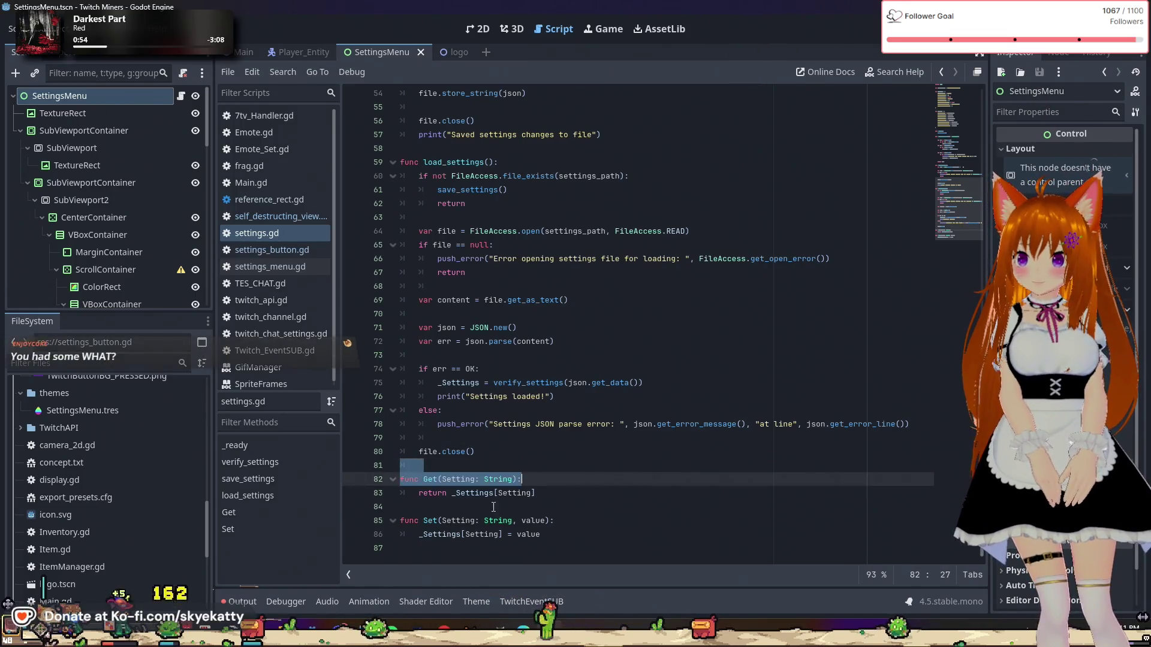
left_click_drag(451, 520, 518, 521)
left_click(611, 520)
left_click(611, 464)
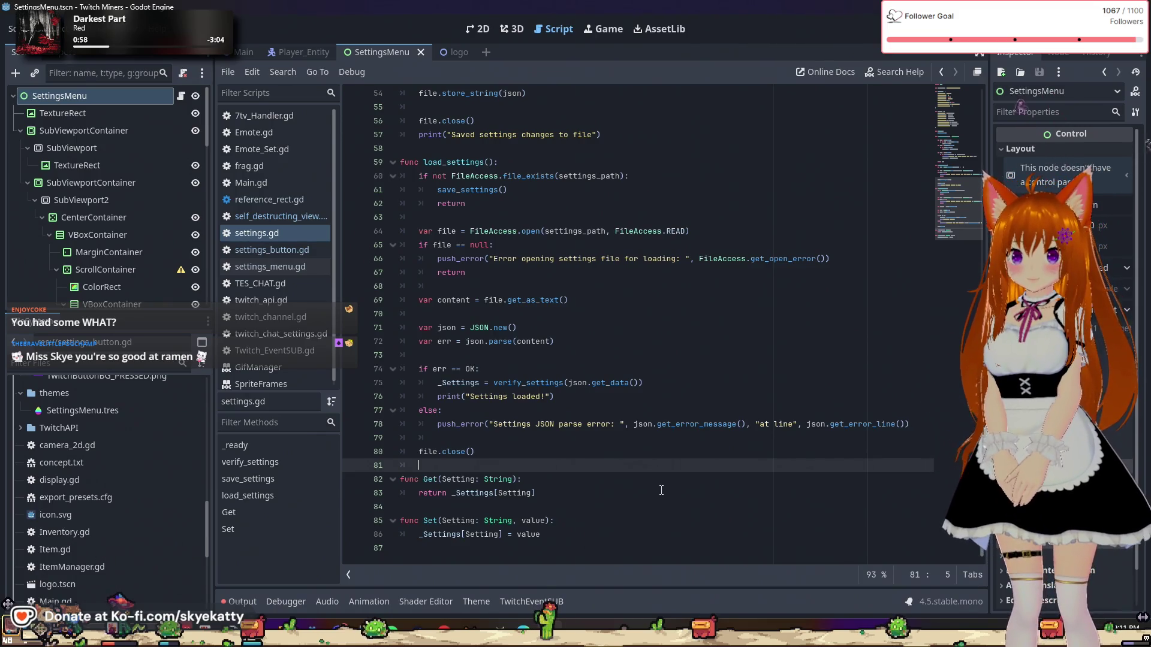
scroll(661, 490, "up", 15)
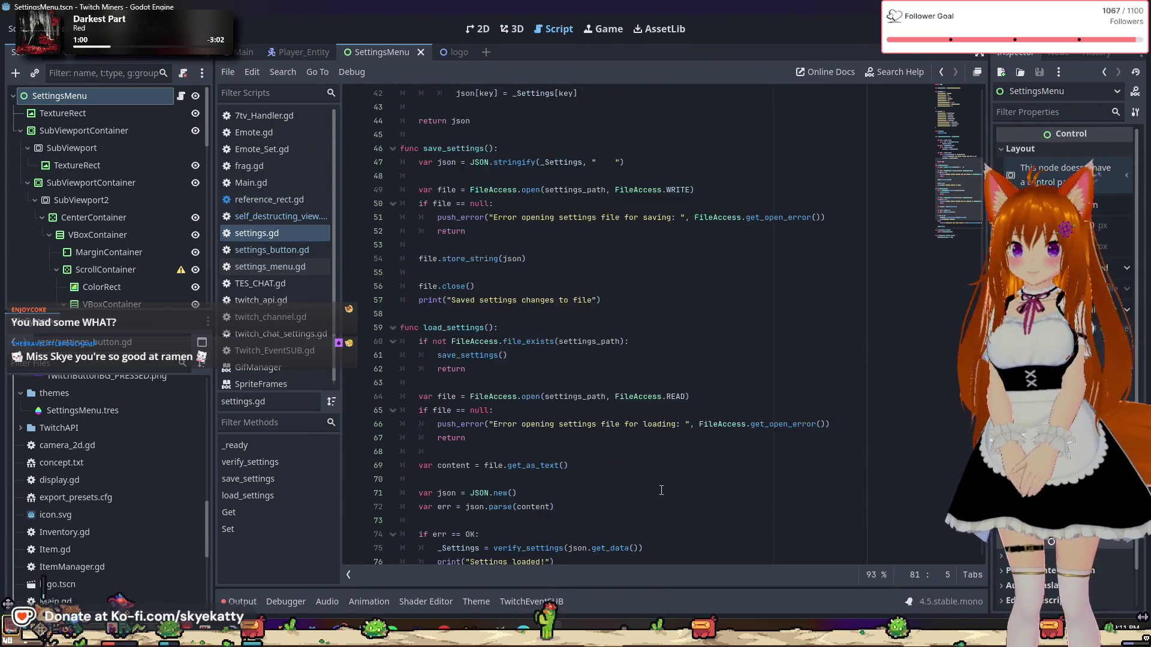
scroll(660, 495, "up", 2)
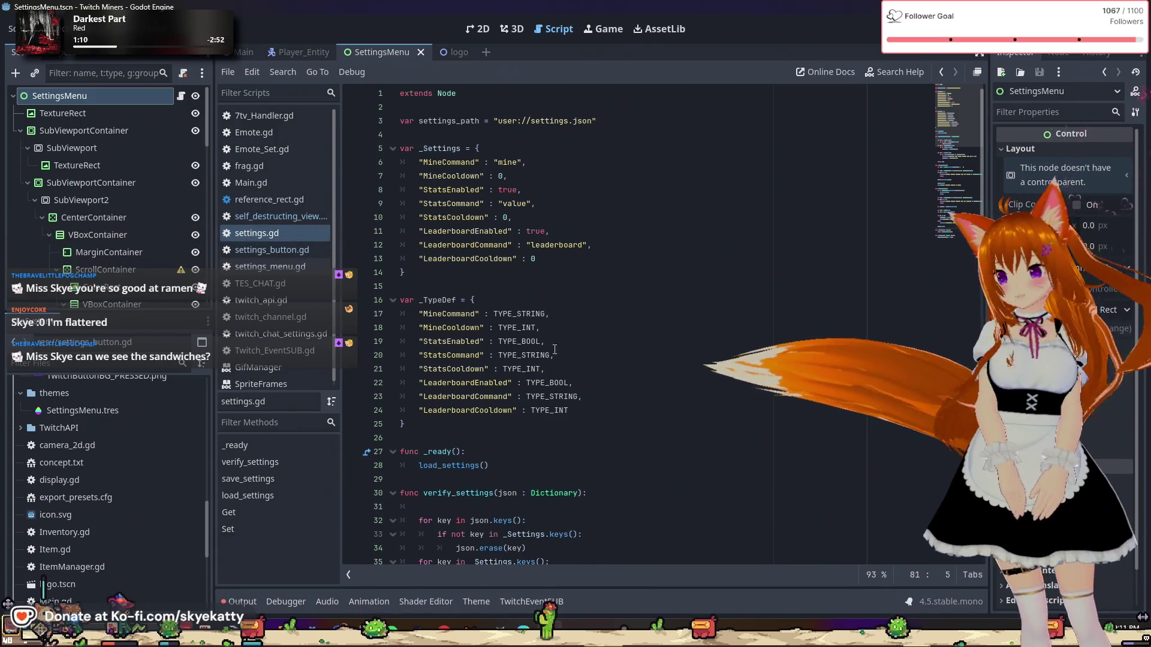
left_click(352, 258)
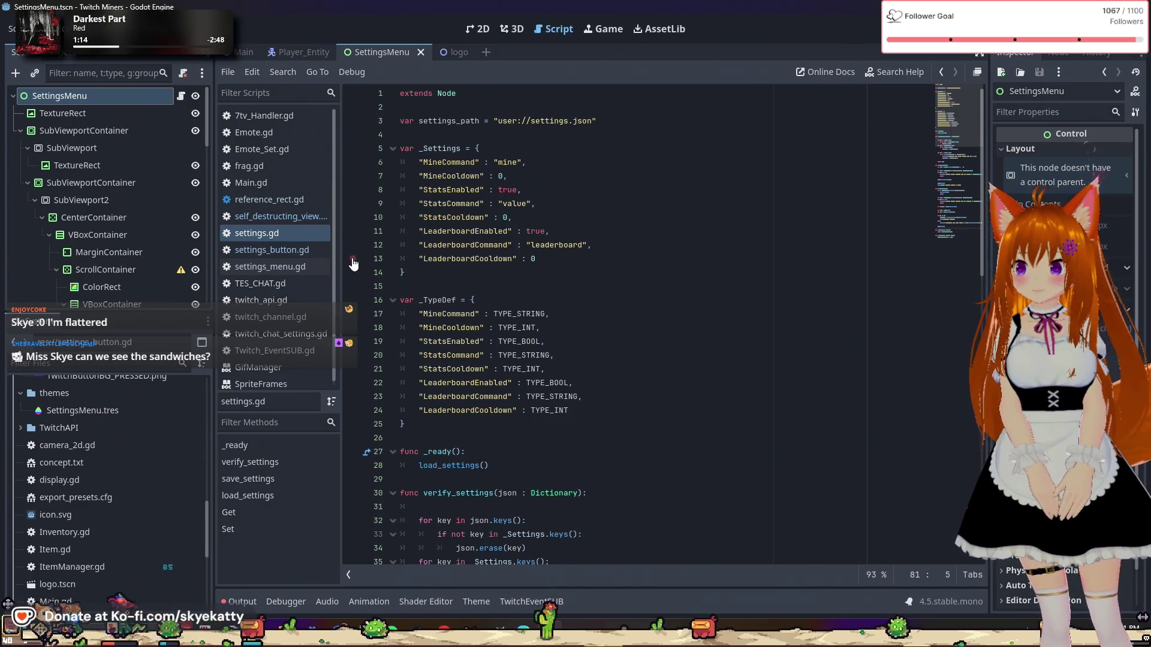
scroll(606, 264, "down", 7)
scroll(605, 247, "down", 10)
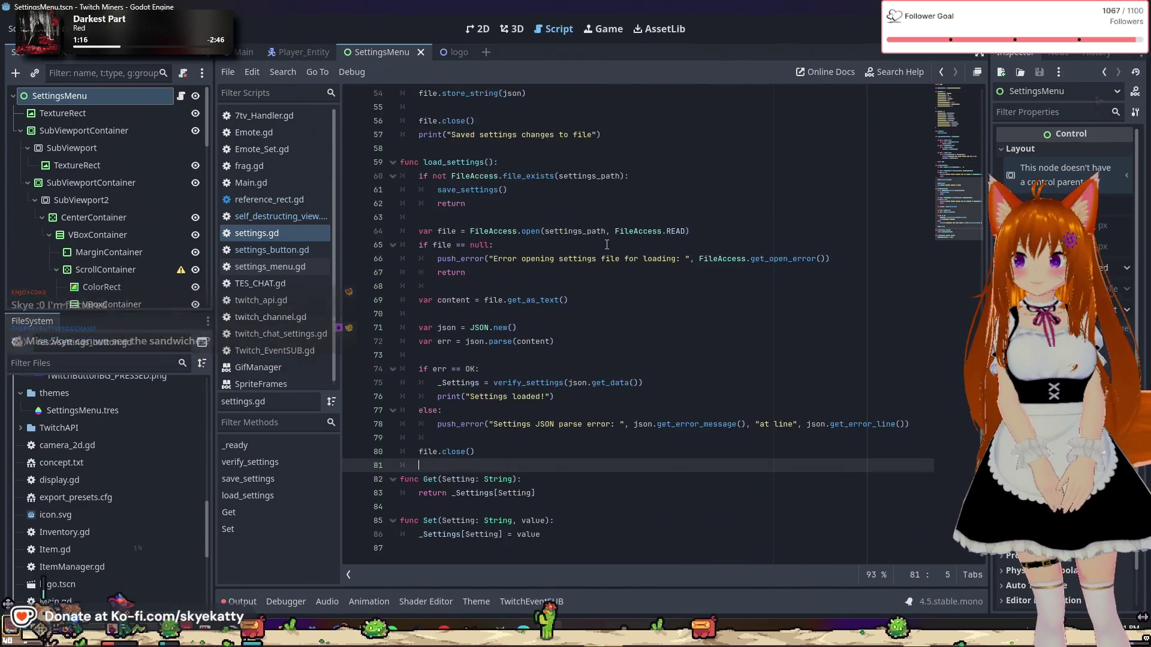
scroll(613, 244, "up", 5)
scroll(613, 245, "up", 13)
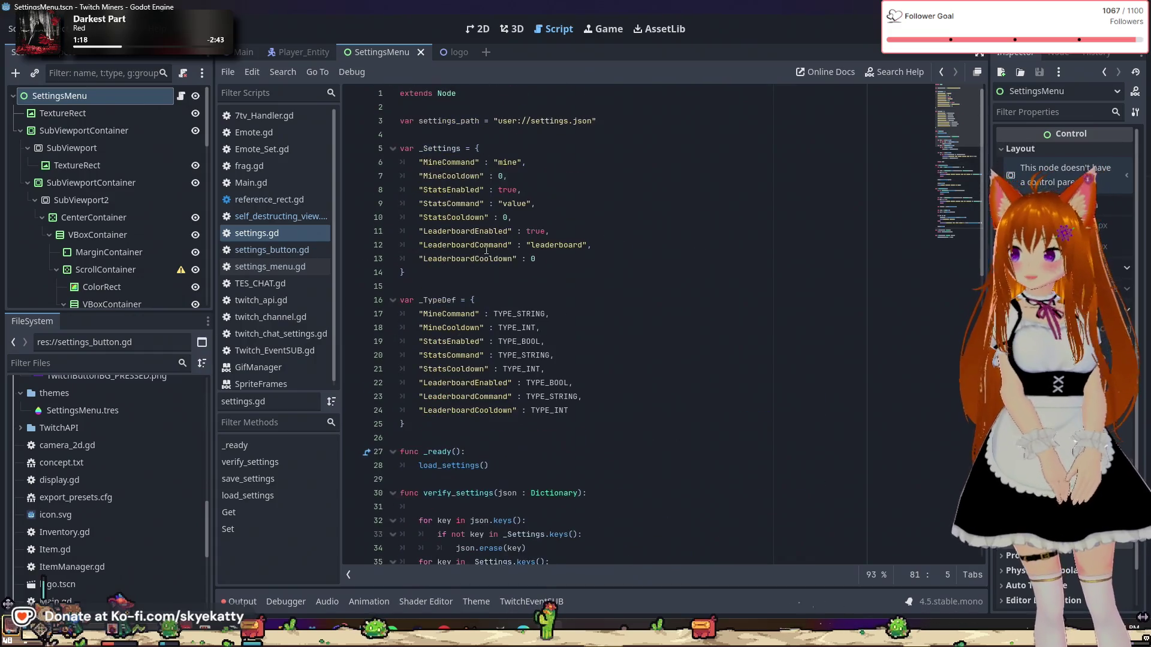
scroll(117, 383, "up", 5)
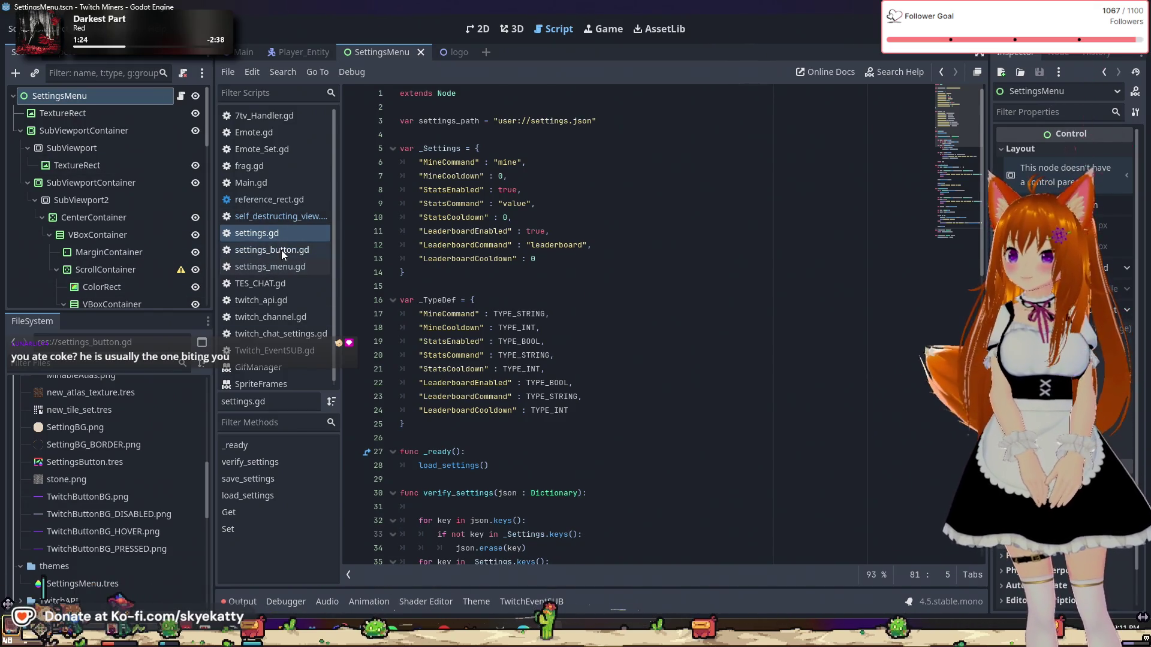
left_click(186, 96)
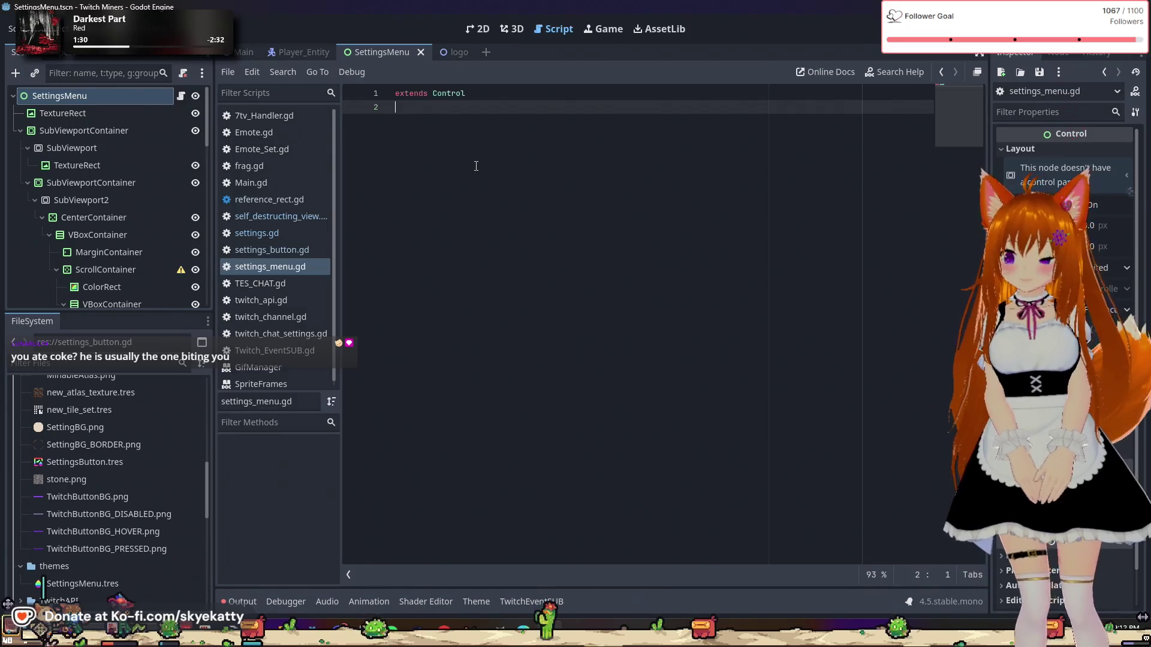
Step: Add an empty line beneath extends Control in settings_menu.gd
key("Return")
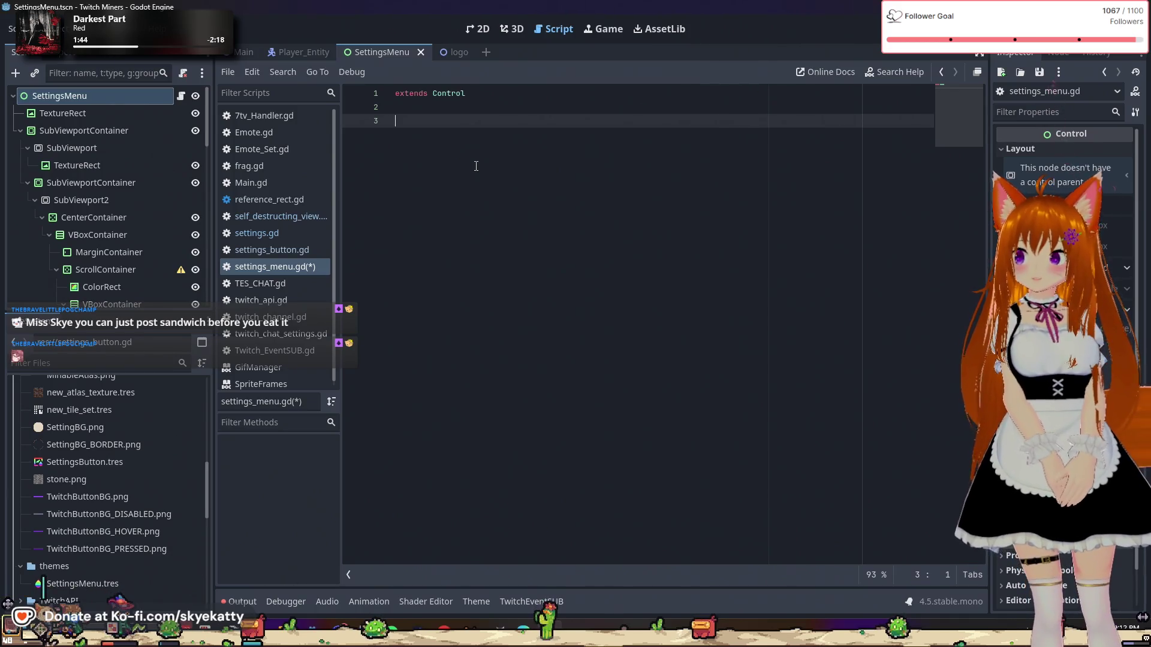
scroll(108, 186, "down", 2)
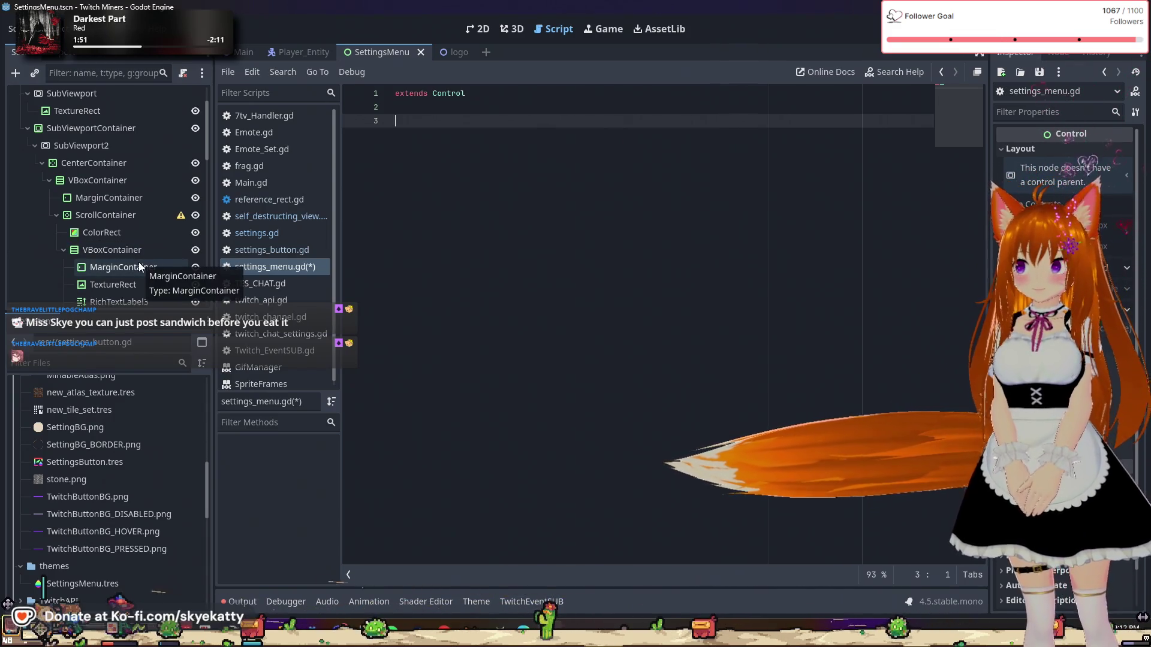
scroll(139, 262, "down", 1)
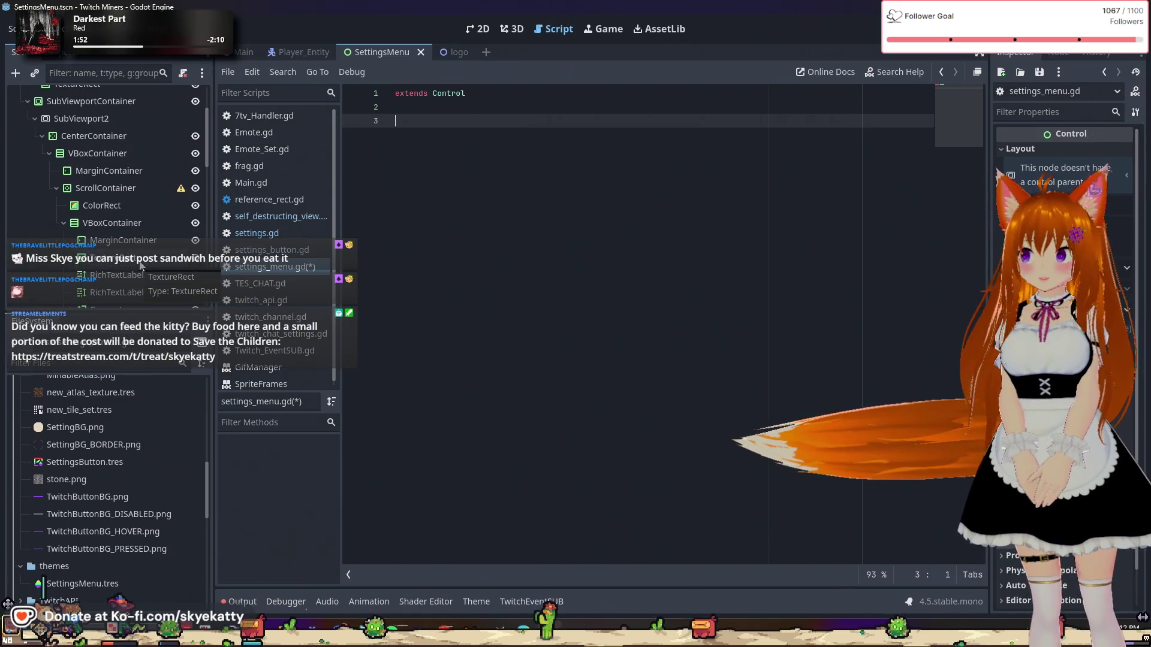
scroll(139, 265, "down", 1)
scroll(139, 261, "up", 2)
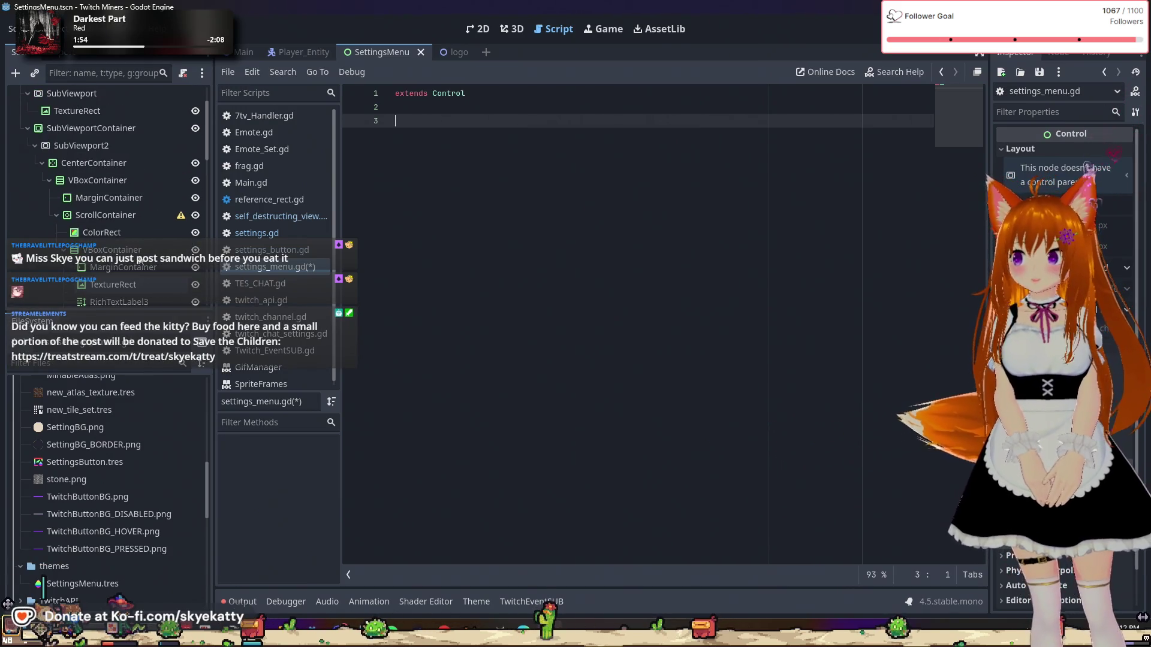
scroll(138, 253, "down", 1)
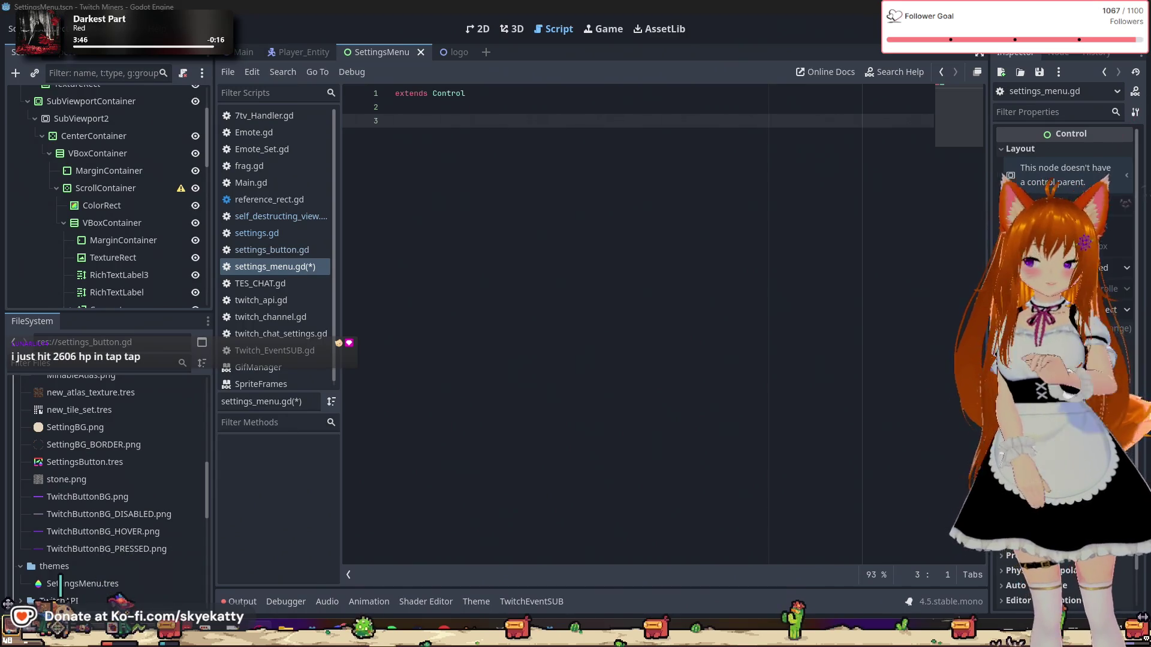
left_click(590, 136)
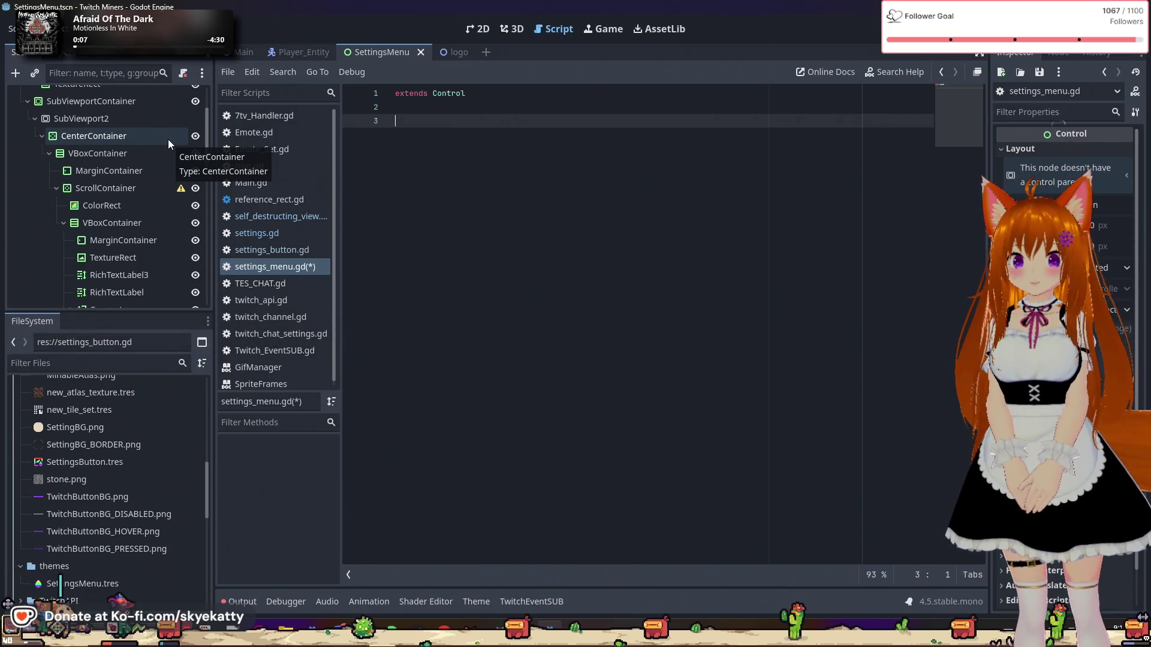
left_click(31, 640)
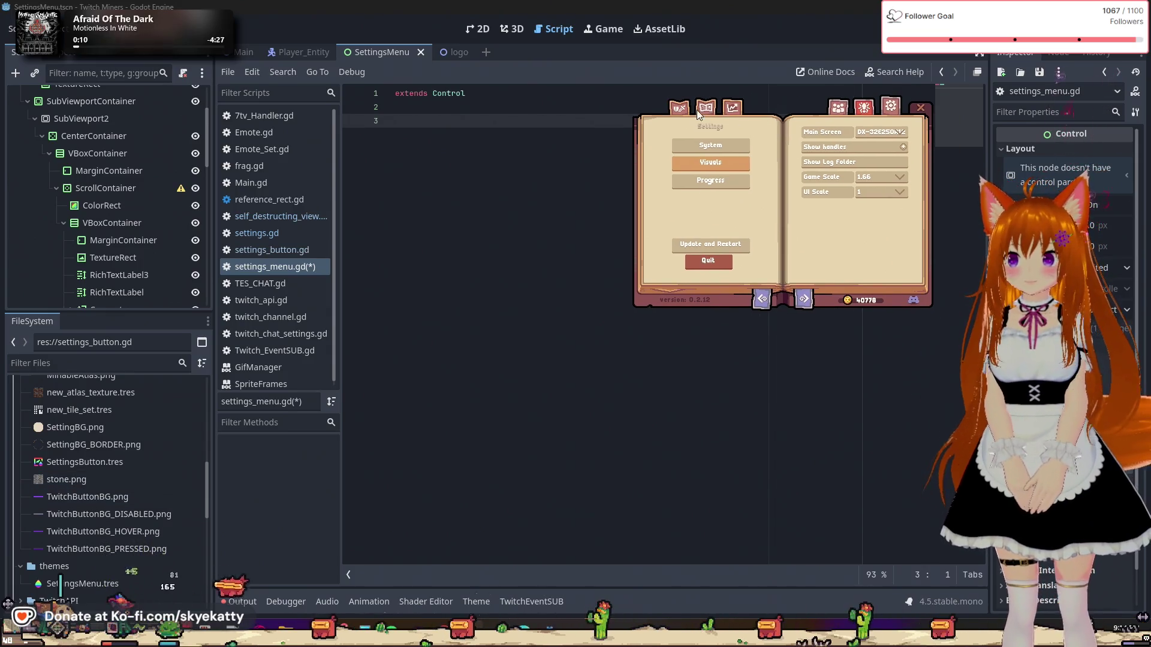
Step: Browse the weapons: Zigzag Dagger, Marshmallow Mace, Maul Hammer, Iron Mace, Wooden Knife
left_click(700, 106)
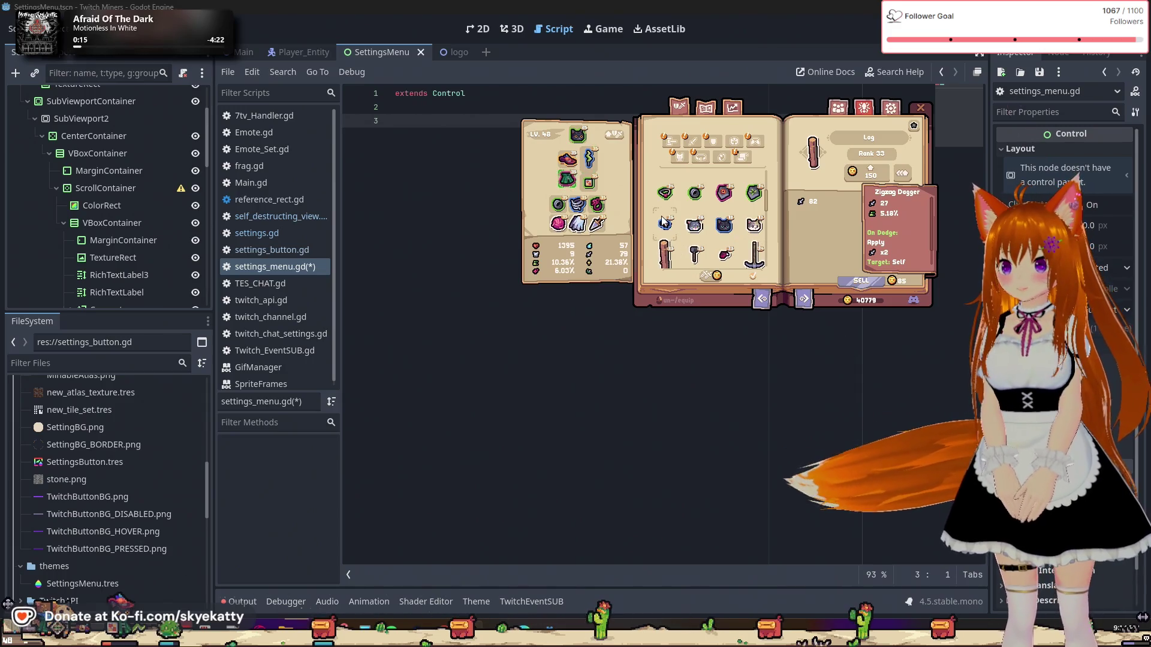
left_click(670, 143)
left_click(693, 142)
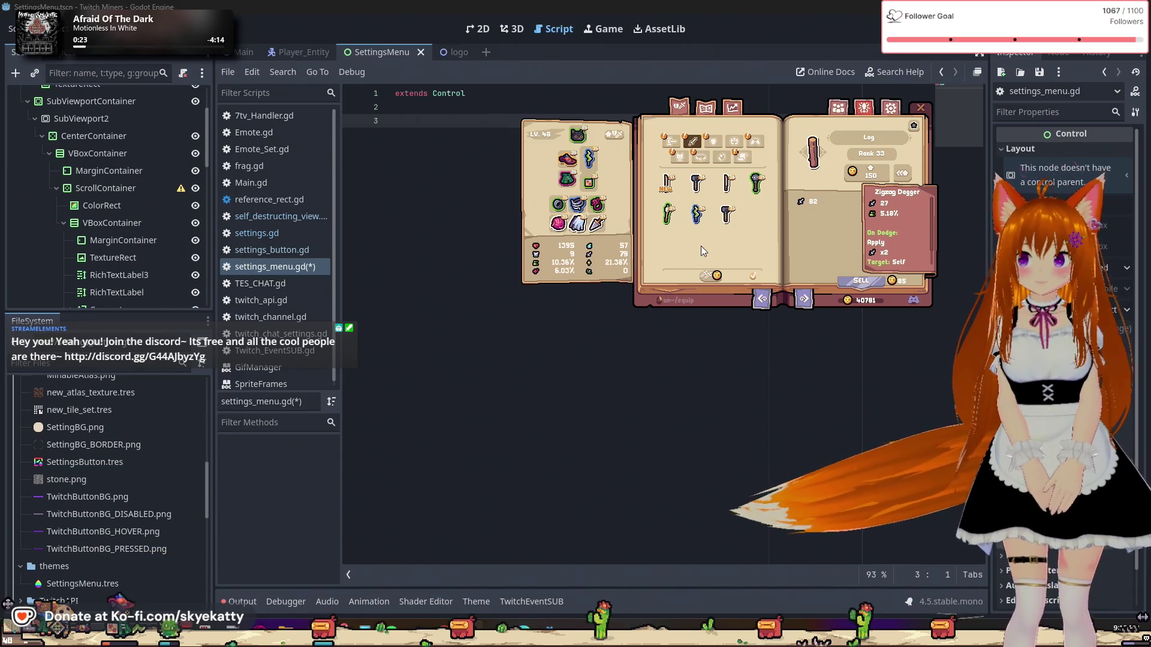
left_click(696, 215)
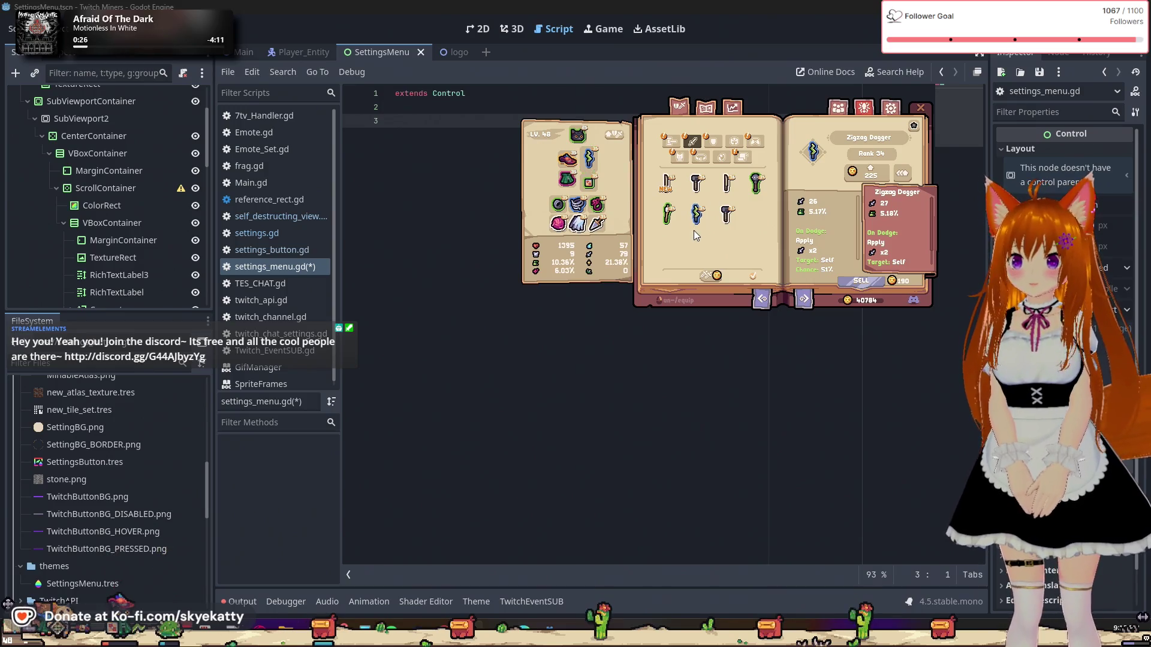
left_click(678, 219)
left_click(702, 187)
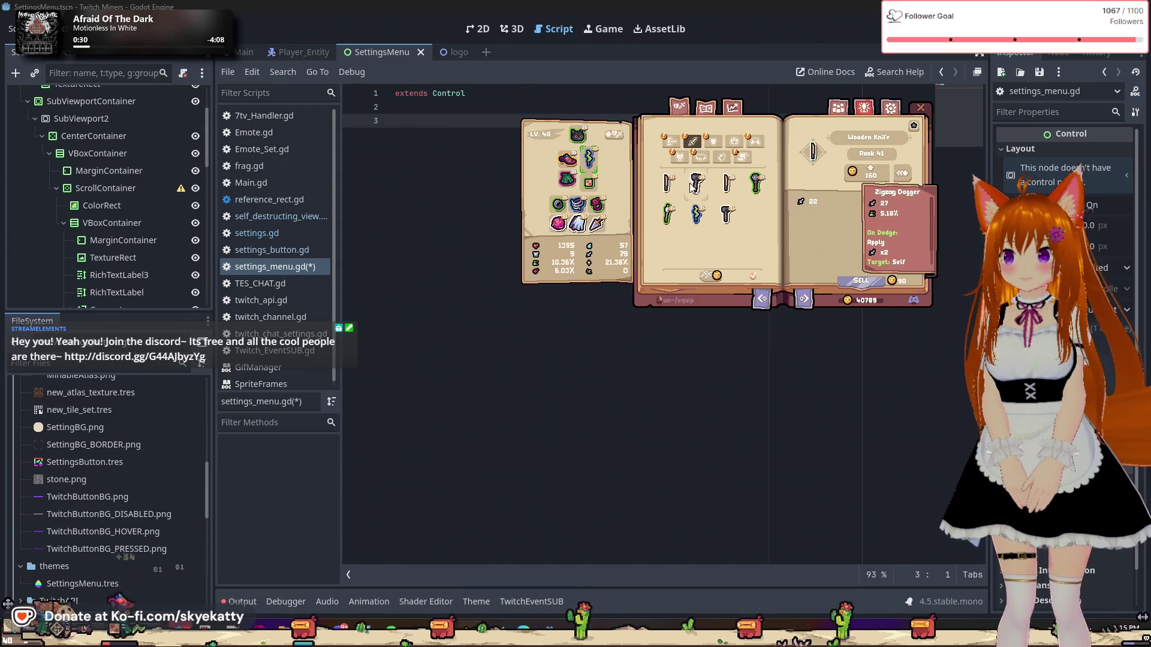
left_click(750, 188)
left_click(728, 185)
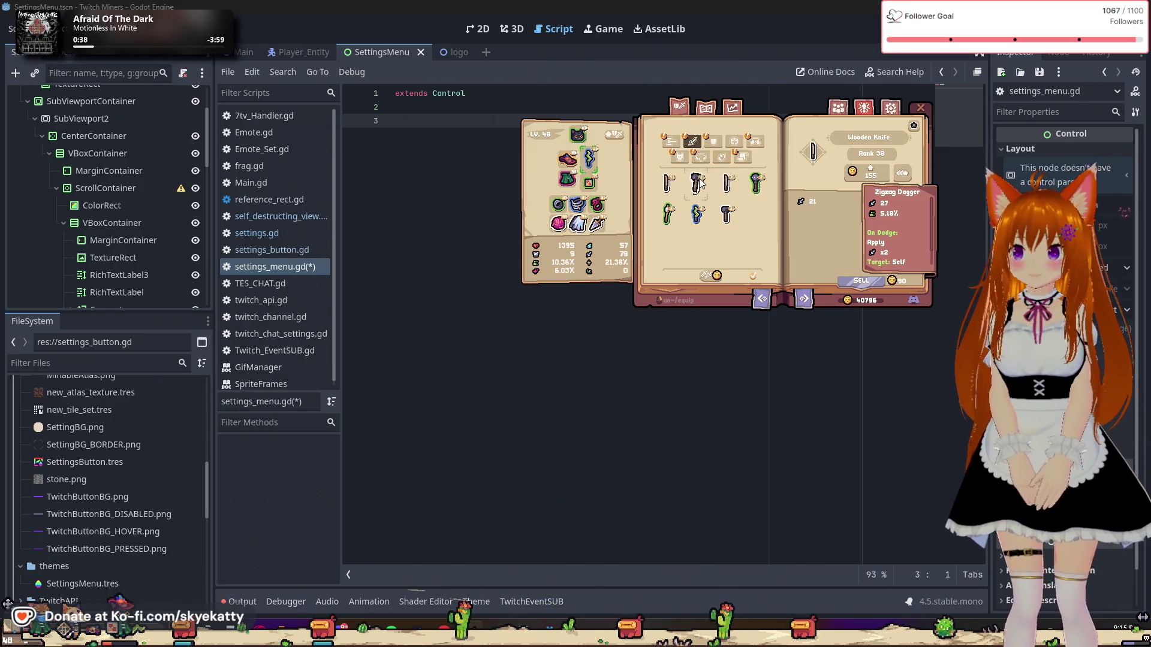
Step: Browse the shields: Knot Aegis, Shield of Fortune, Veteran's Targe and Barrel Lid
left_click(713, 141)
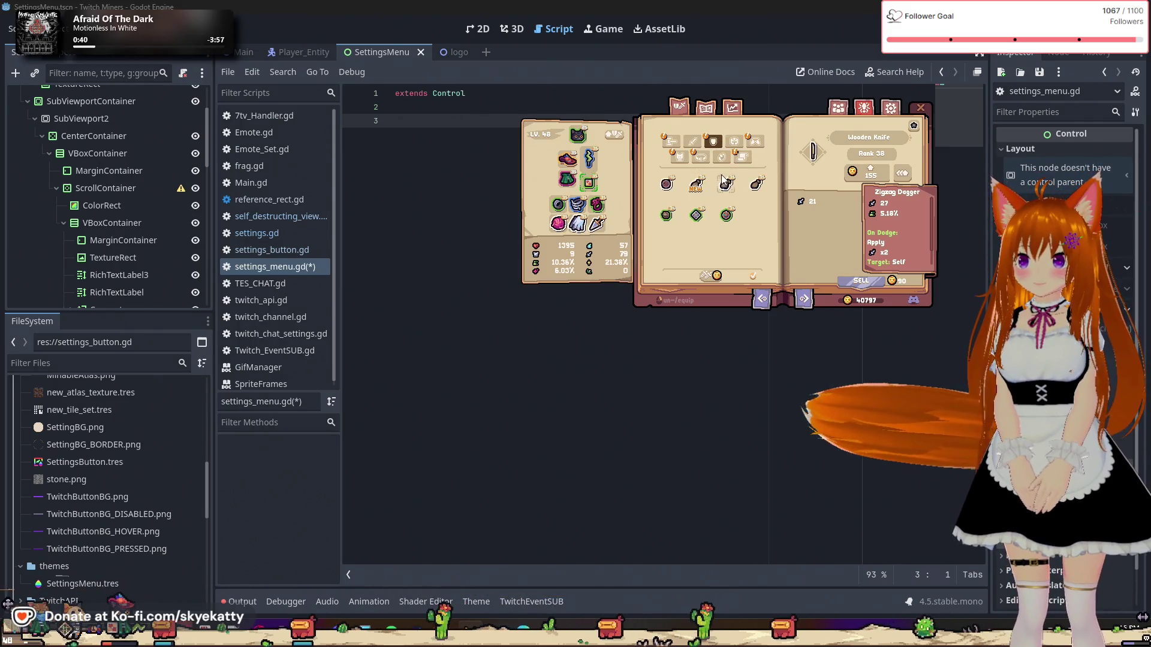
left_click(696, 217)
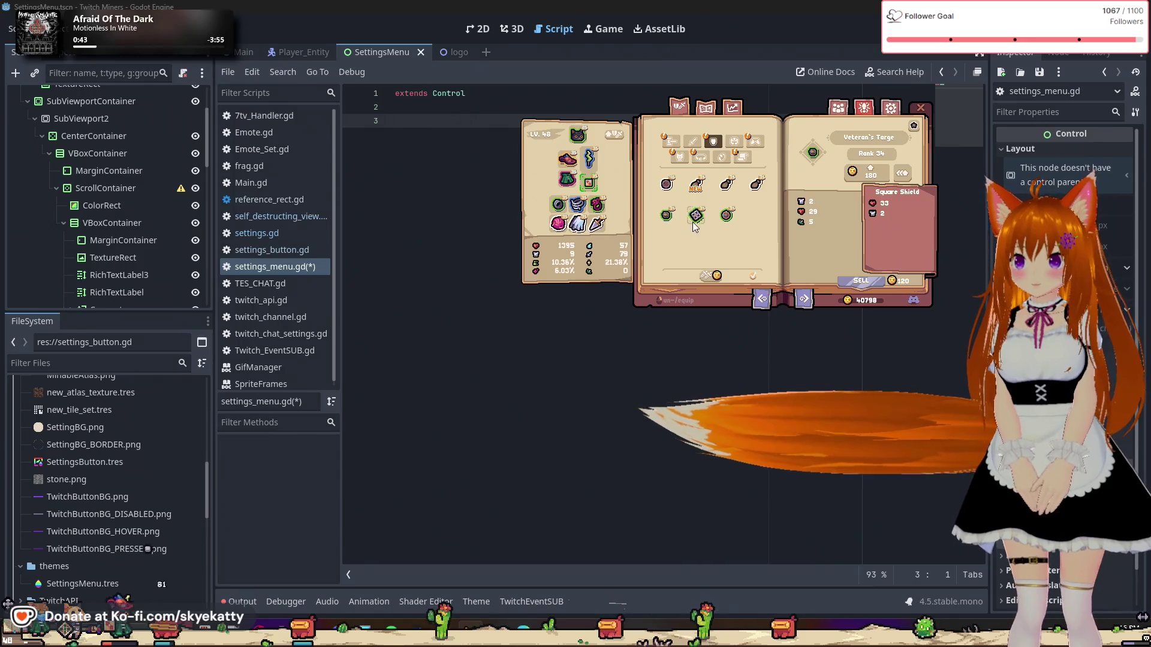
left_click(728, 215)
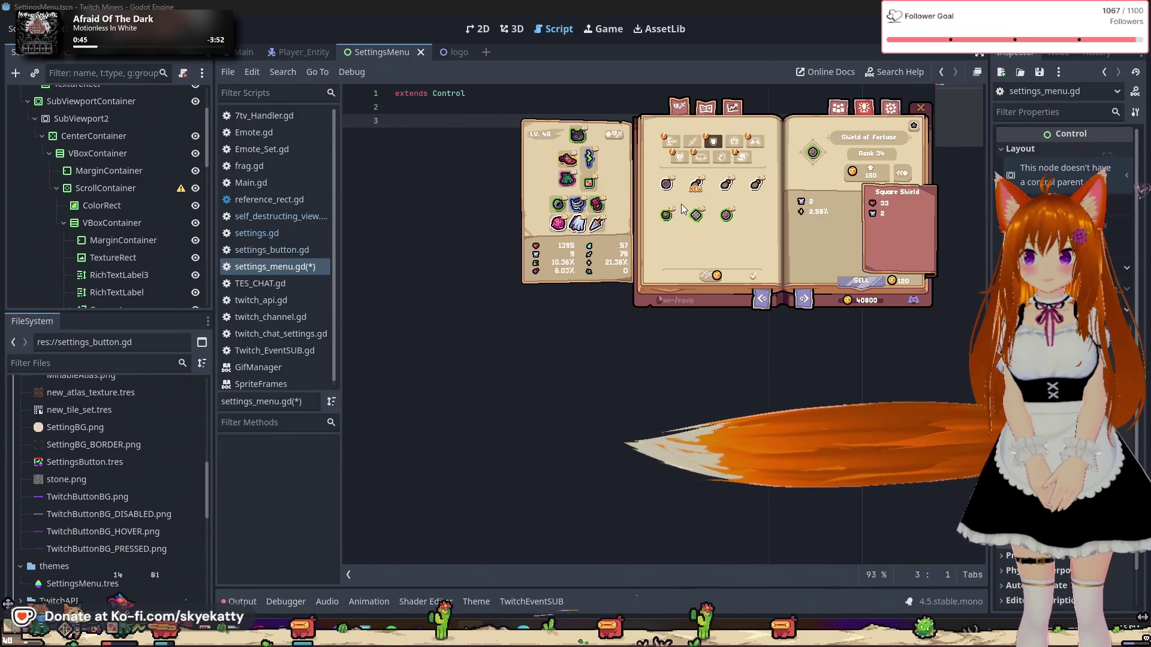
left_click(694, 221)
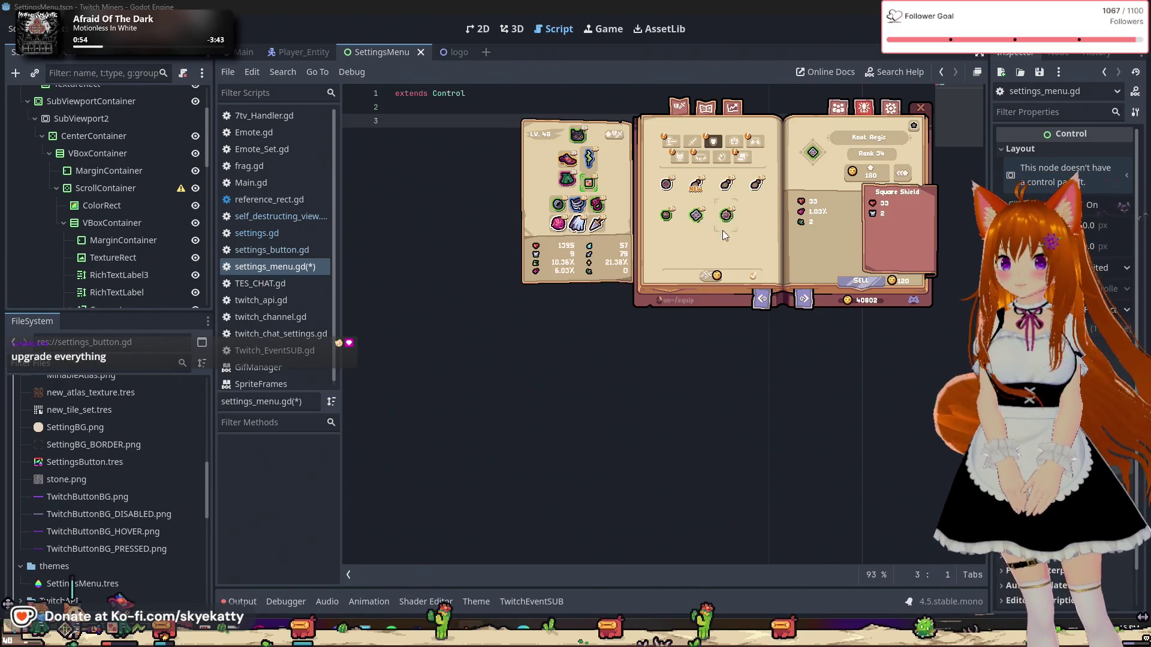
left_click(733, 217)
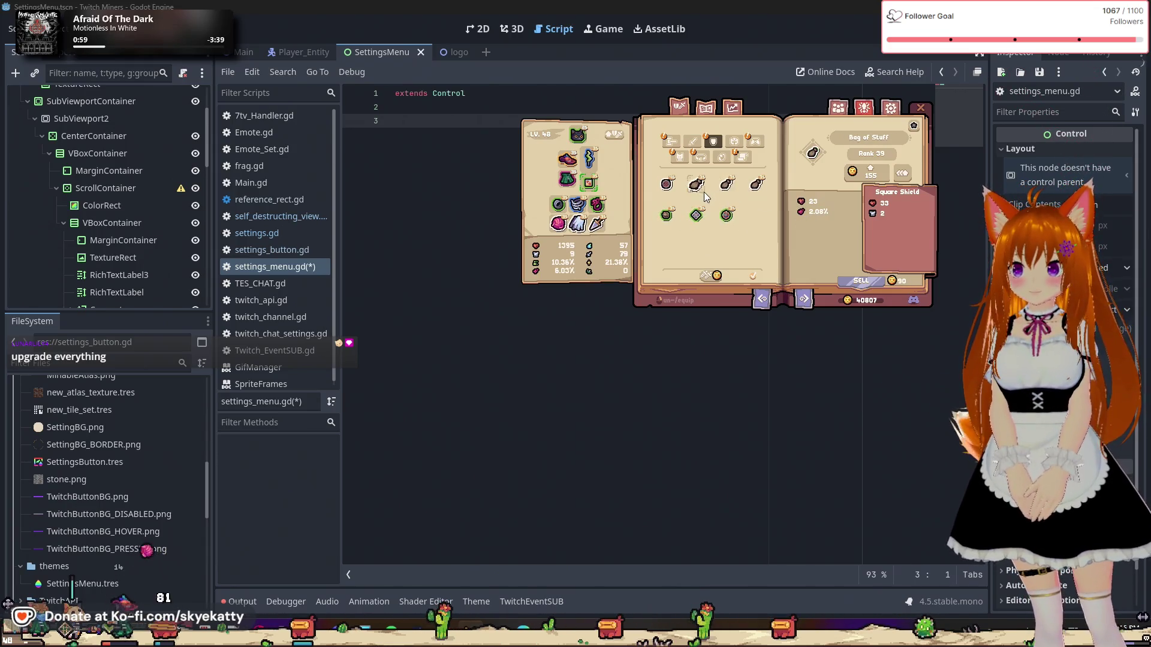
left_click(671, 188)
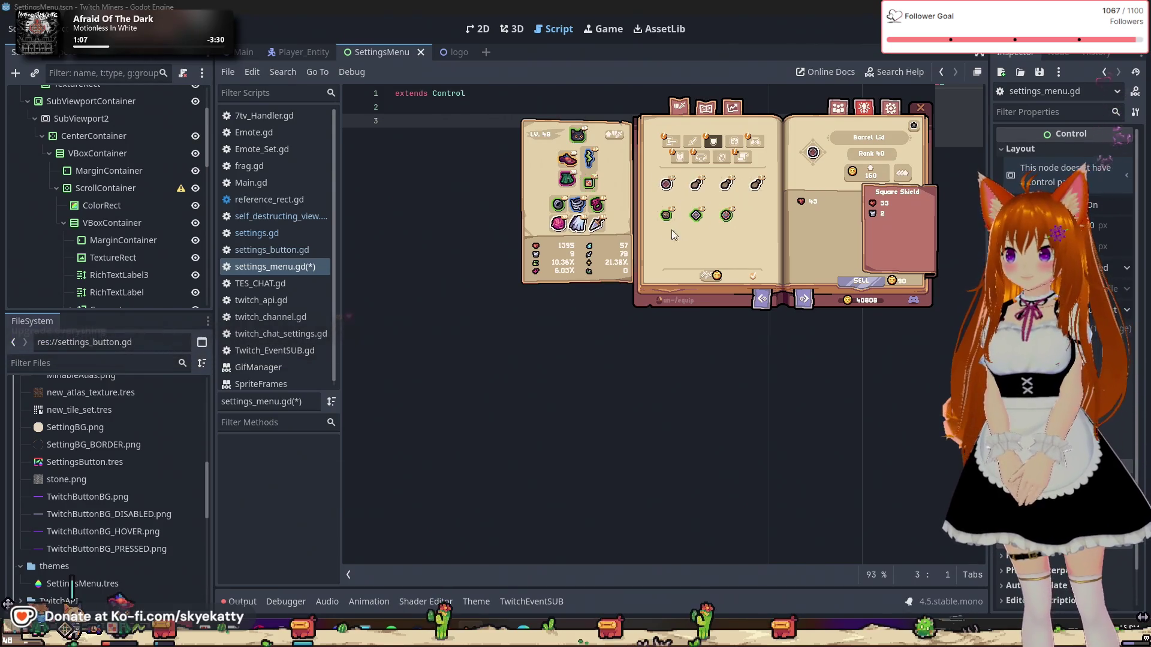
left_click(697, 217)
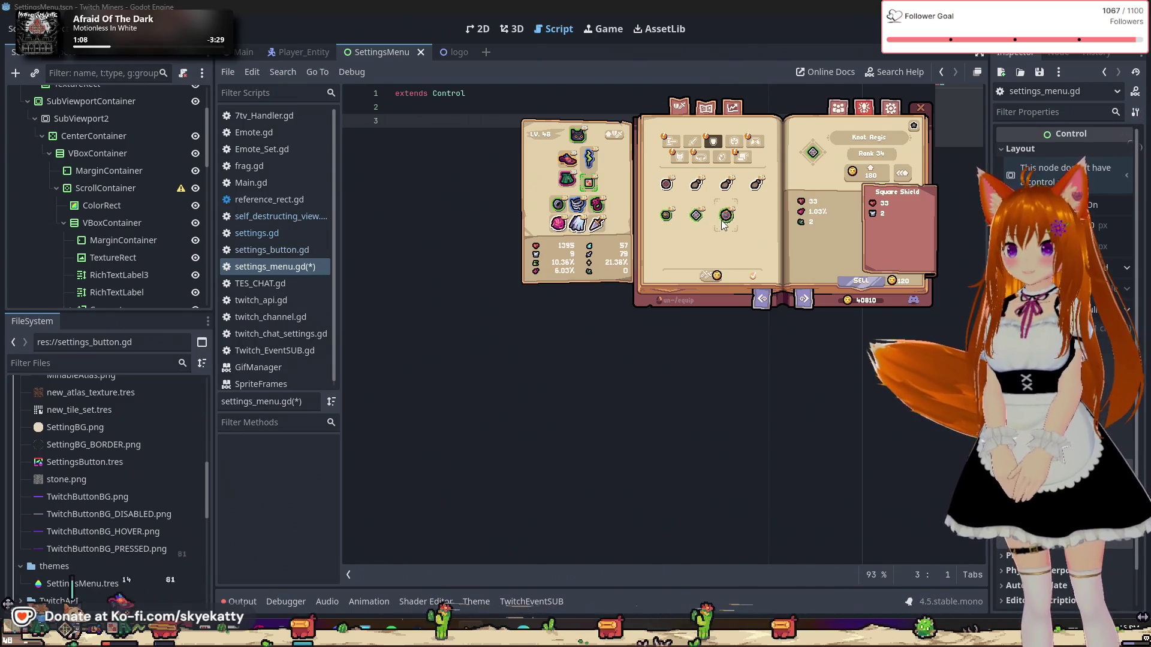
left_click(725, 216)
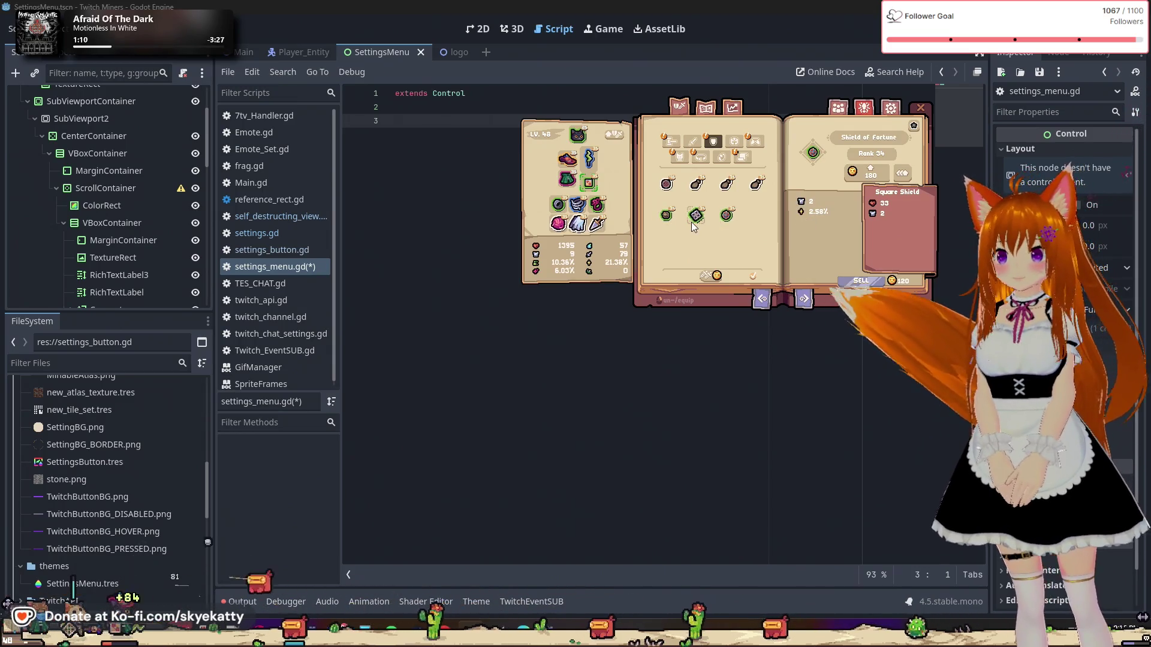
left_click(699, 220)
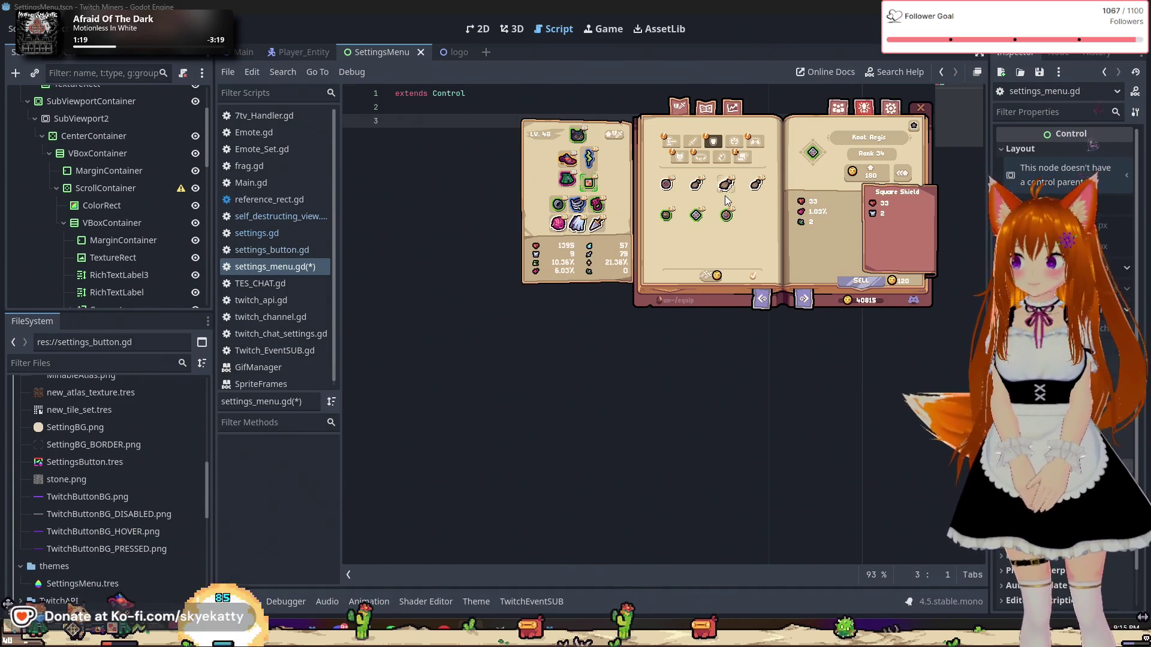
Step: Browse the hats: the leaf hat, Scholar's Glasses and Blue Bandana
left_click(734, 141)
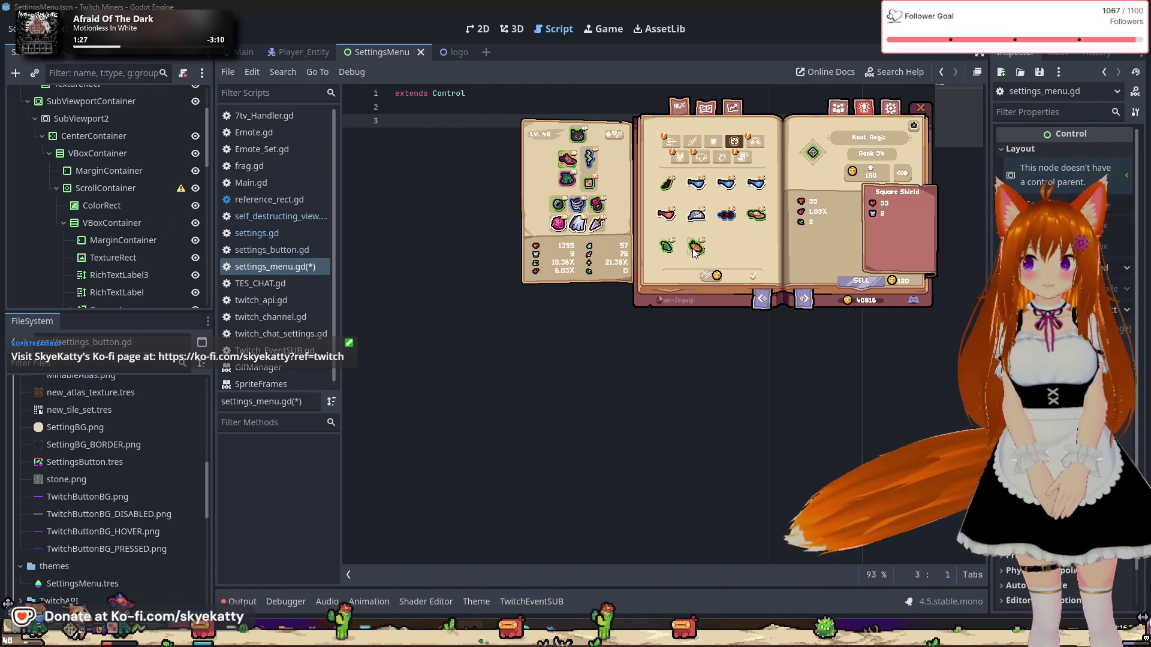
left_click(666, 247)
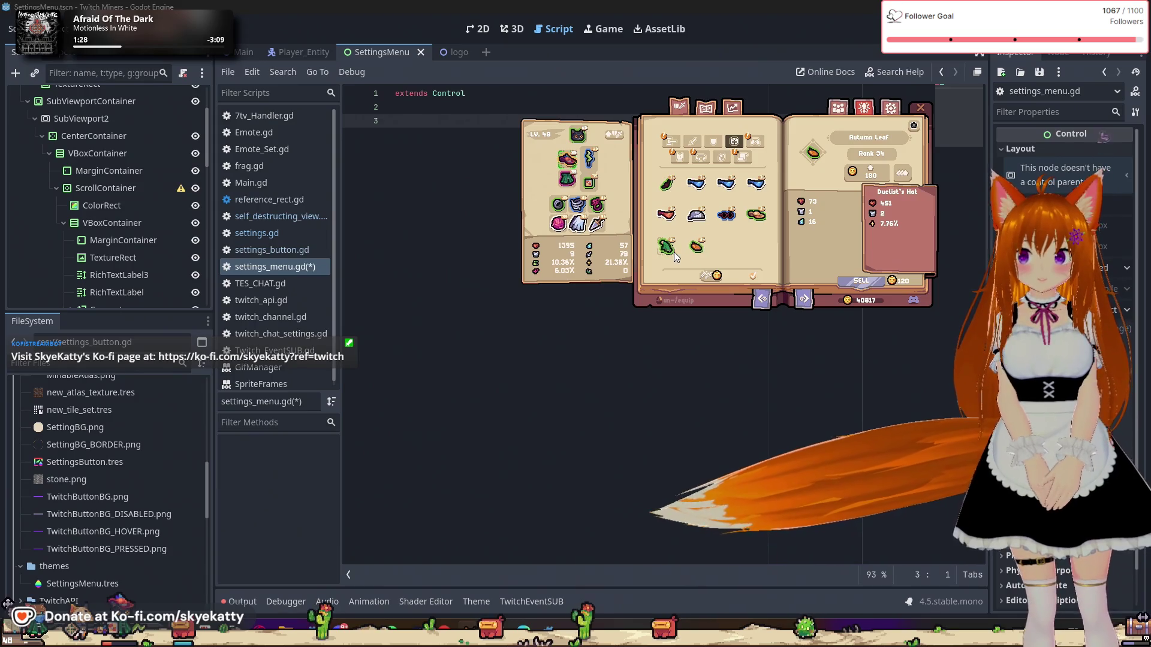
left_click(726, 214)
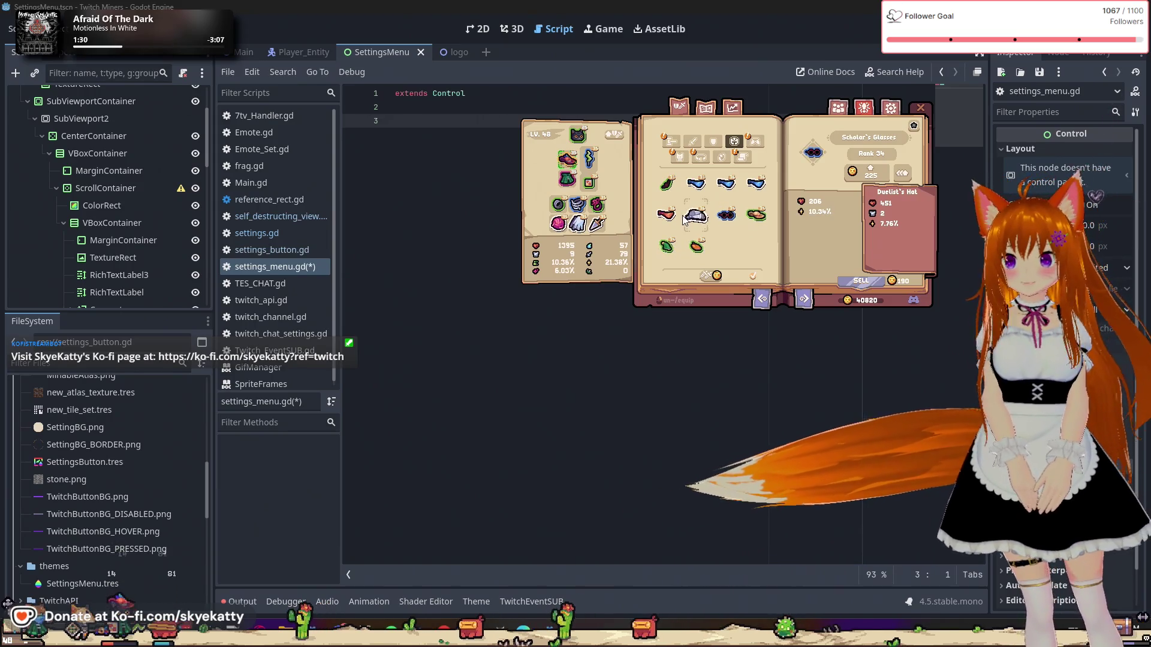
left_click(727, 187)
Step: Browse body items: Adornment of Might, red cloak, Miner's Sling Bag, Vagabond's Cape, Outlaw's Bandana
left_click(755, 142)
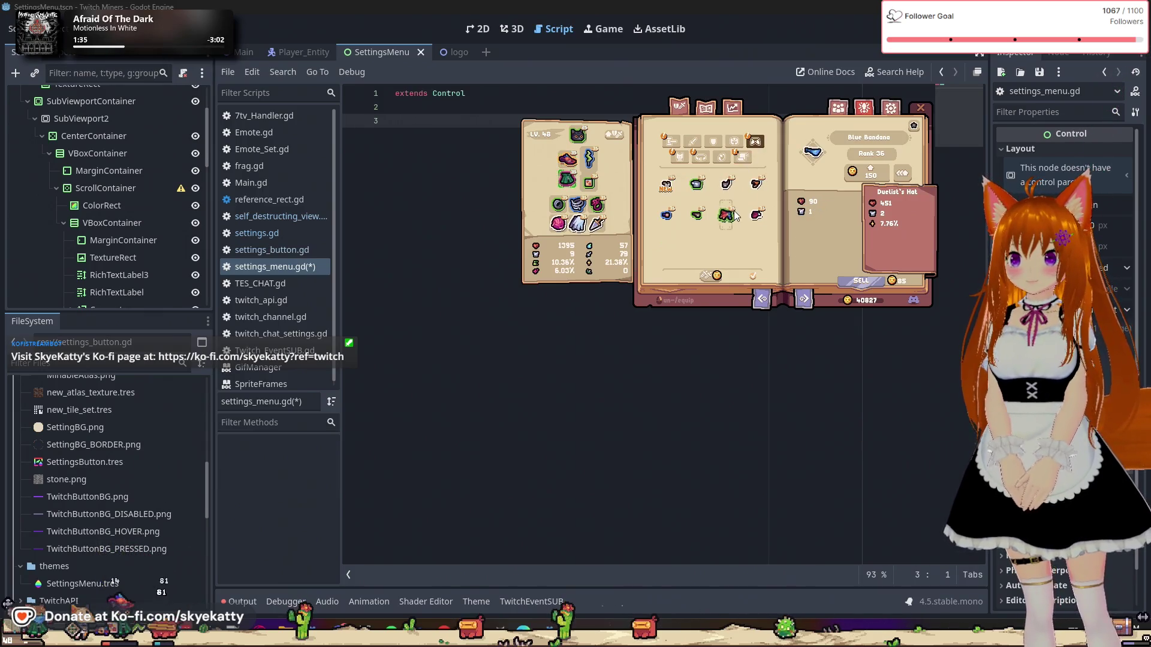
left_click(673, 218)
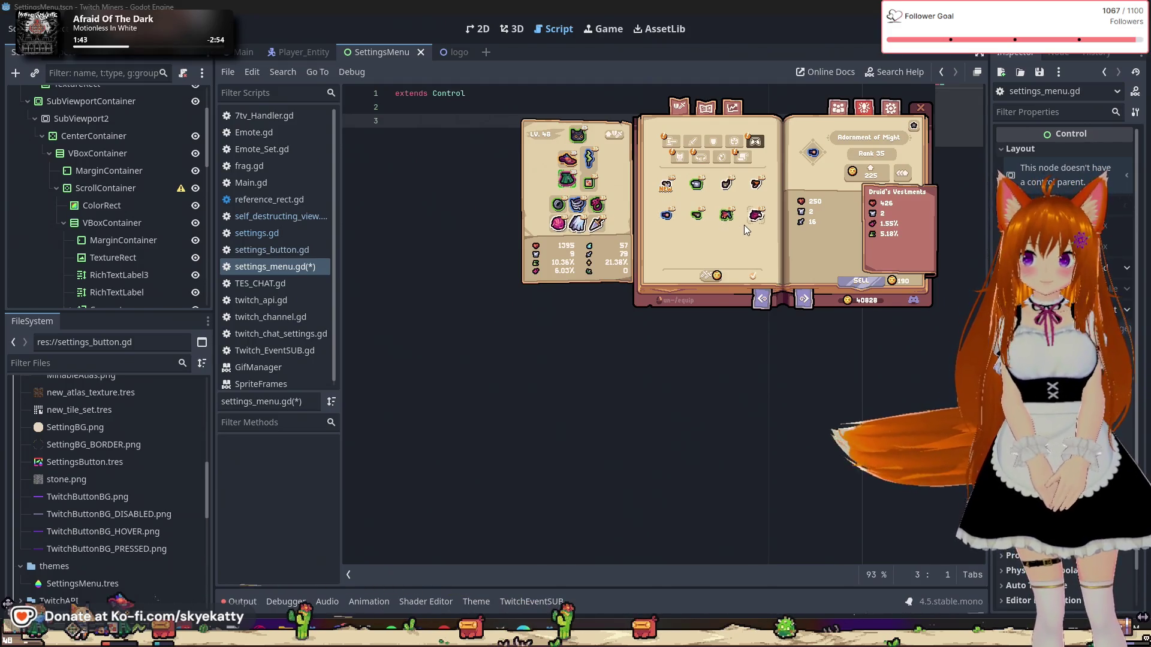
left_click(699, 222)
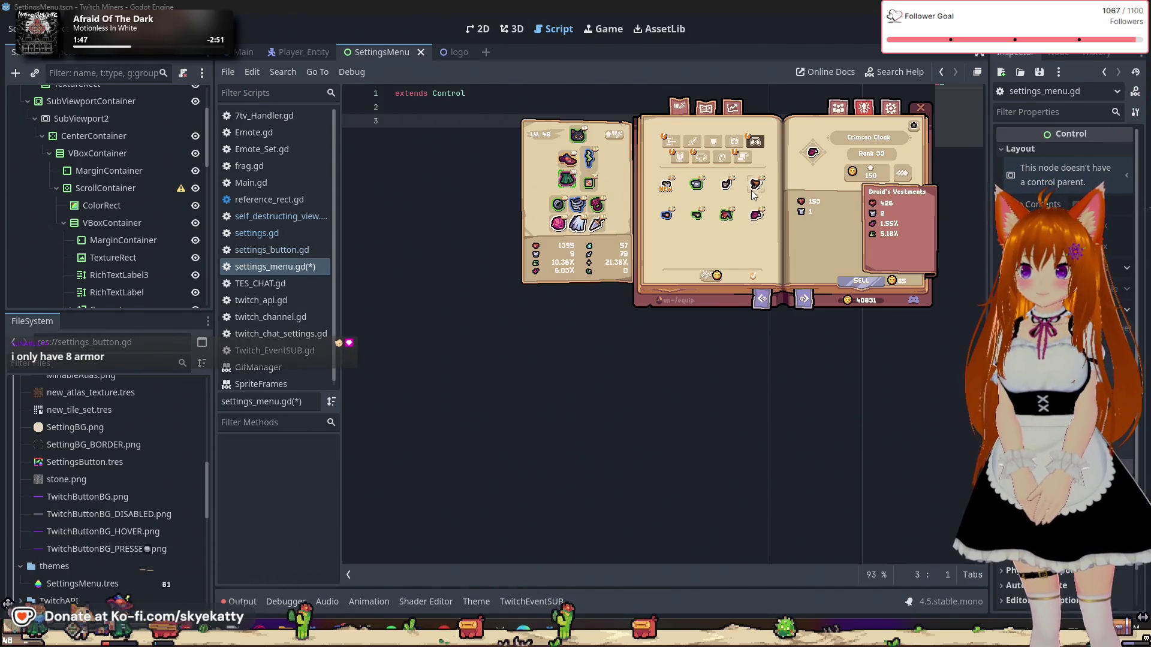
left_click(728, 183)
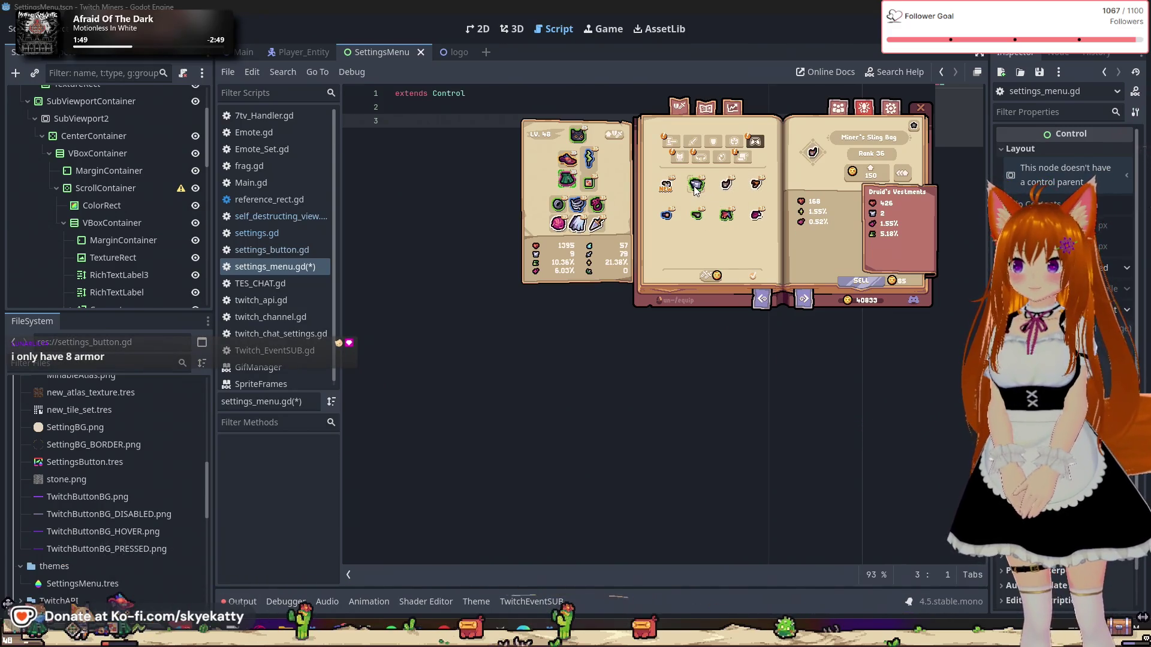
left_click(695, 189)
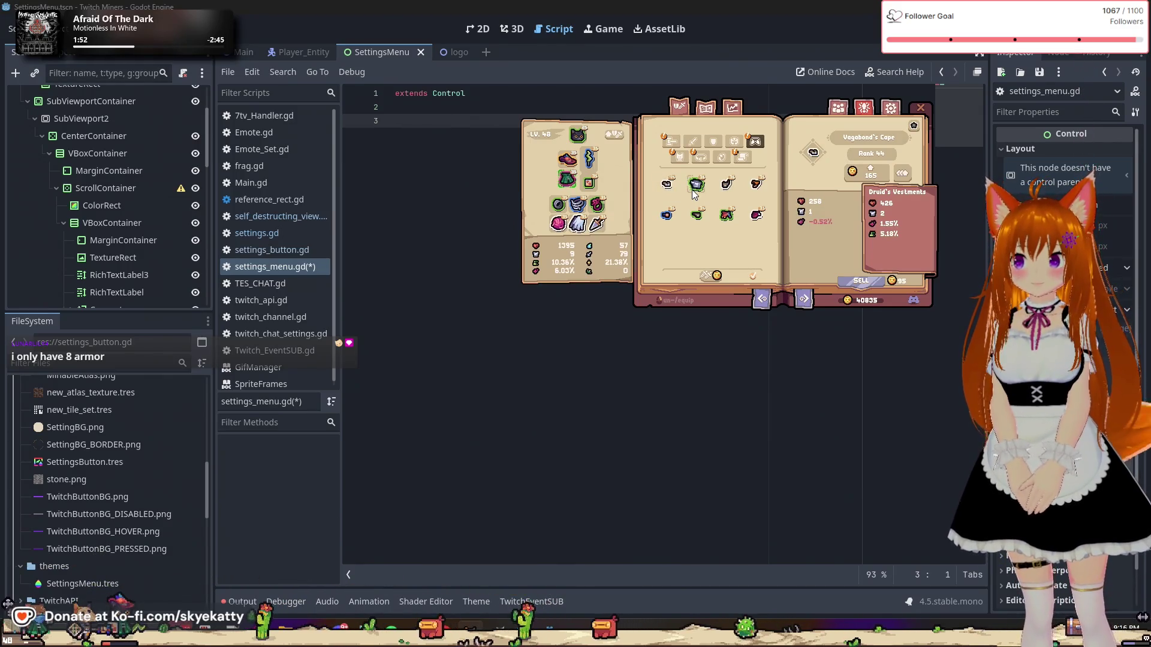
left_click(680, 161)
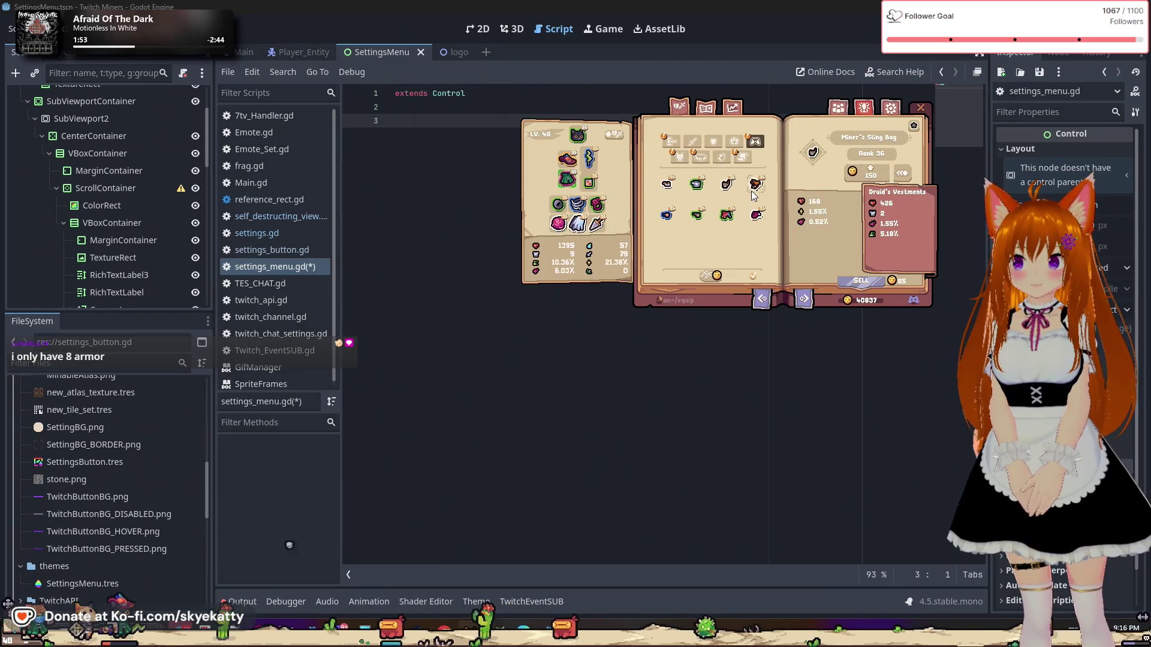
left_click(680, 159)
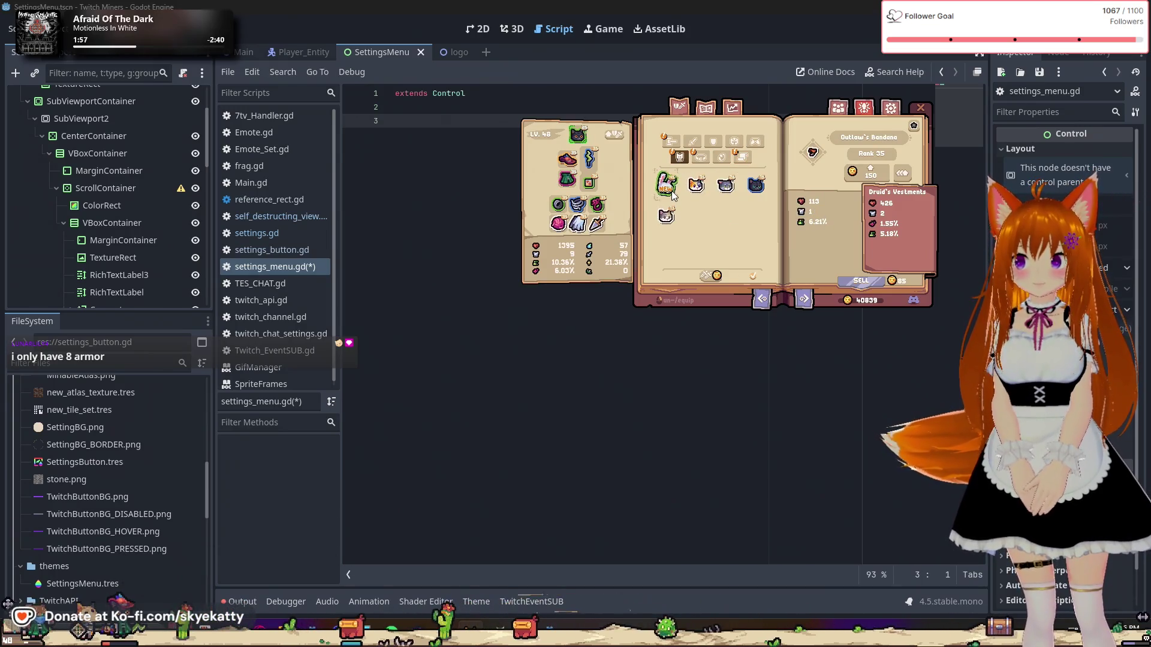
Step: Equip the White Bunny pet and the Jailer's Belt
left_click(677, 192)
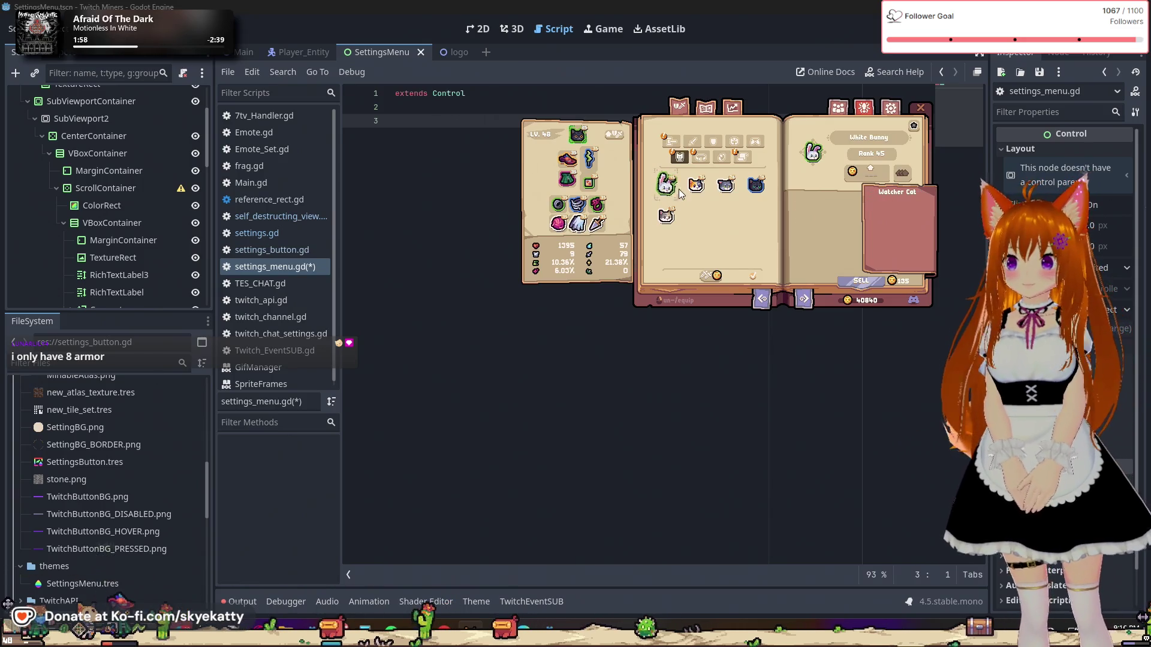
left_click(588, 139)
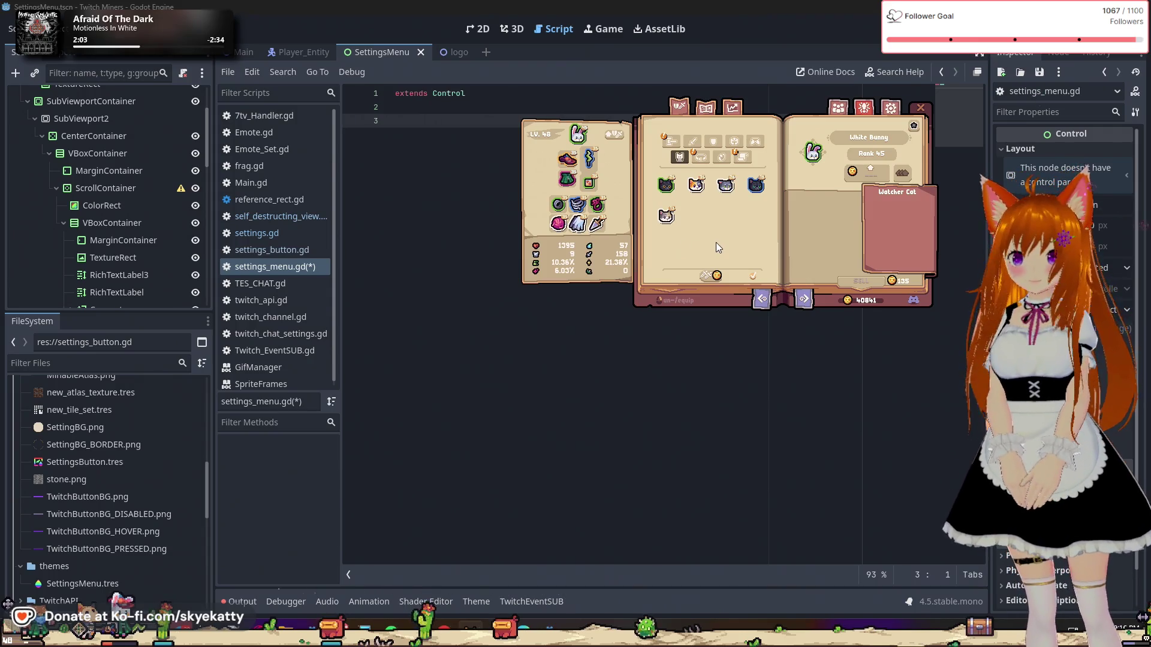
left_click(698, 160)
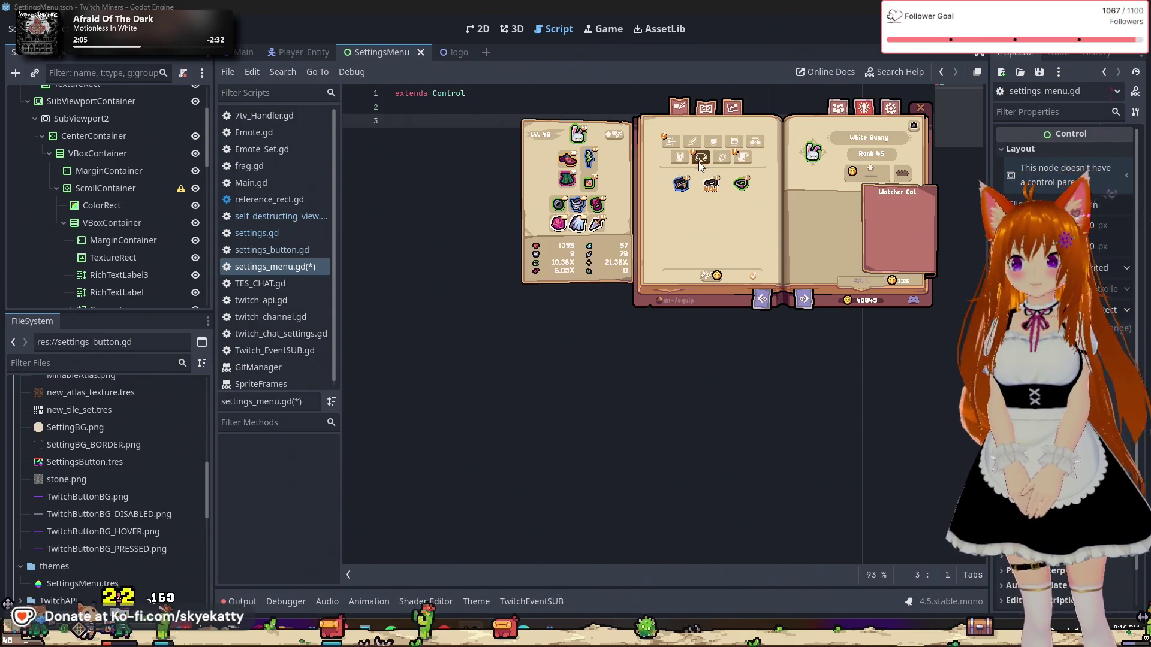
left_click(688, 196)
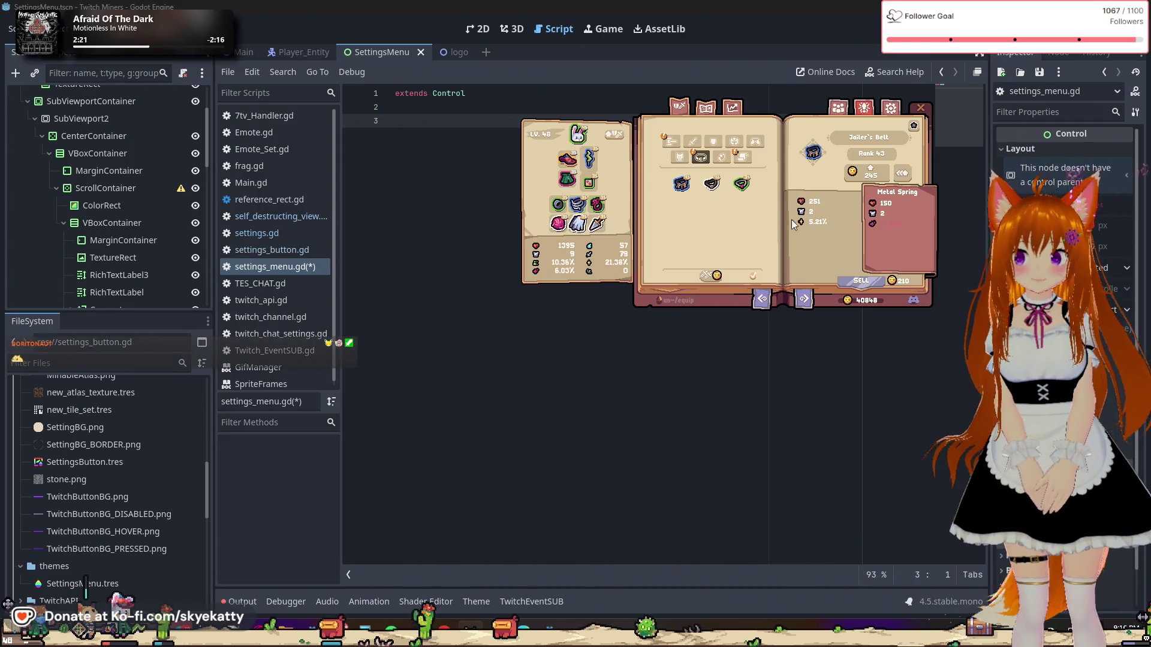
left_click(579, 208)
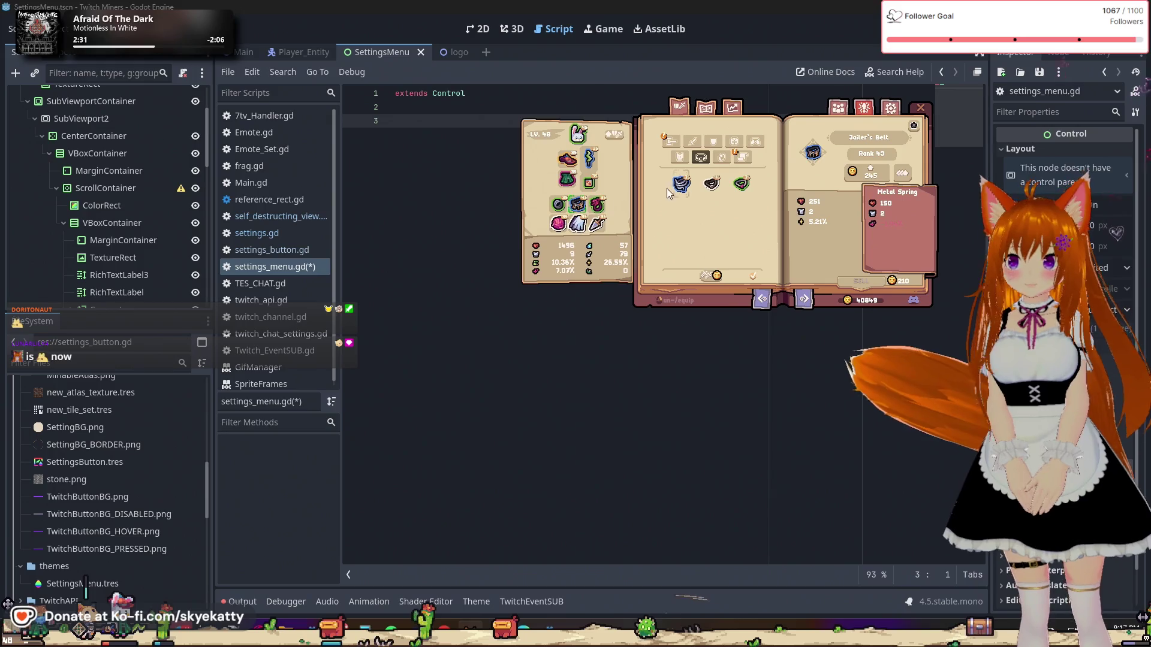
Step: View the owned rings, including the Two for One ring details
left_click(744, 159)
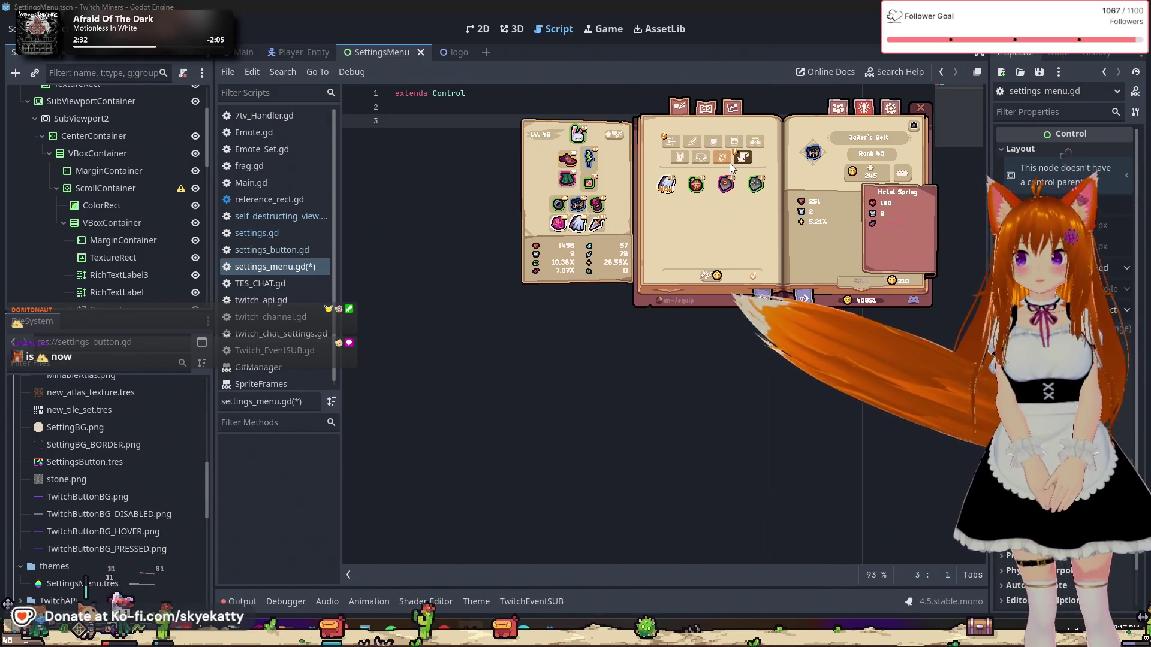
left_click(725, 163)
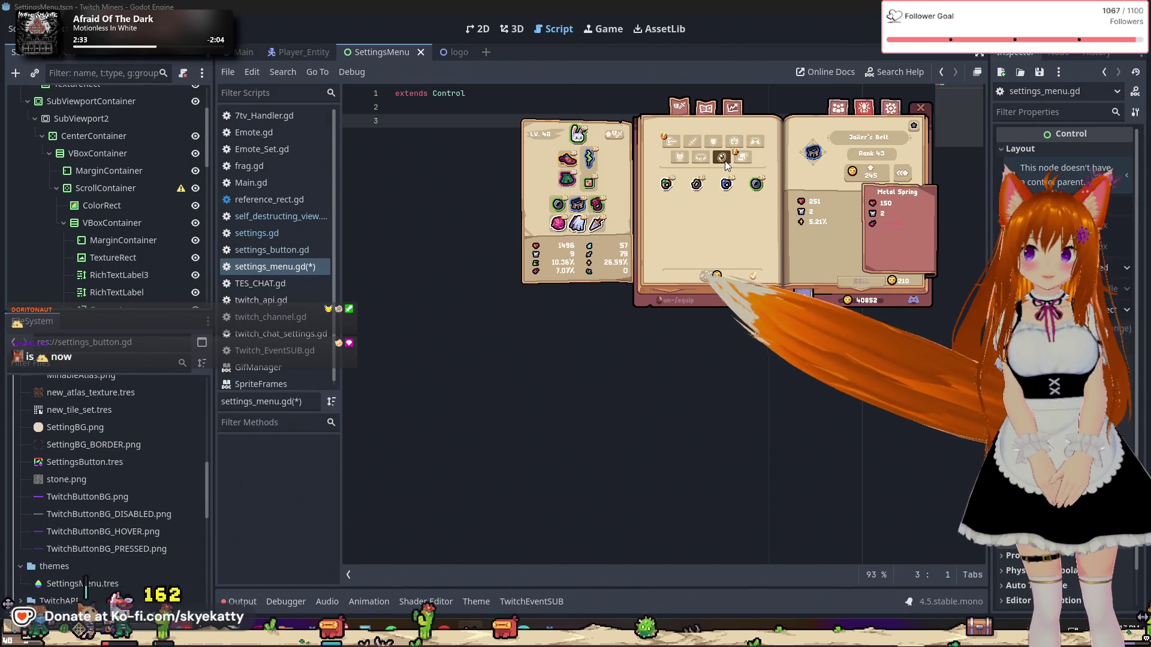
left_click(757, 193)
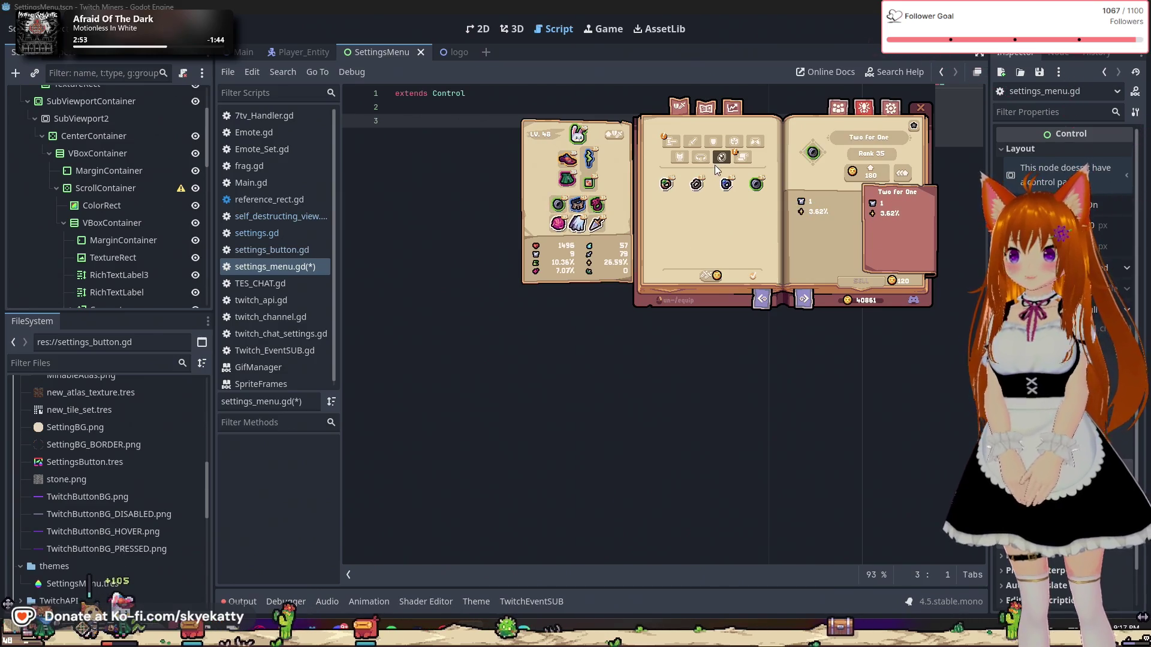
left_click(738, 157)
Step: Compare the Explosive Bottle with the equipped Sneaky Poke and The Clap
left_click(695, 187)
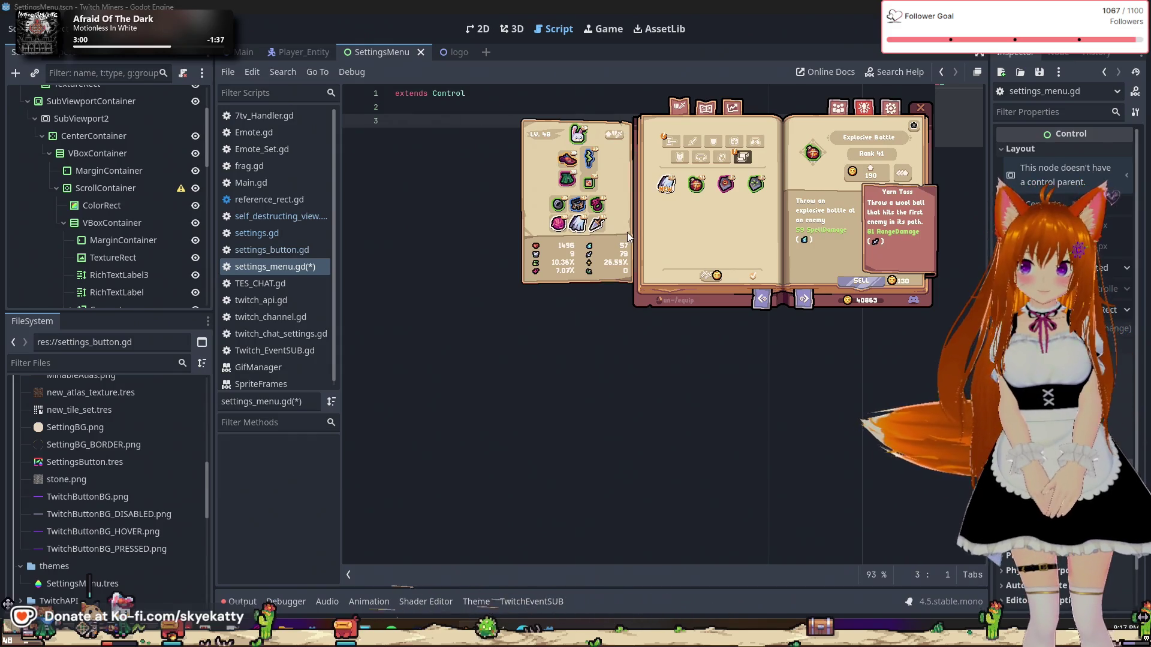
left_click(597, 226)
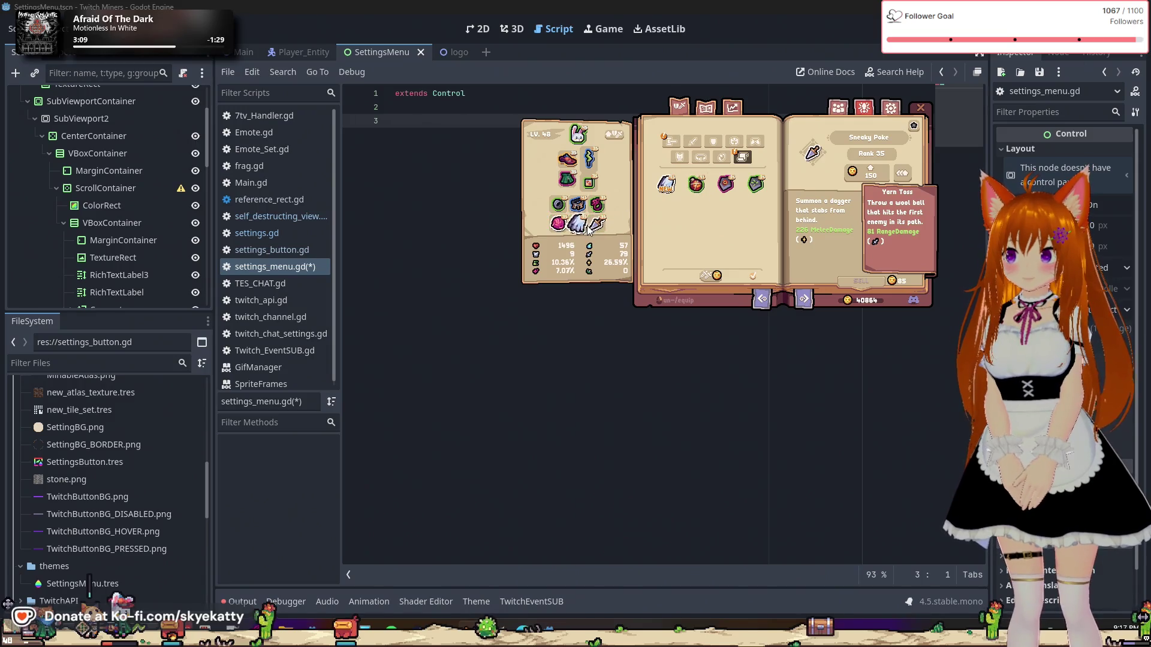
left_click(576, 228)
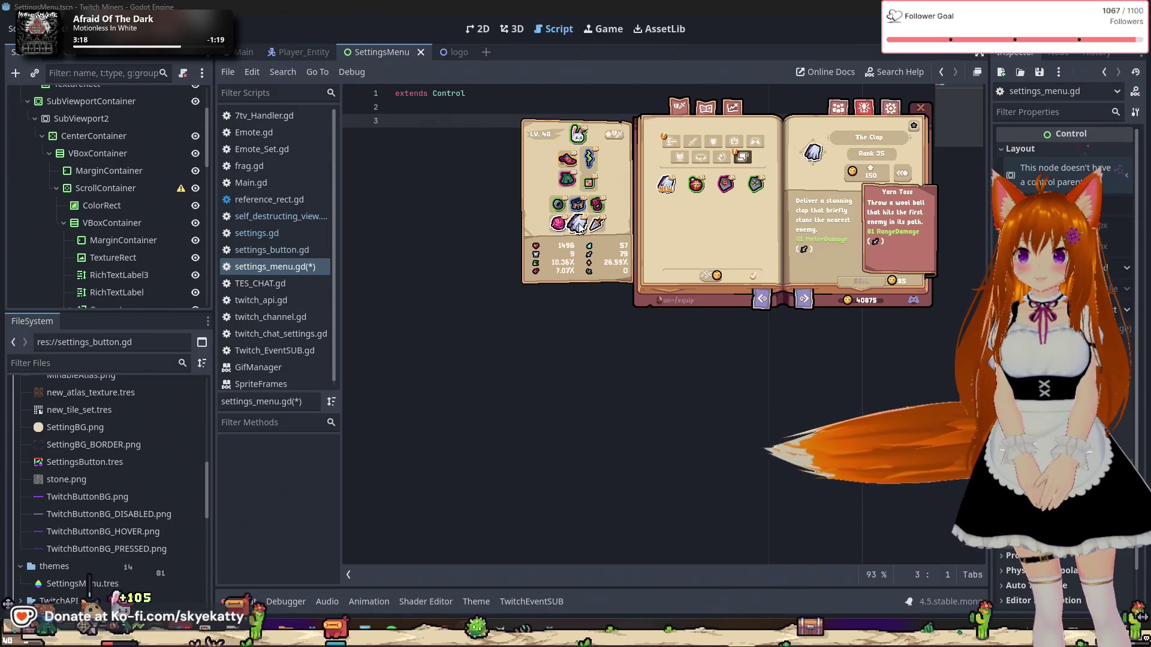
left_click(689, 190)
Step: Upgrade the Explosive Bottle as far as possible
left_click(902, 174)
left_click(903, 173)
left_click(904, 172)
left_click(905, 171)
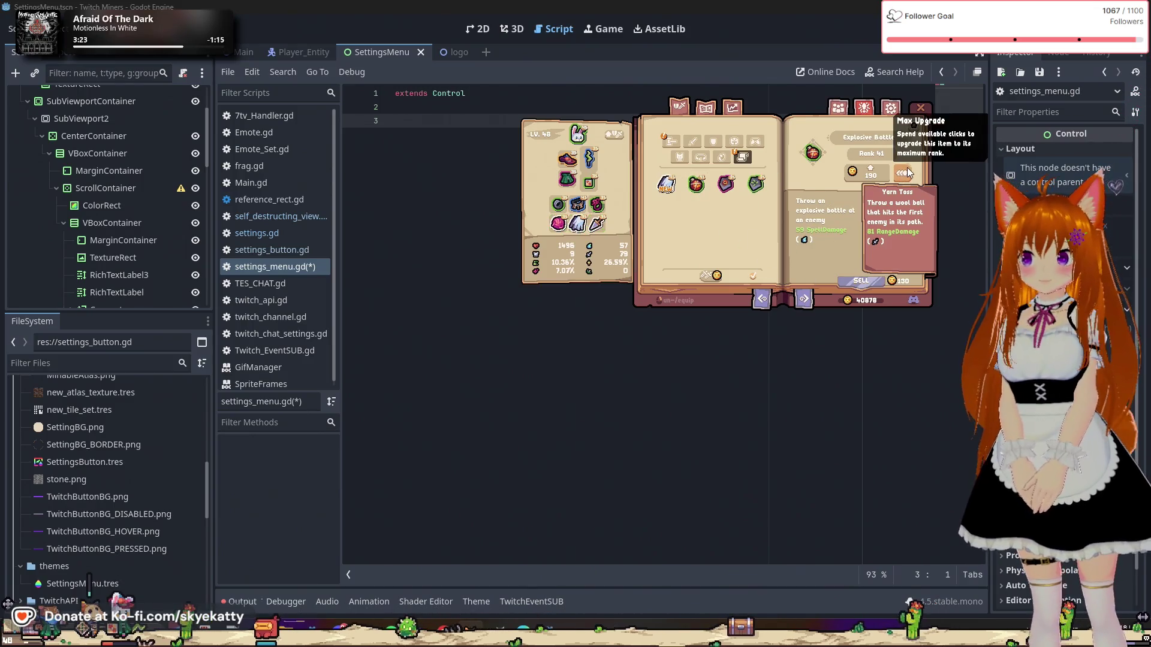
left_click(906, 169)
left_click(904, 171)
left_click(902, 171)
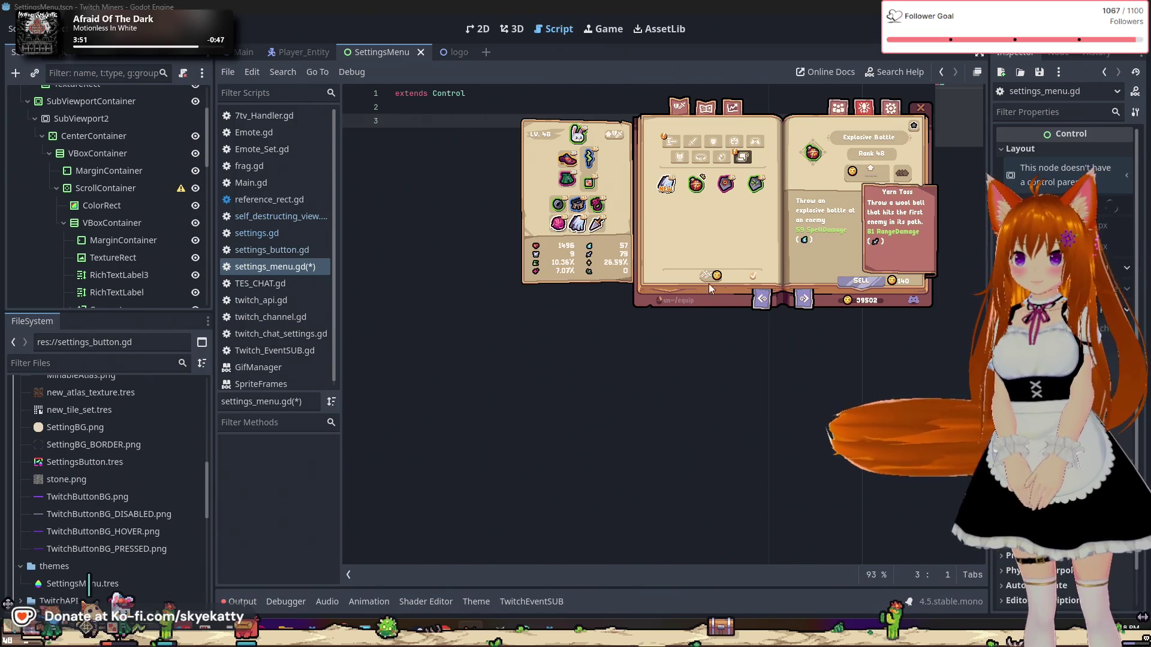
Step: Equip the Explosive Bottle over Yarn Toss, then review the equipped items and Pipe Popper
left_click(556, 224)
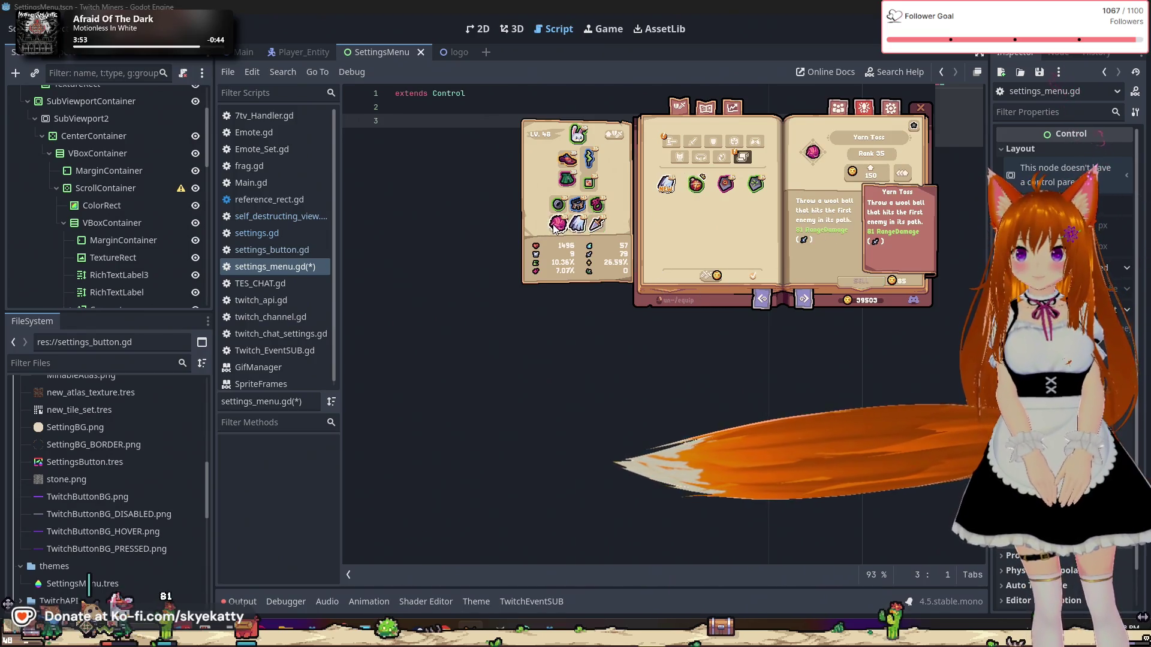
left_click(689, 197)
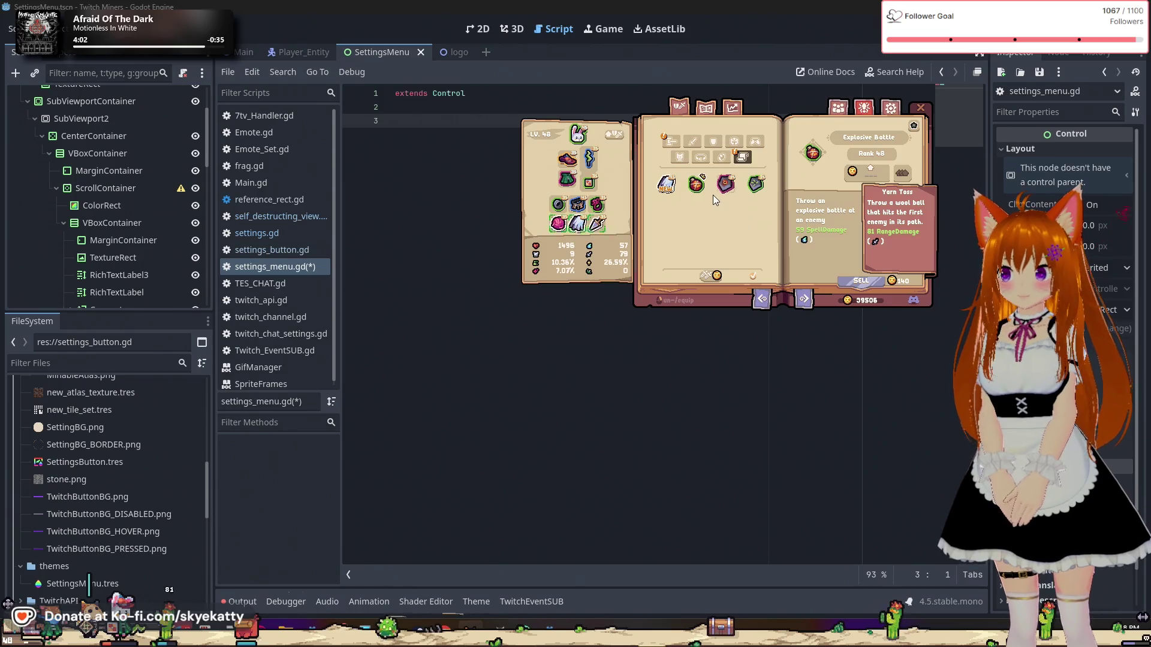
left_click(555, 234)
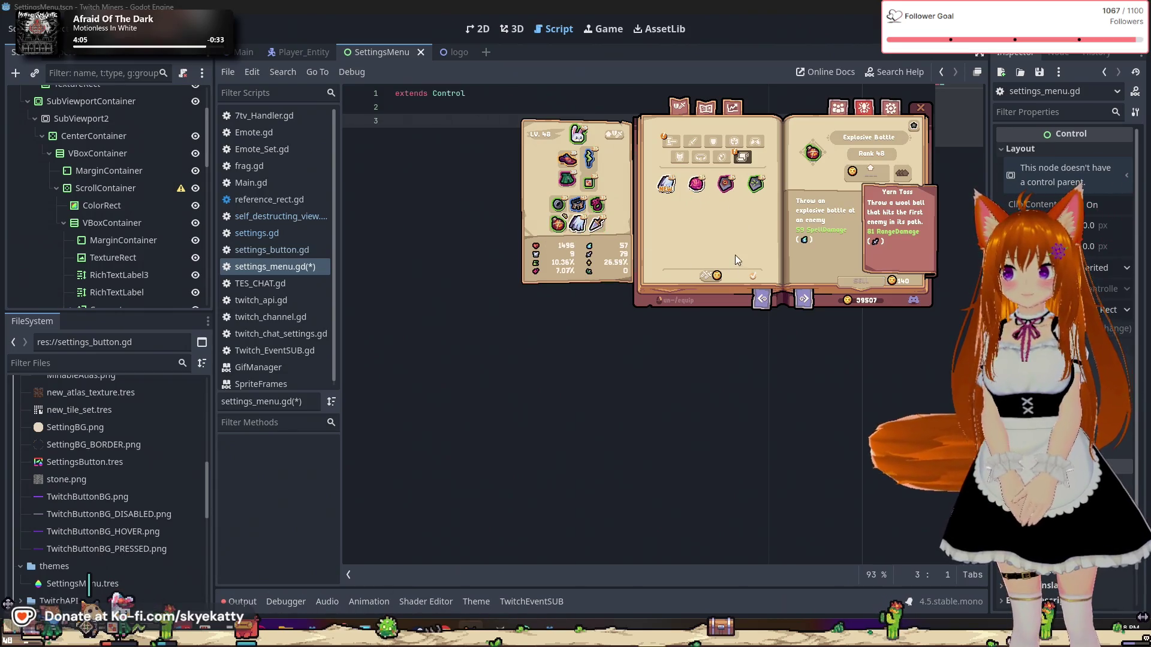
left_click(600, 223)
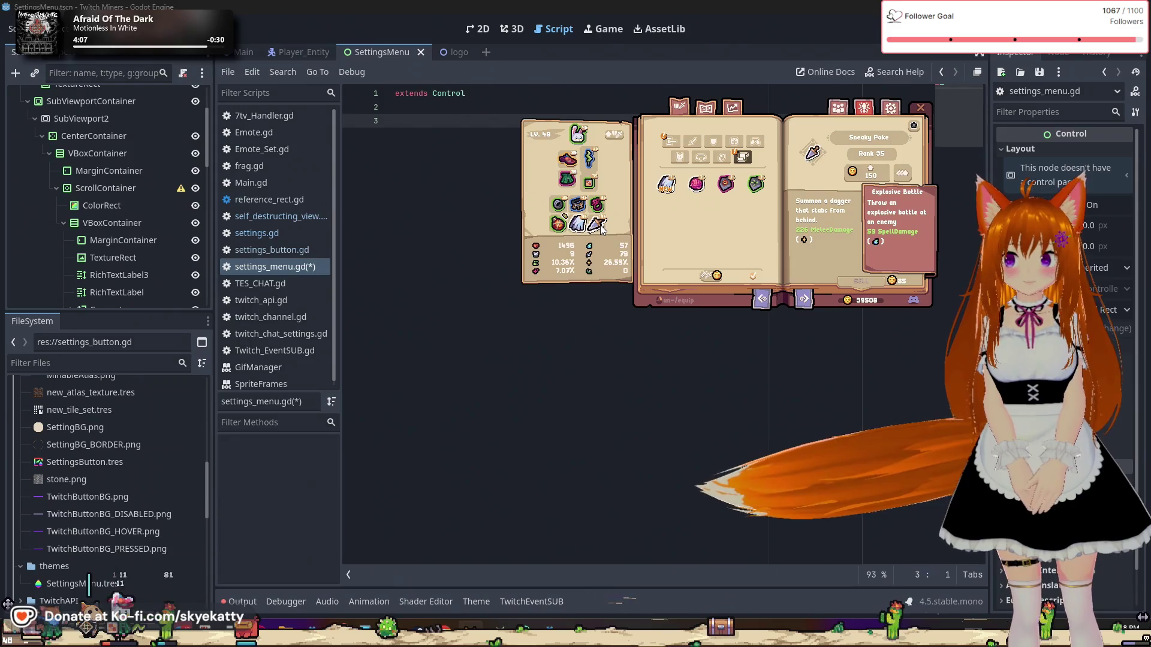
left_click(568, 224)
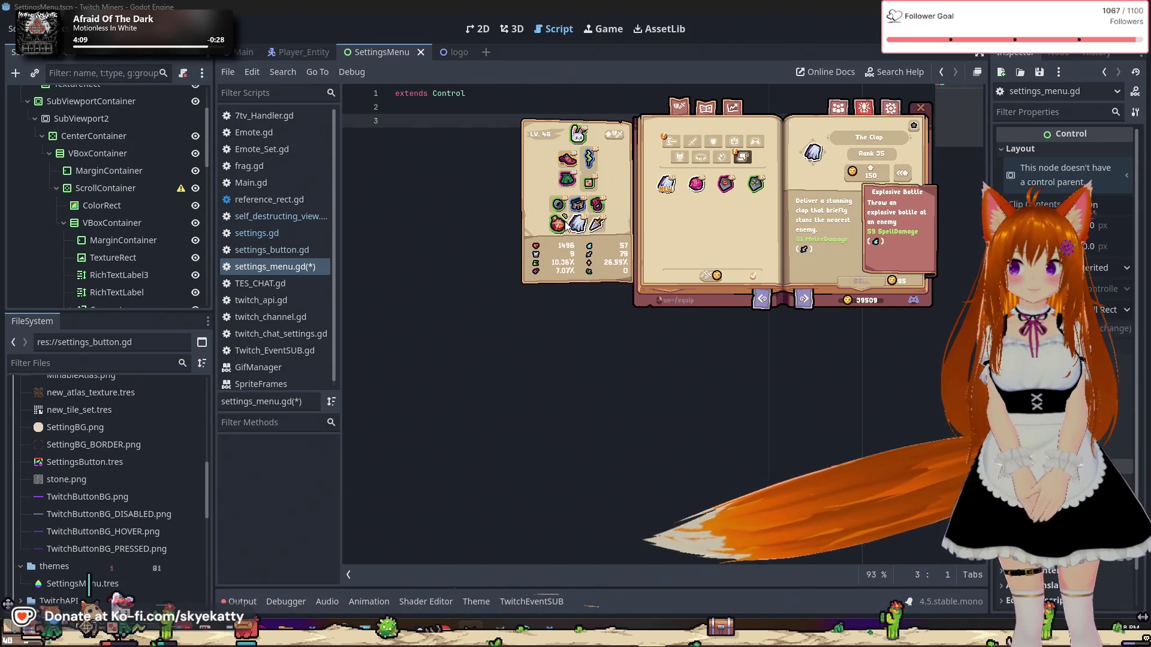
left_click(558, 225)
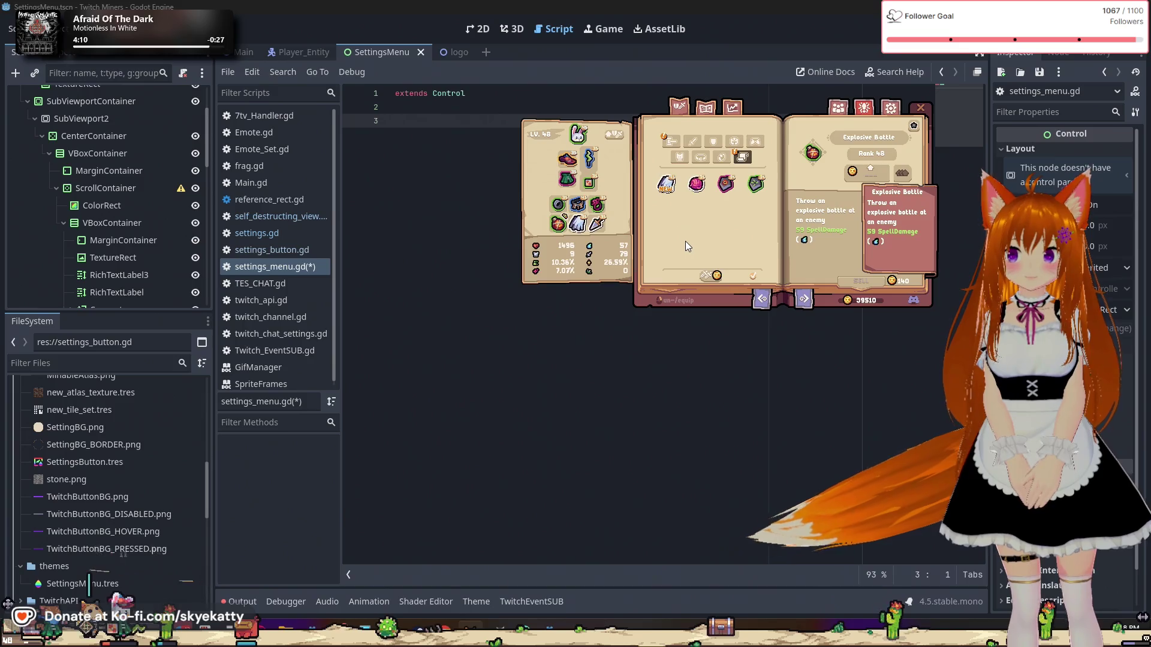
left_click(697, 187)
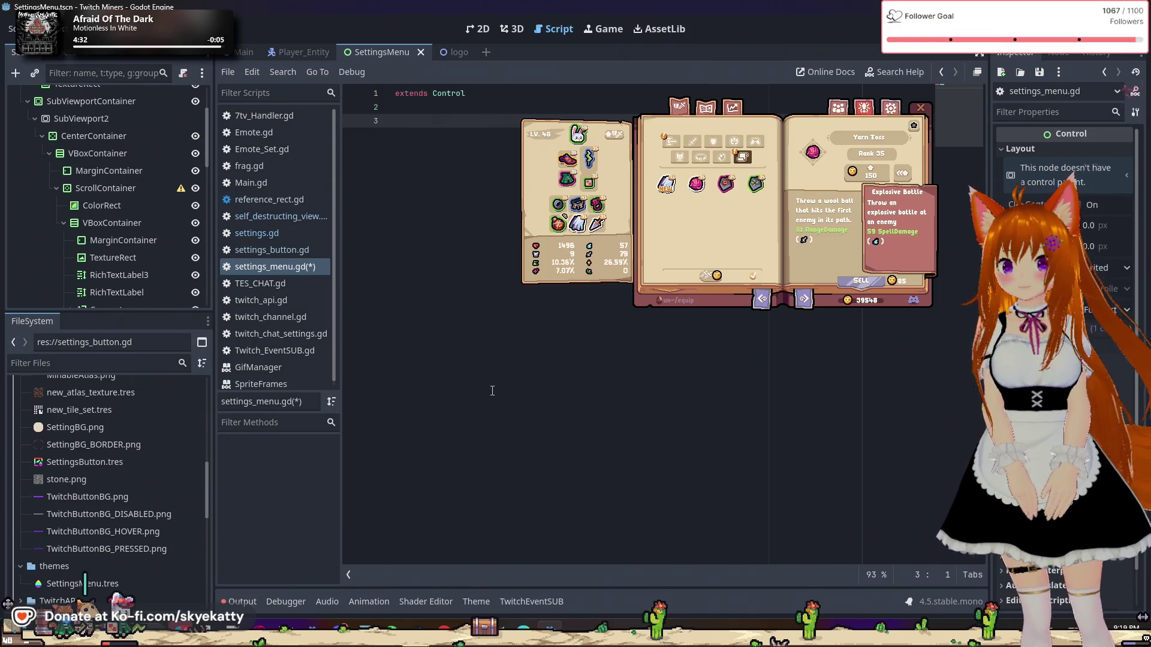
left_click(726, 190)
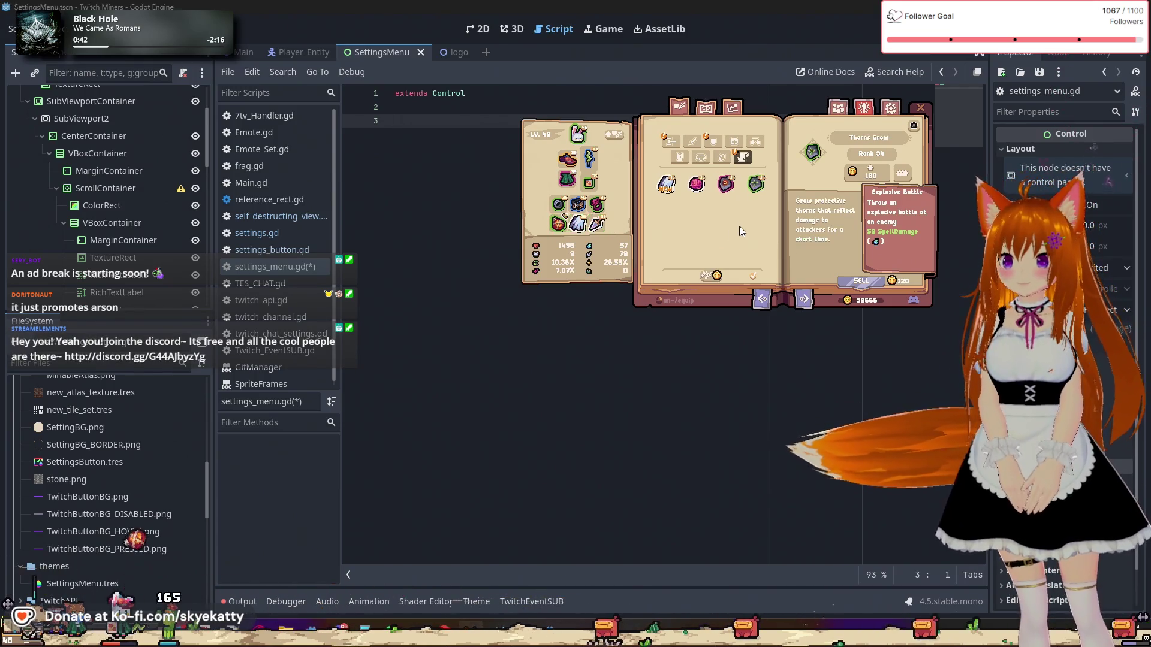
Step: Switch the inventory book to the first item category
left_click(670, 142)
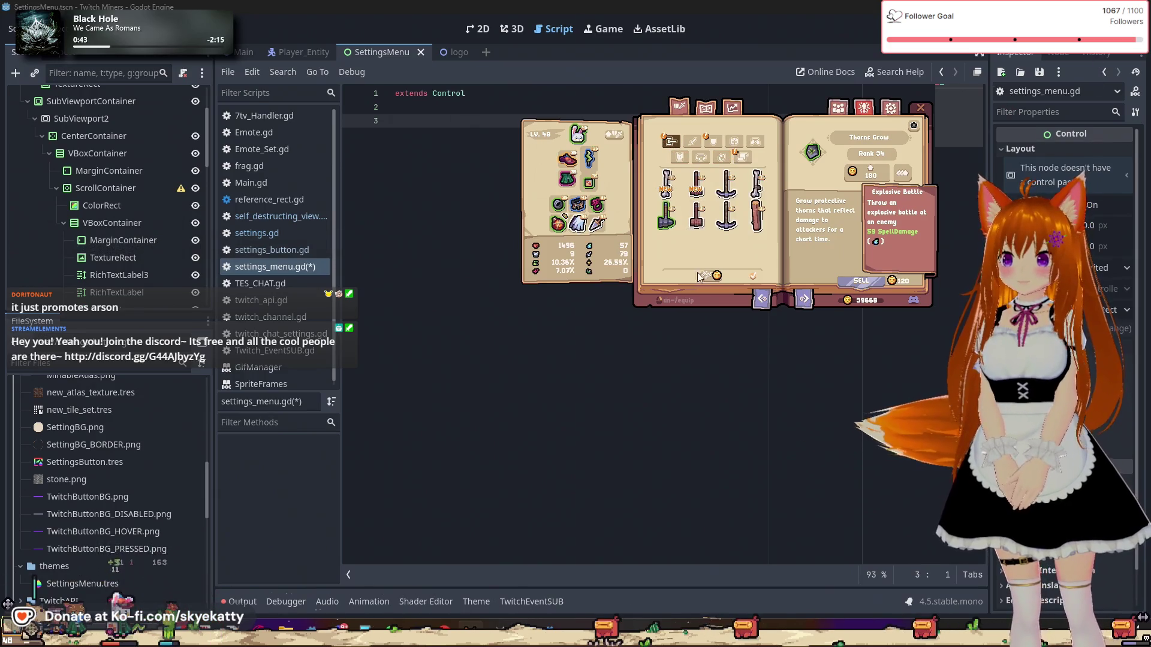
Step: Inspect the Iron Hammer and Monster Bone, level up with gold, filter to bombs, then close the book
left_click(668, 233)
left_click(669, 200)
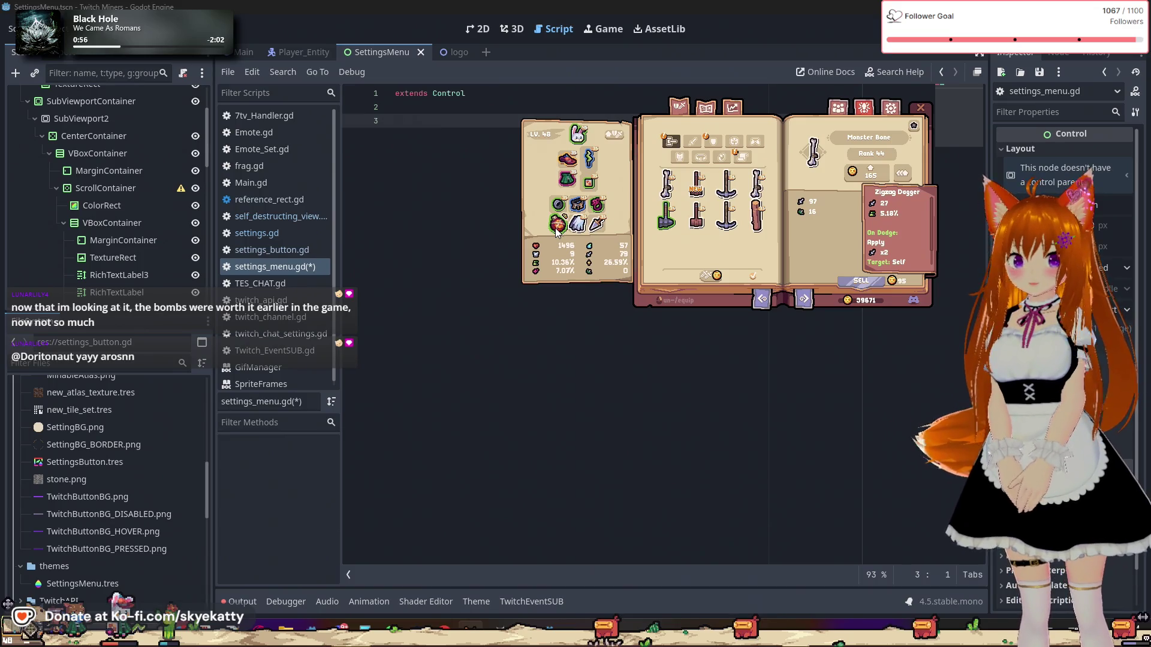
left_click(615, 135)
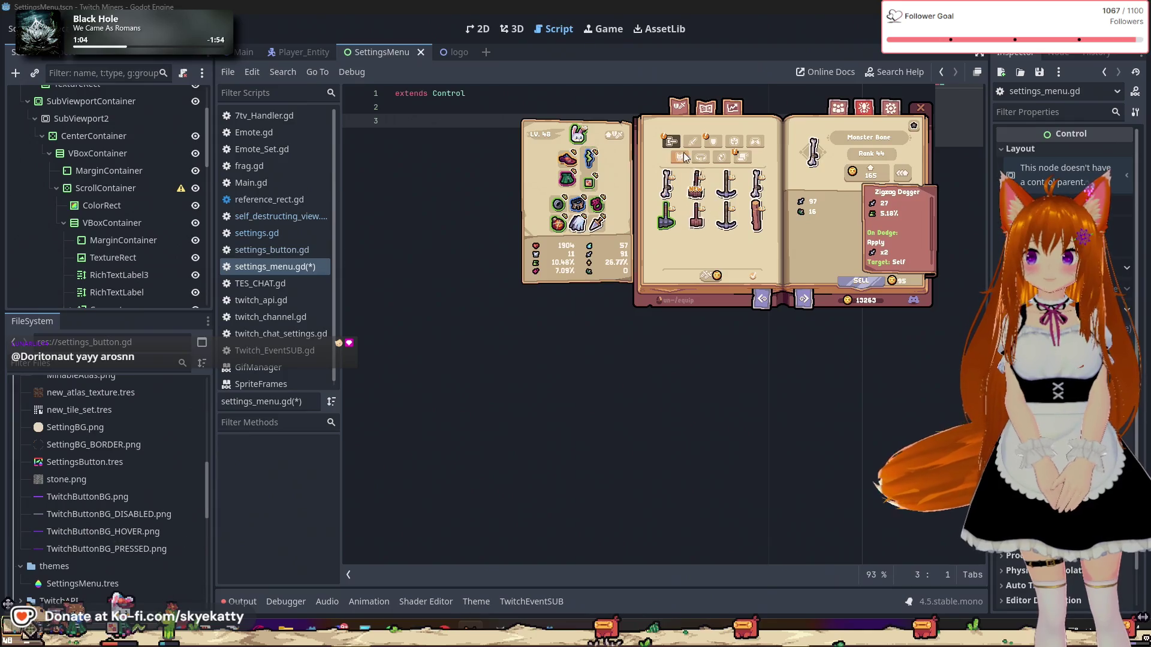
left_click(713, 142)
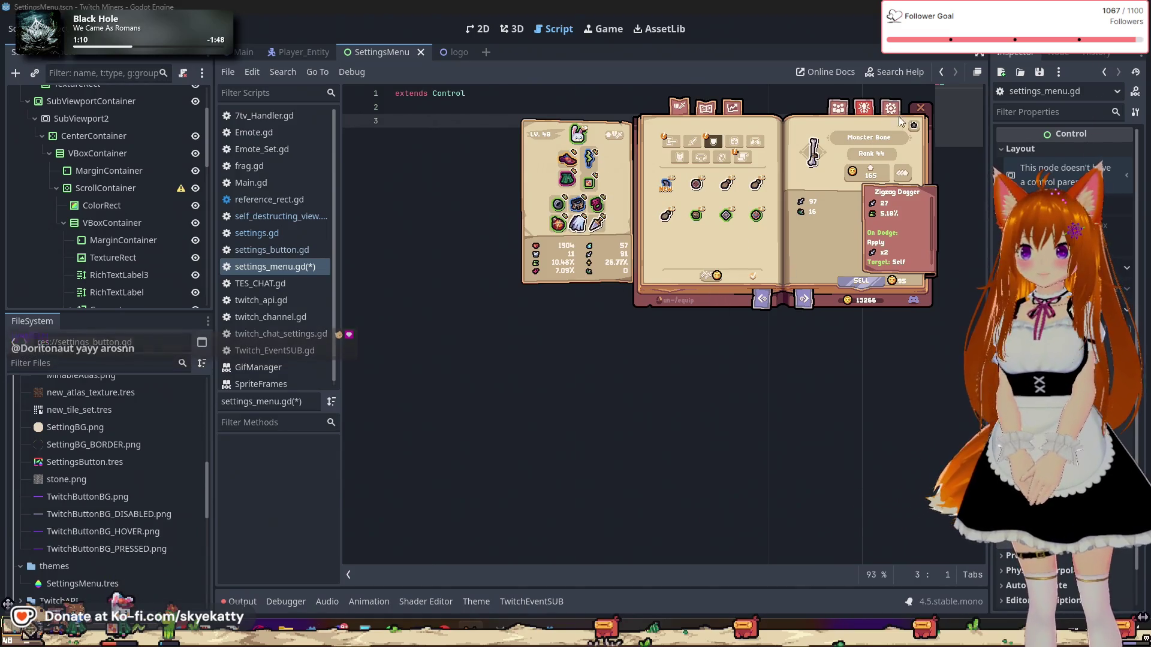
left_click(921, 108)
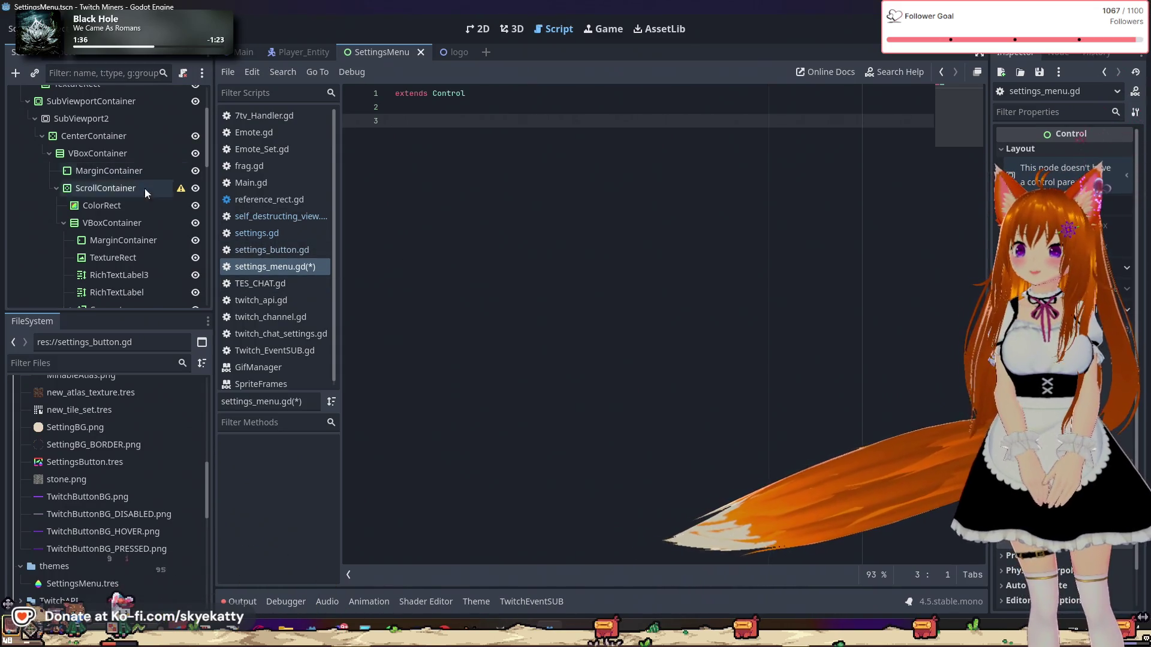
Step: Scroll down the Scene dock to the ChatCommand node and select it to show it in the Inspector
scroll(116, 209, "down", 3)
scroll(116, 219, "up", 3)
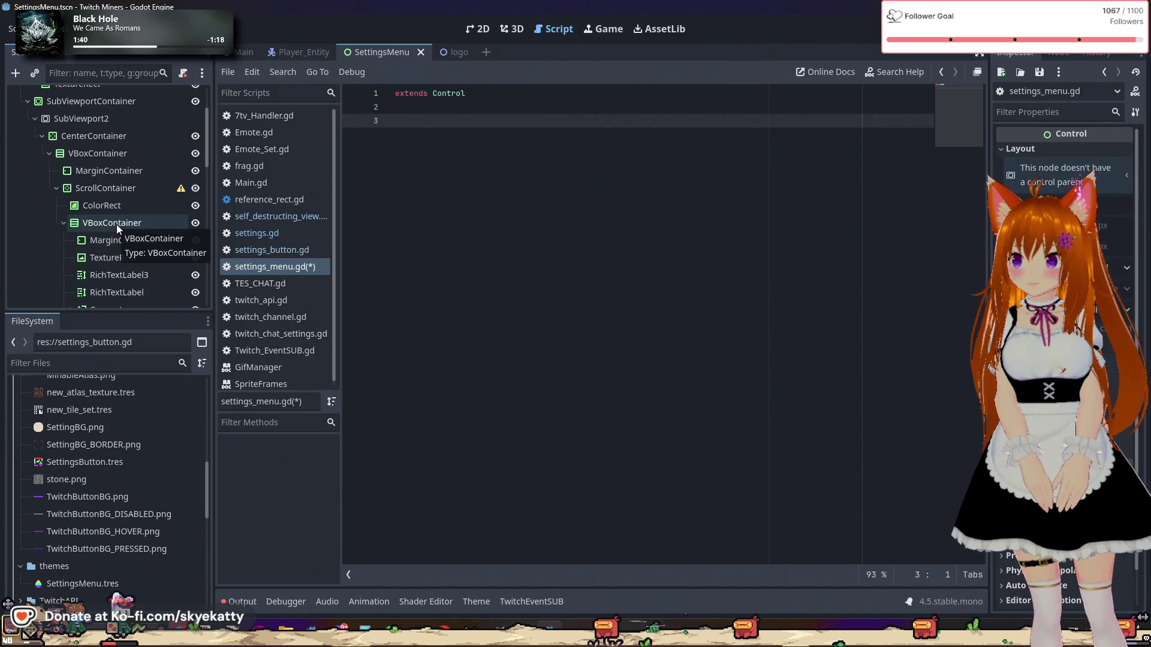
scroll(71, 207, "down", 2)
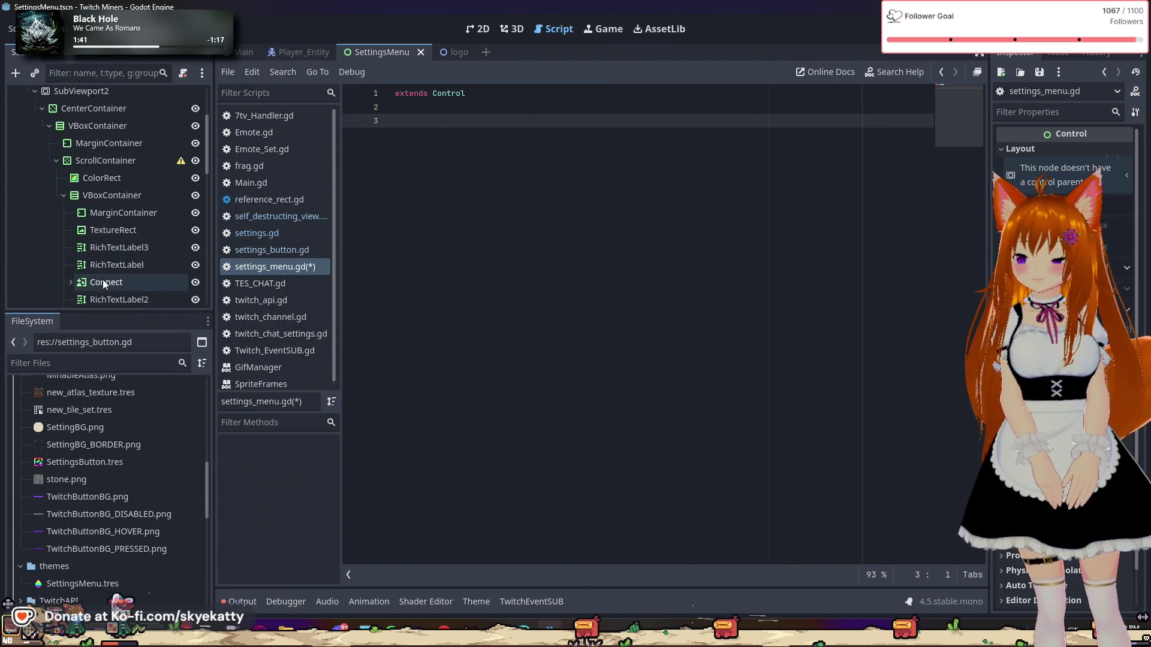
scroll(114, 224, "down", 2)
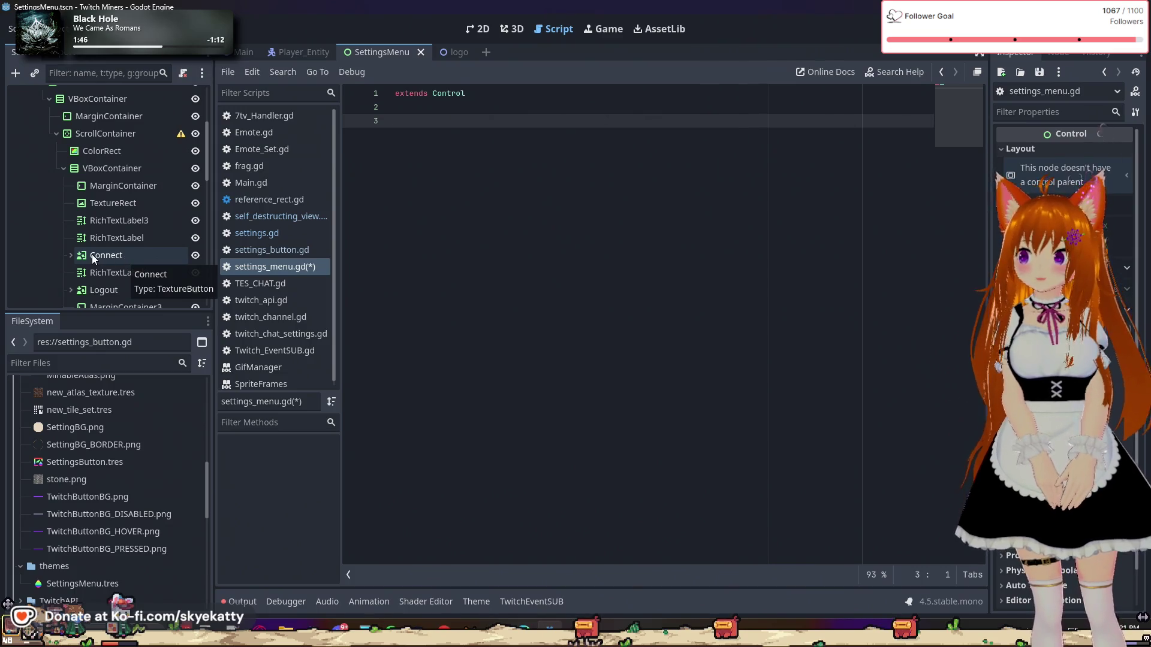
scroll(124, 258, "down", 2)
scroll(114, 264, "down", 2)
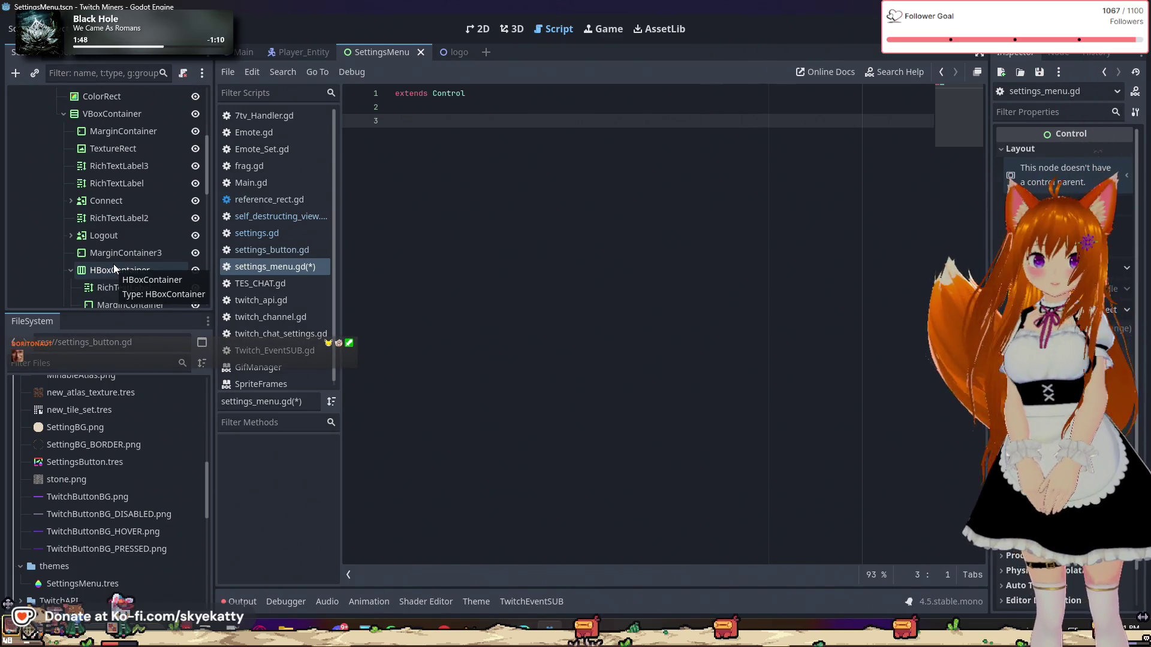
scroll(113, 263, "down", 2)
scroll(124, 253, "down", 2)
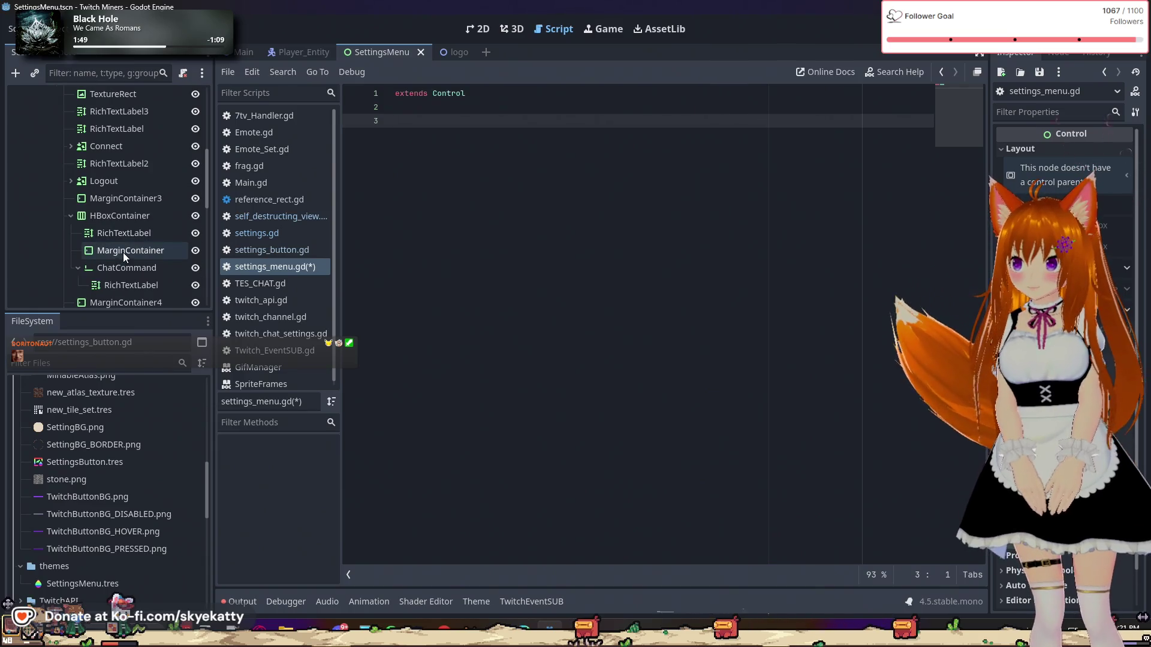
scroll(142, 256, "down", 2)
left_click(141, 242)
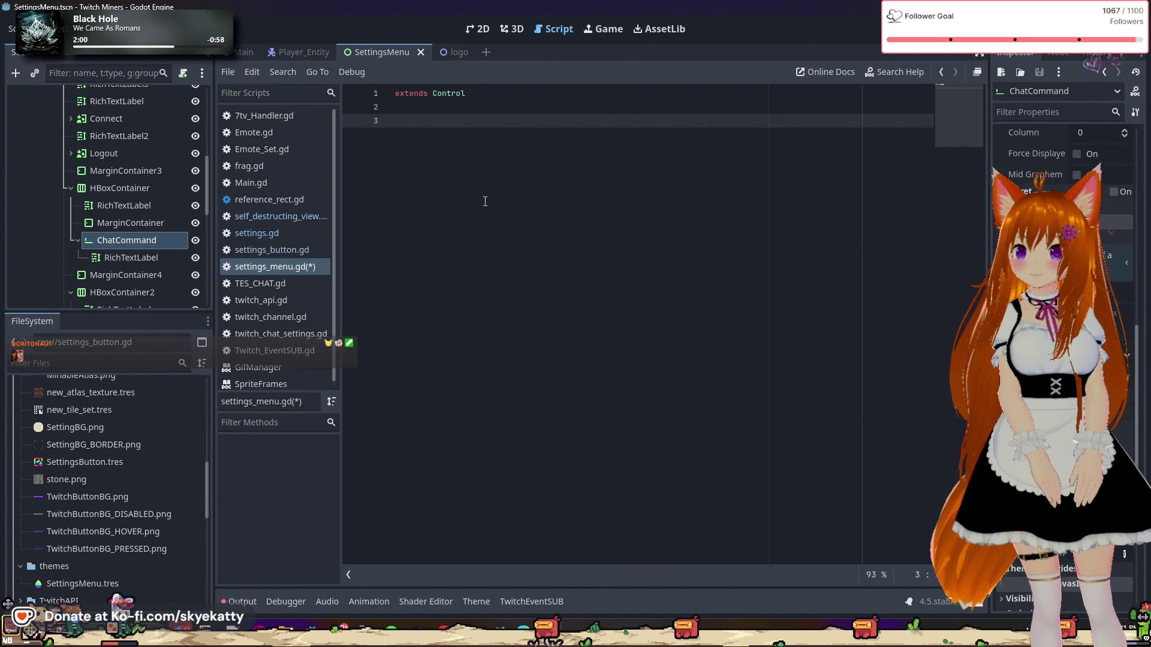
Step: Declare the first variable on line 3, correcting it to 'var UI_ChatCommand'
type("var C")
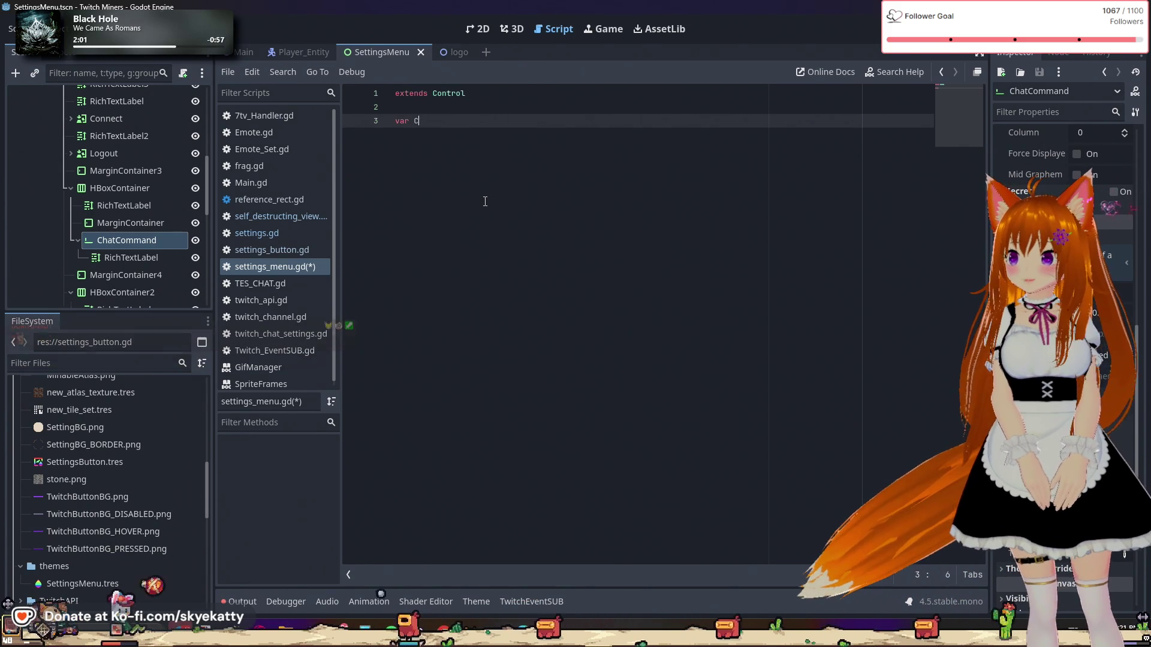
type("hatCommand")
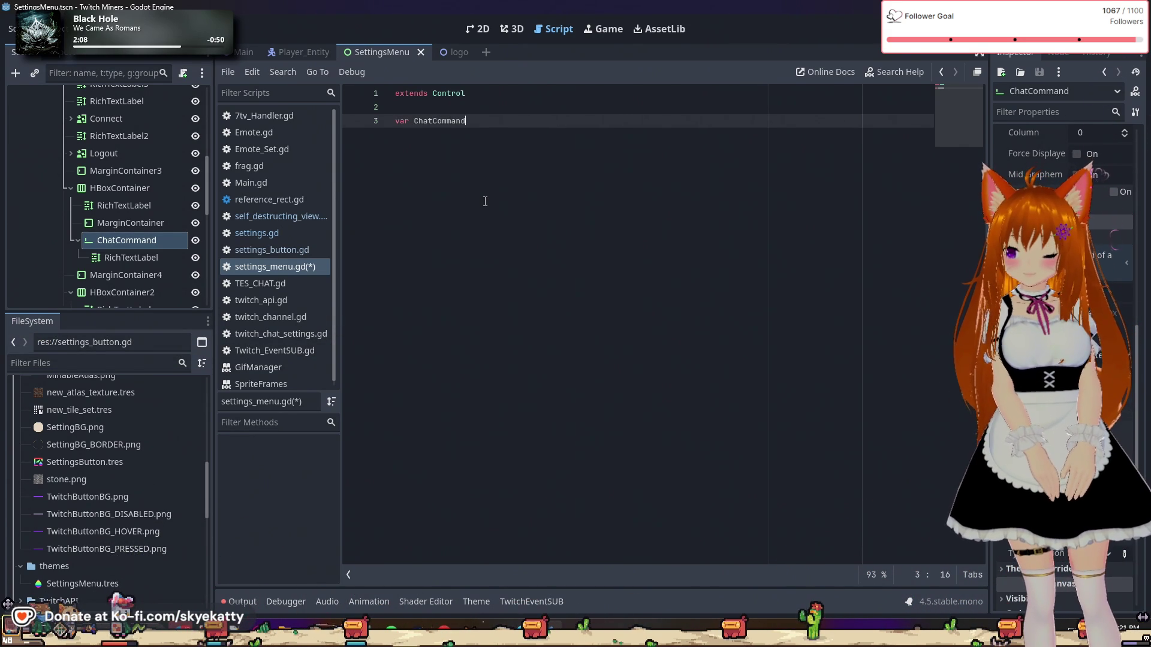
type("_UI")
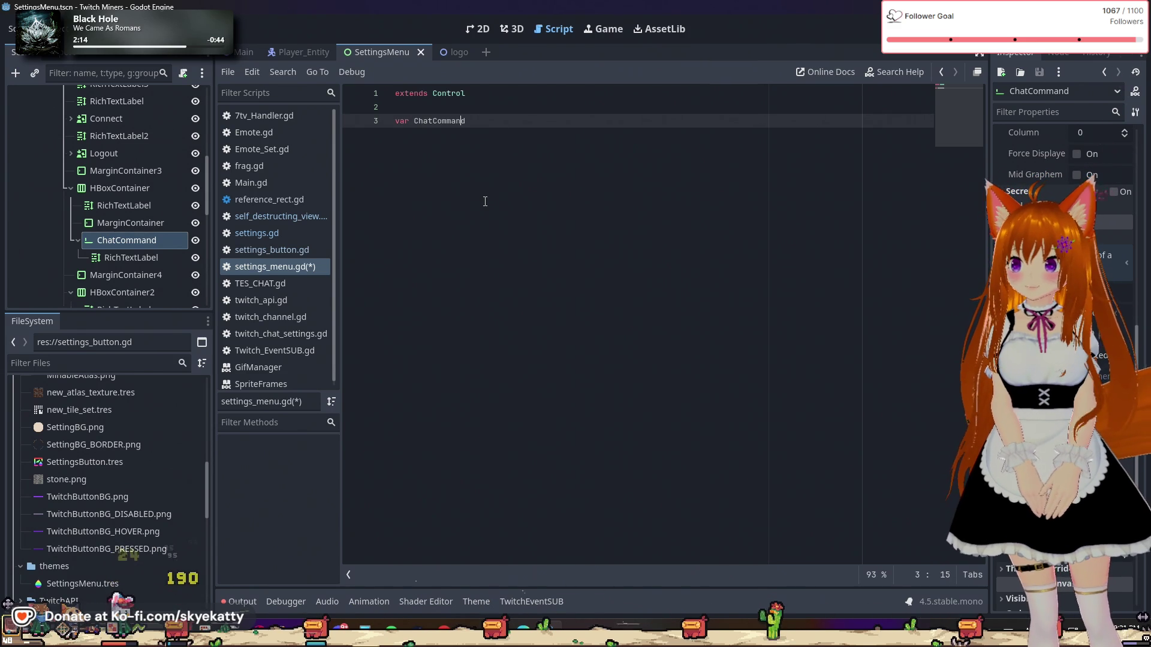
key("Right")
key("Right")
type("UI")
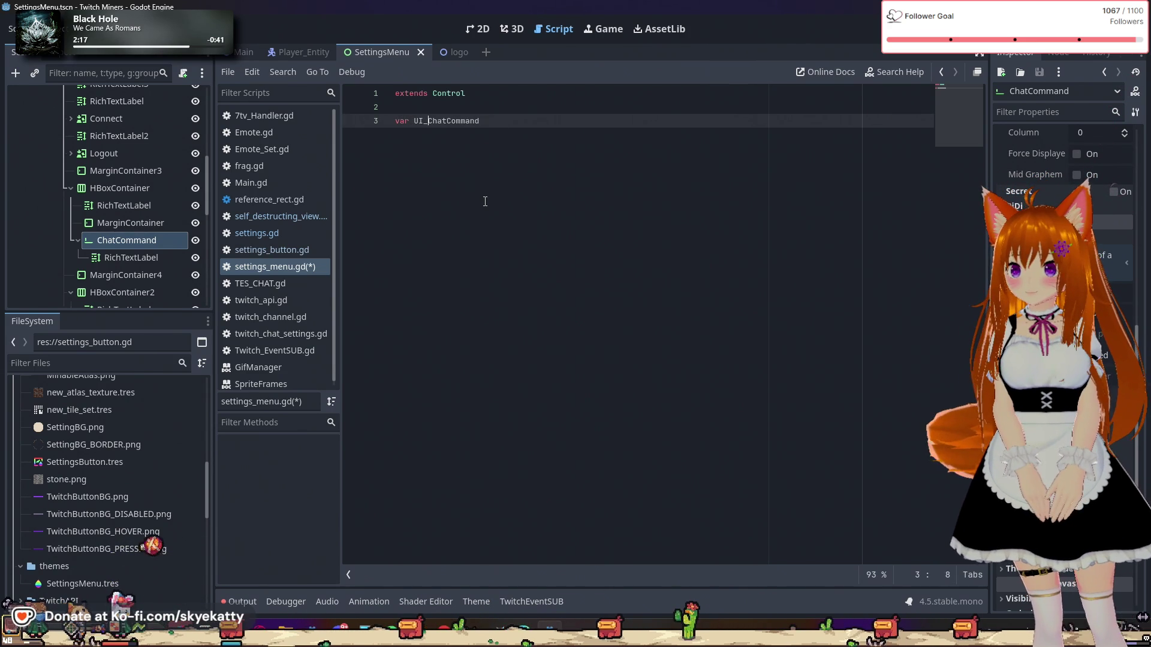
type("_")
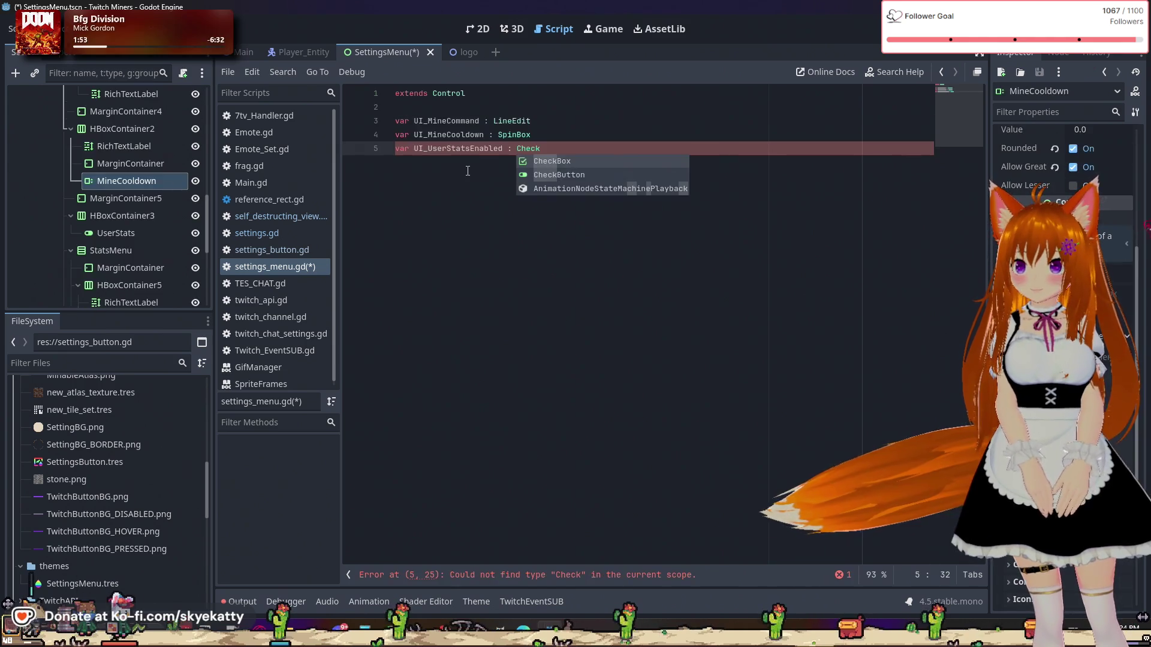
Step: Rename the UserStats node to UserStatsEnabled
left_click(131, 233)
double_click(150, 238)
left_click(153, 236)
type("Enabled")
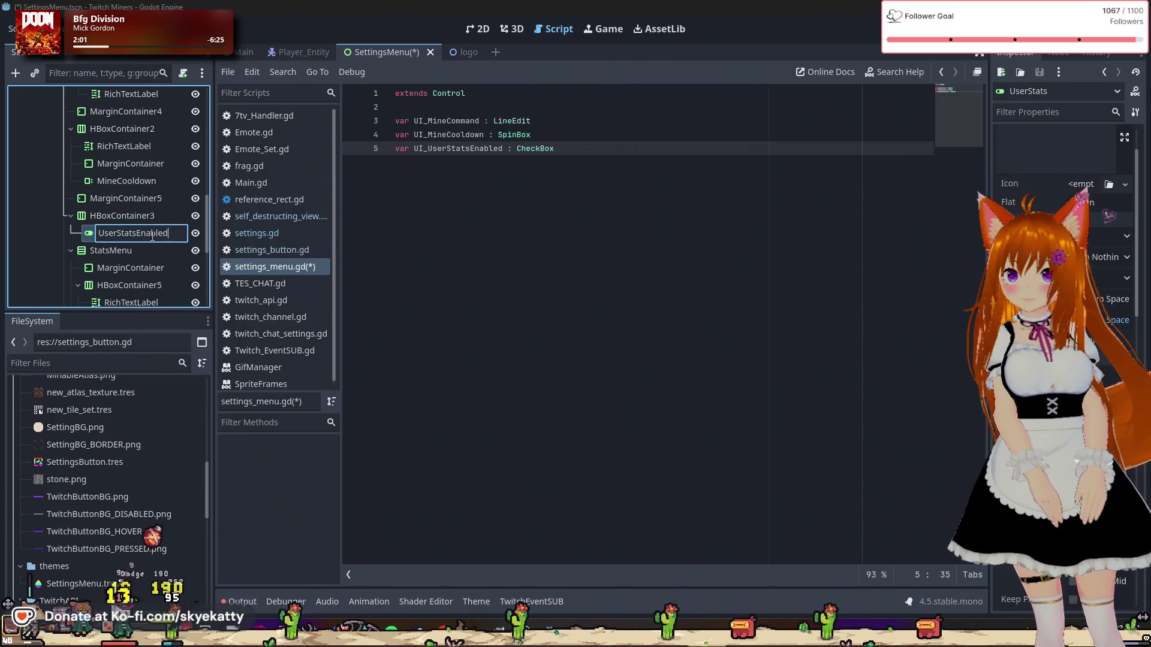
key("Return")
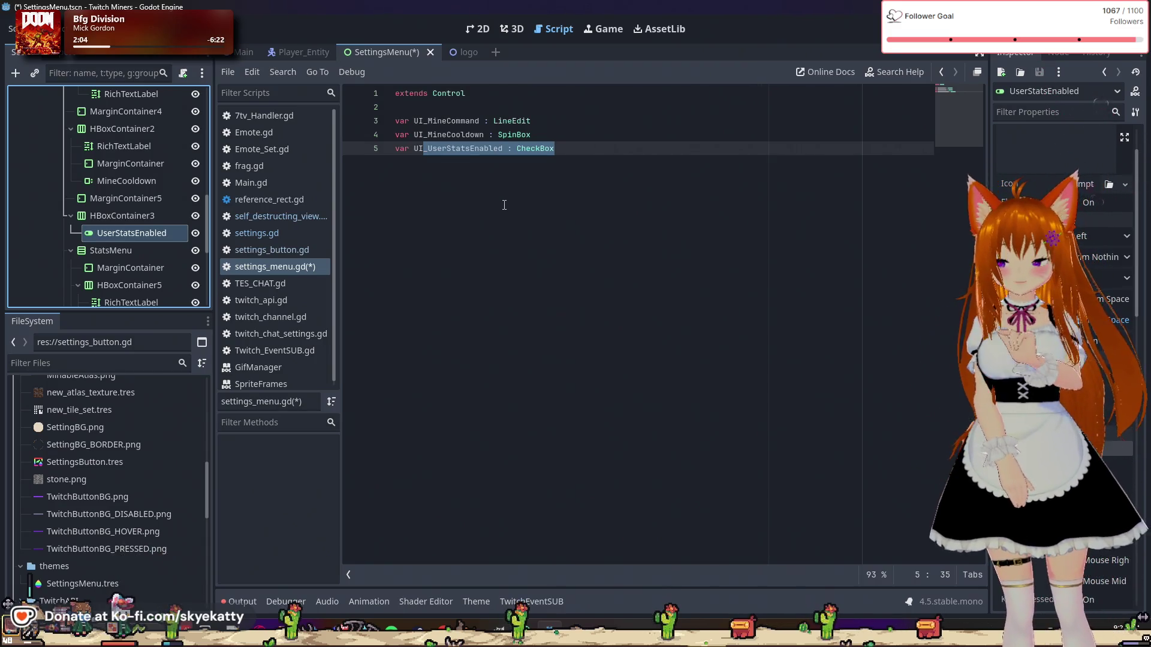
Step: Add an empty line 6 after the CheckBox variable and select the StatsCommand node
left_click(613, 172)
scroll(152, 240, "down", 1)
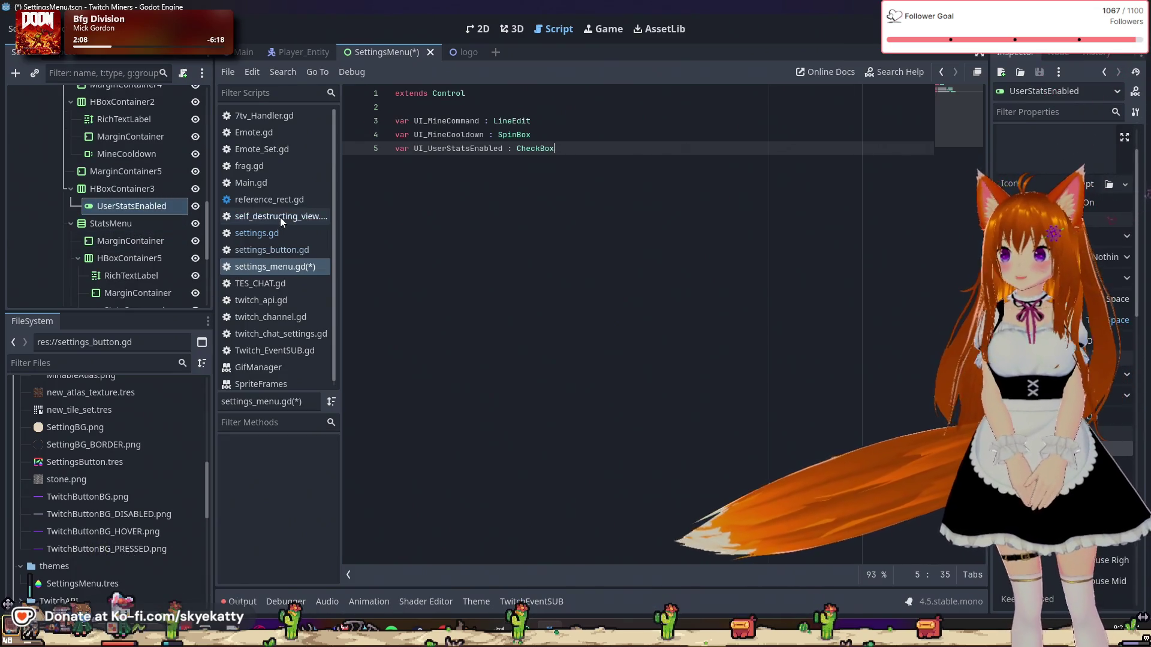
scroll(148, 239, "down", 2)
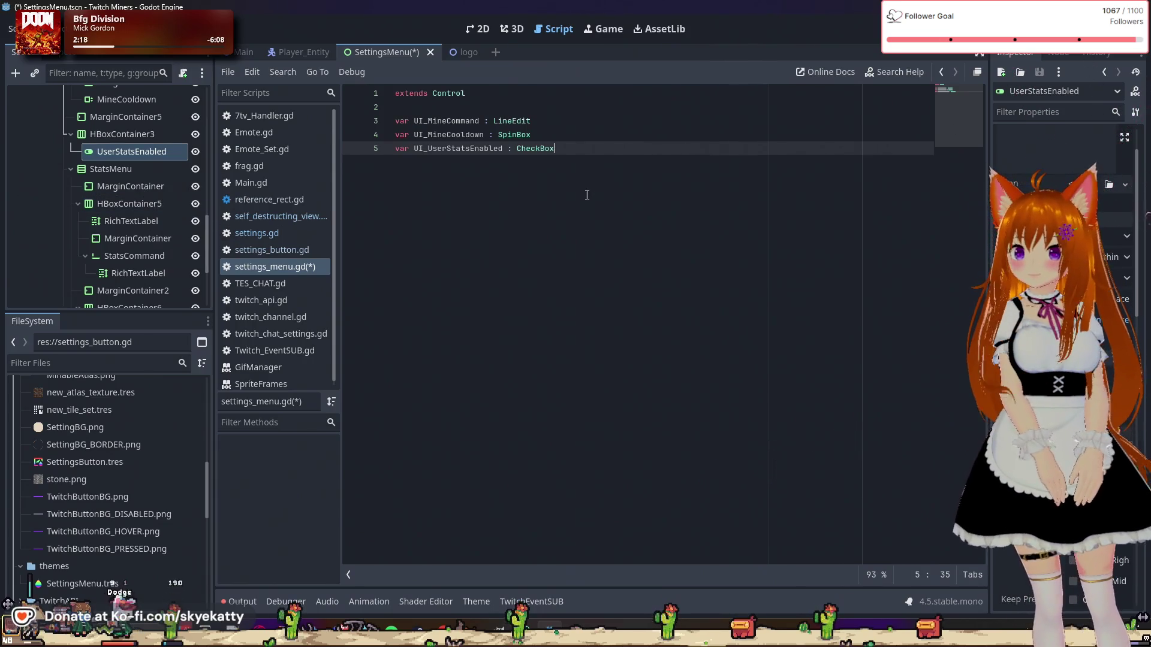
key("Return")
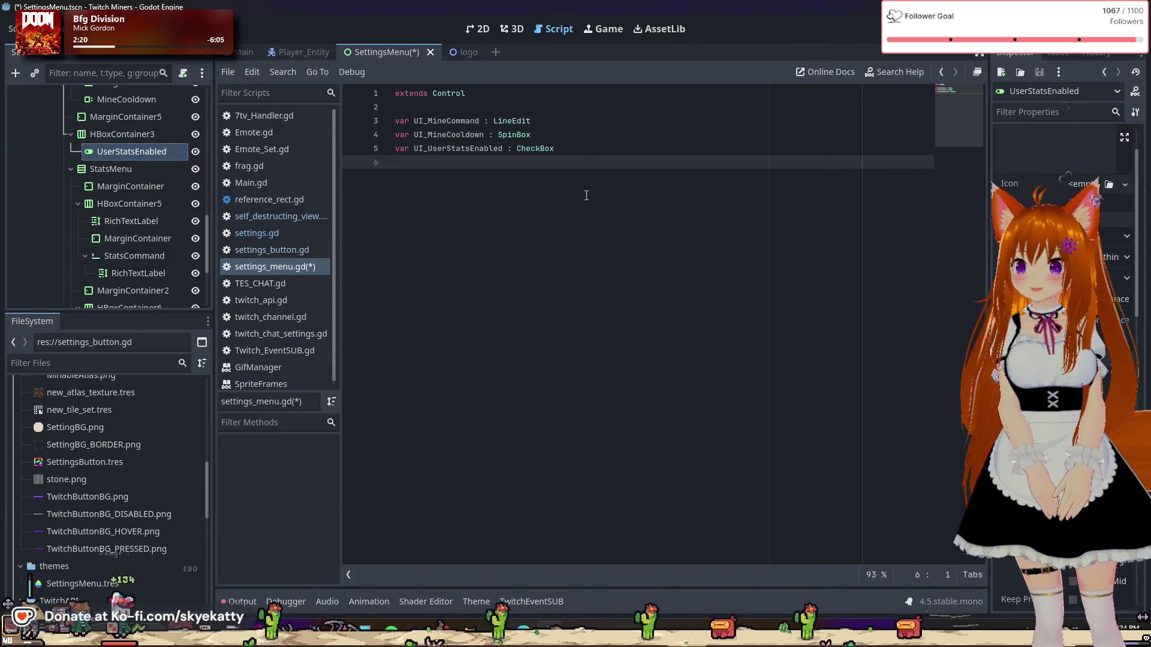
scroll(141, 232, "down", 1)
left_click(151, 226)
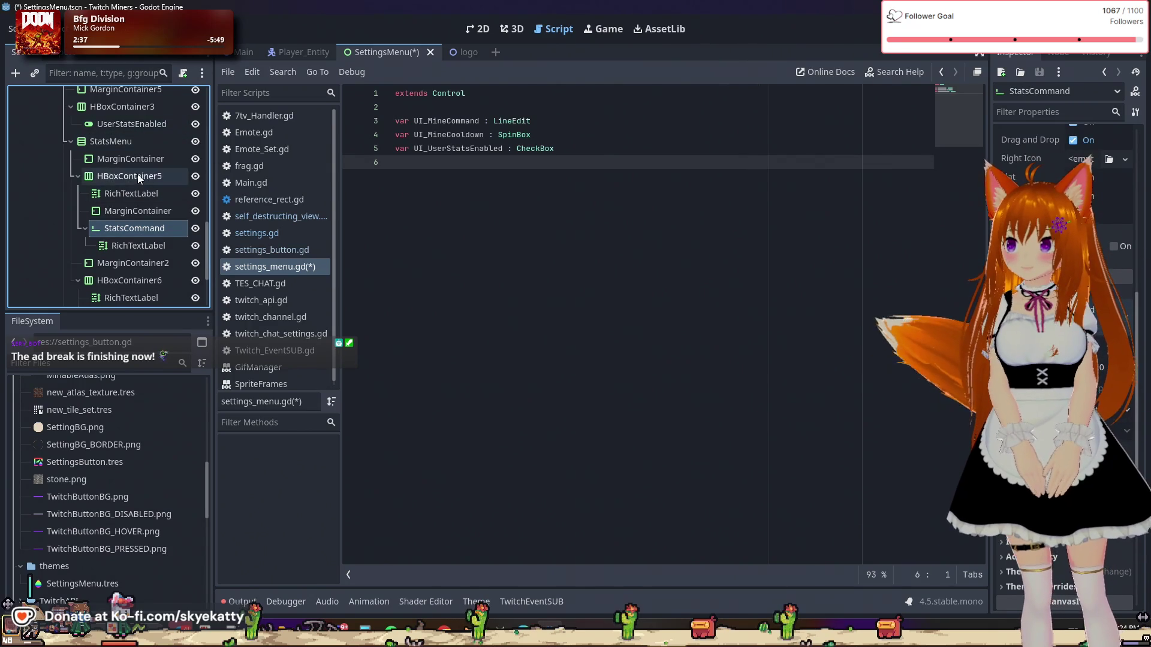
left_click(476, 163)
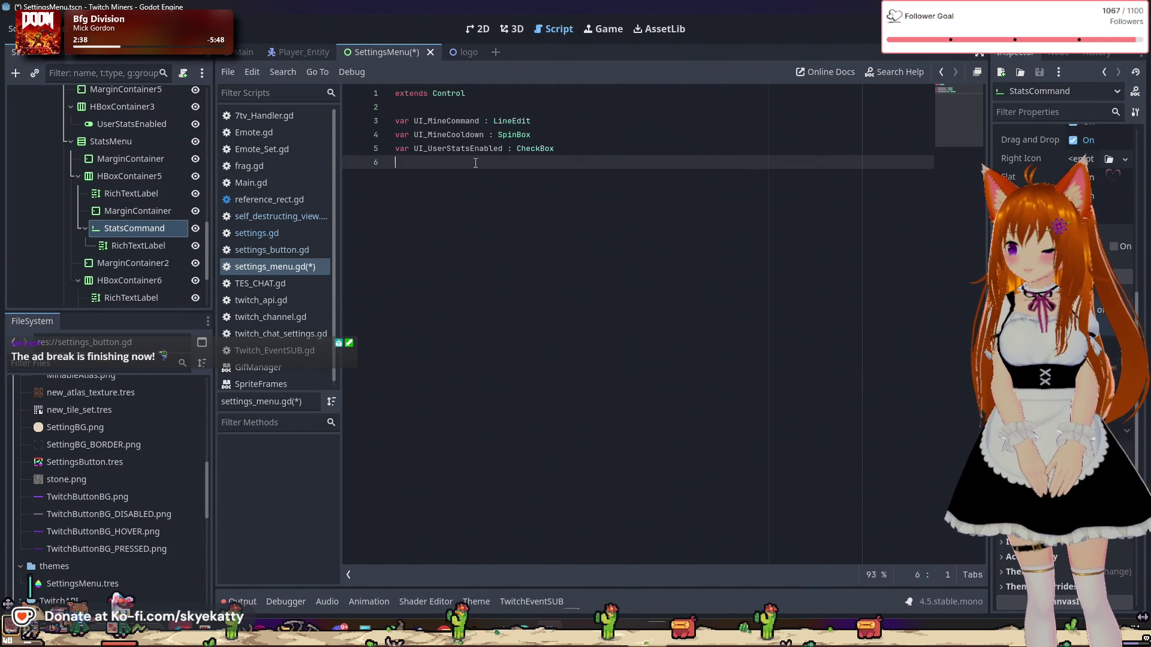
Step: Begin line 6 with 'var UI_' and rename the StatsCommand node to UserStatsCommand
type("var UI_")
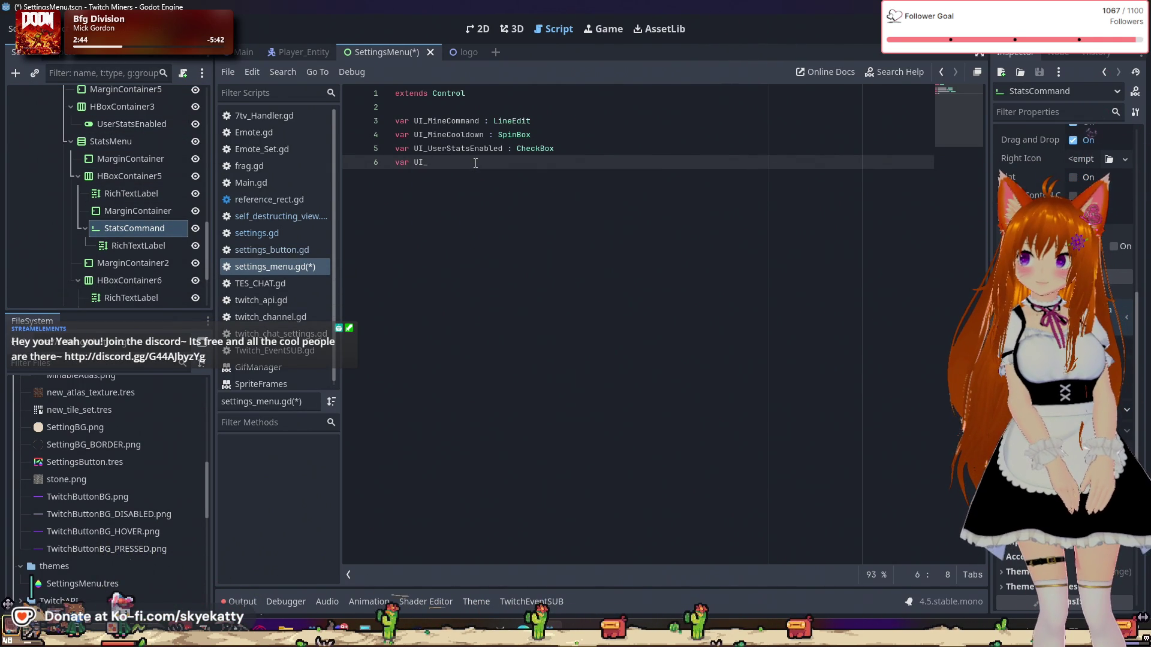
double_click(124, 229)
key("Home")
type("User")
key("Return")
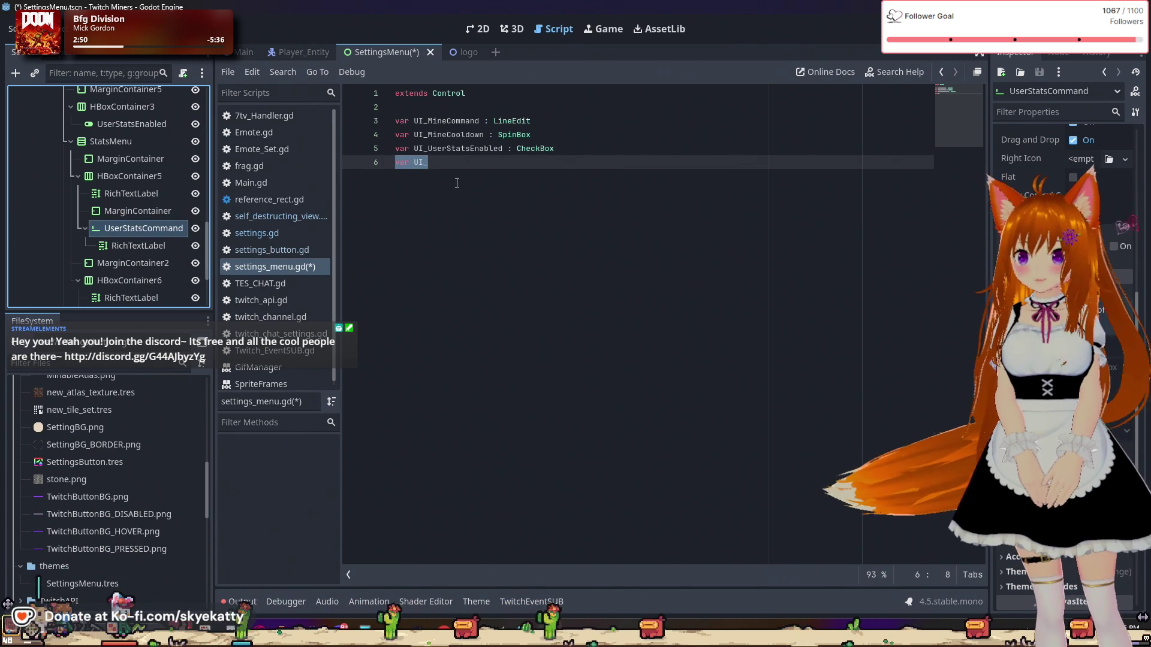
Step: Complete line 6 as 'UI_UserStatsCommand : LineEdit' and begin line 7 with 'var'
left_click(461, 166)
type("Us")
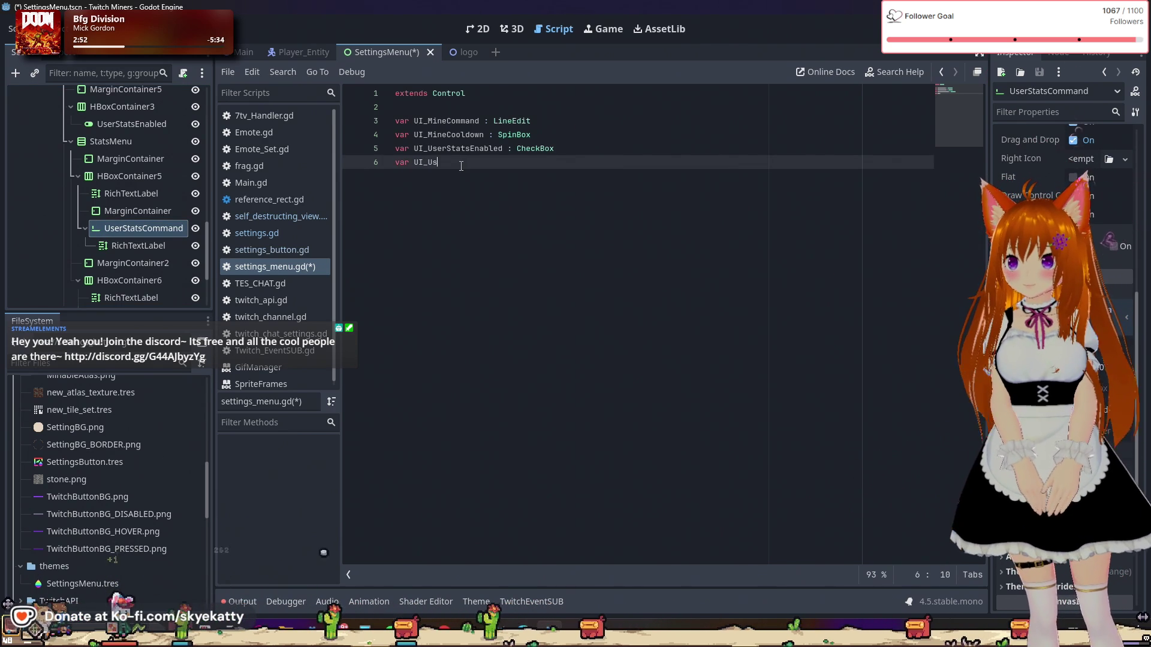
type("eratsCo")
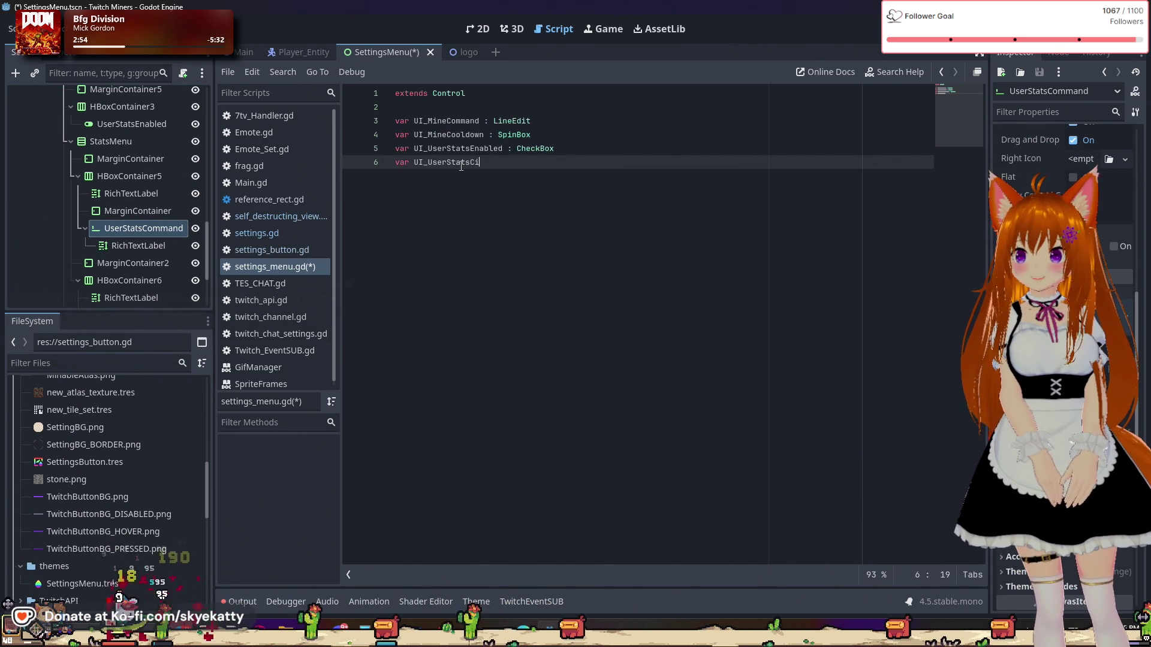
type("ommand : ")
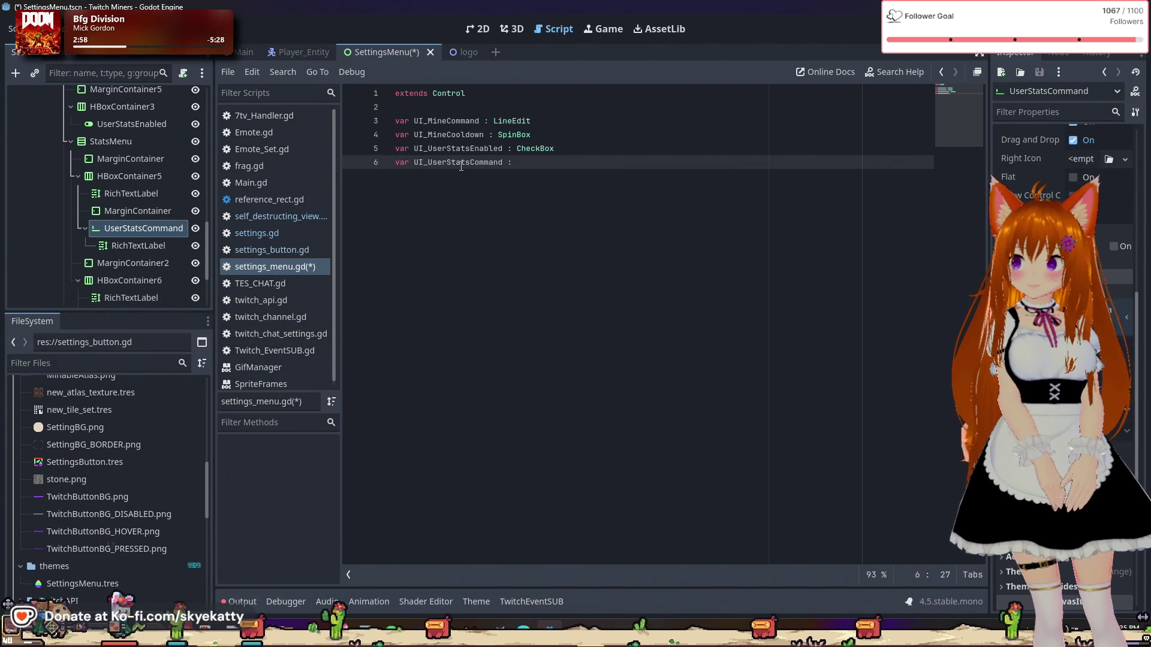
type("LineEdit")
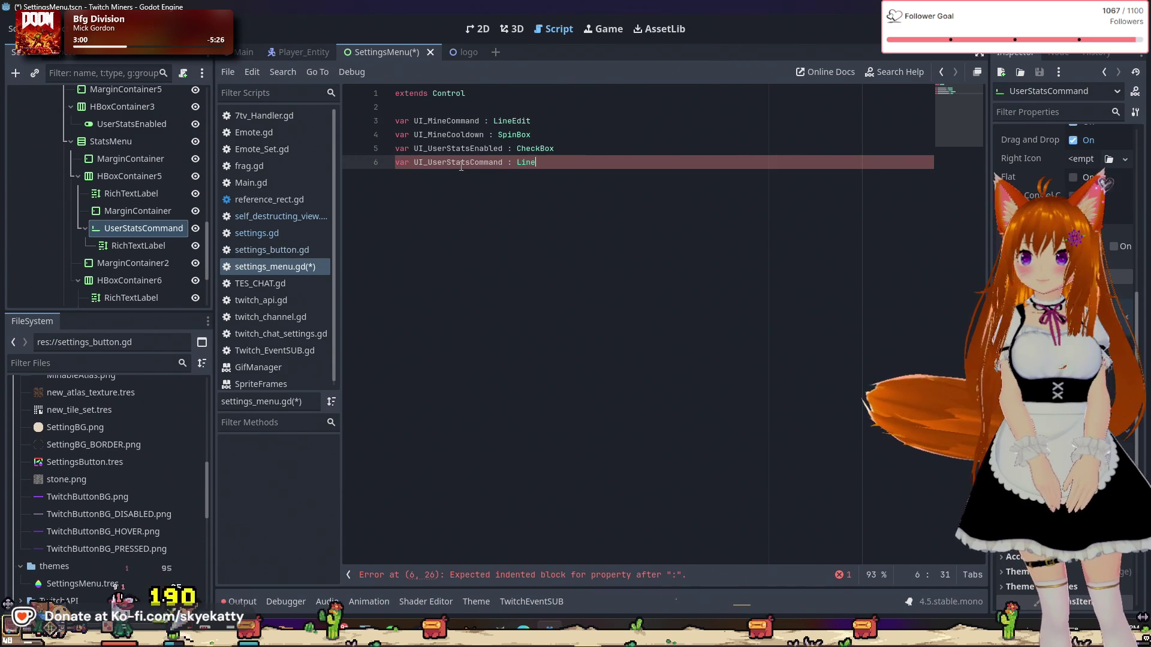
key("Return")
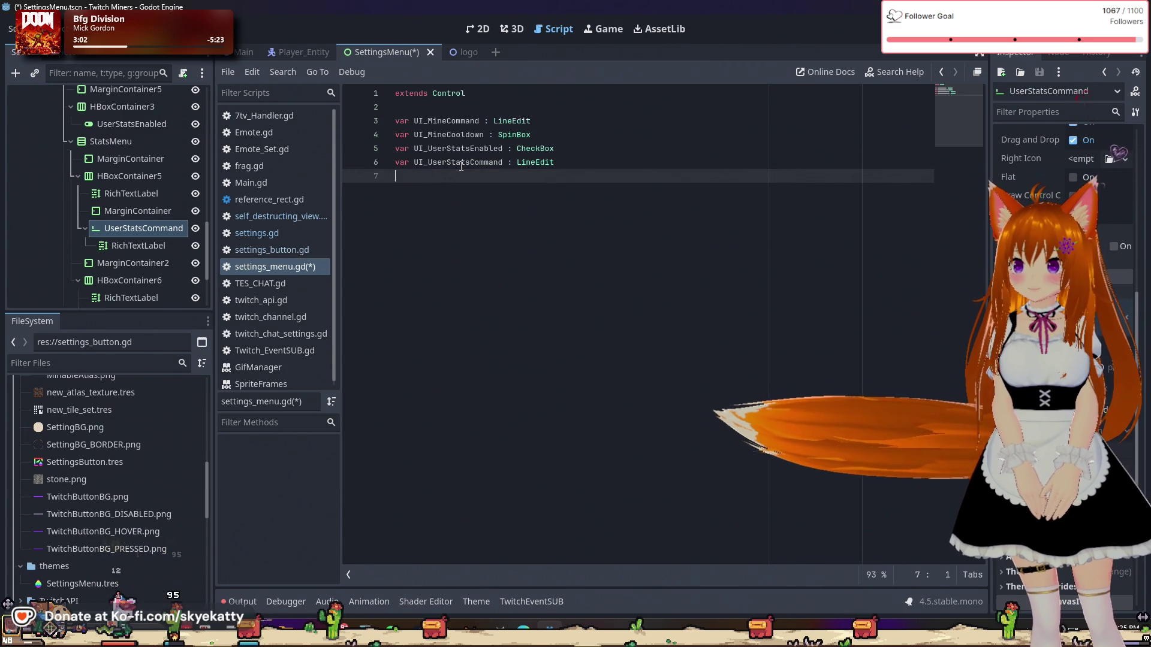
type("var")
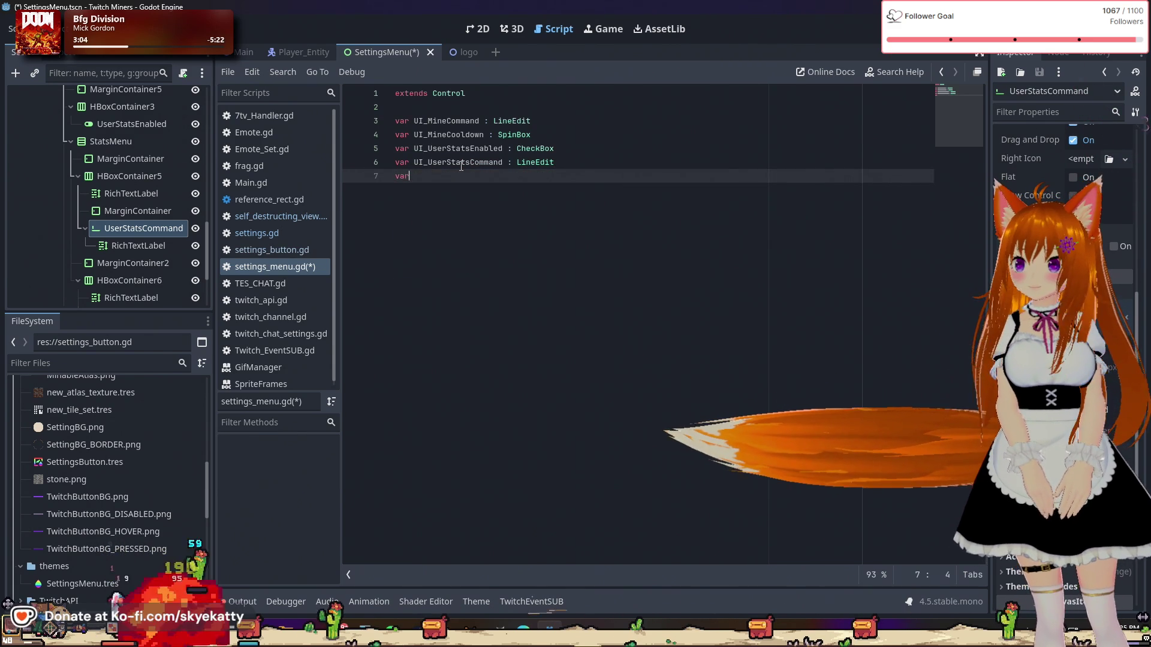
Step: Rename the StatsCooldown node to UserStatsCooldown
scroll(167, 235, "down", 1)
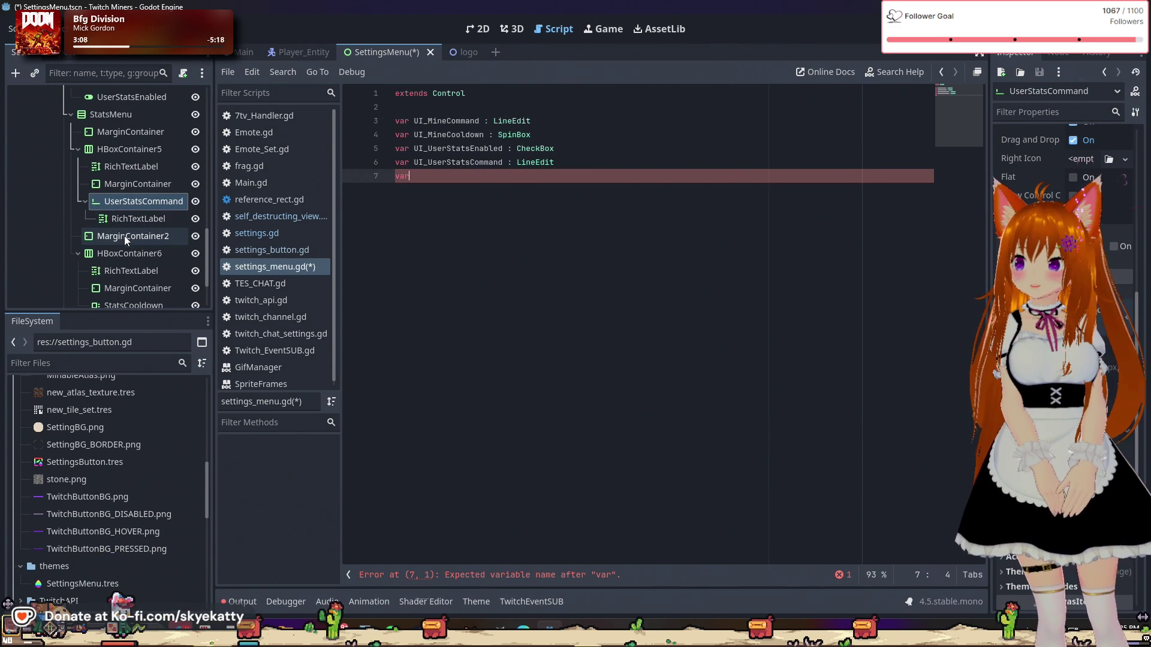
scroll(113, 242, "down", 1)
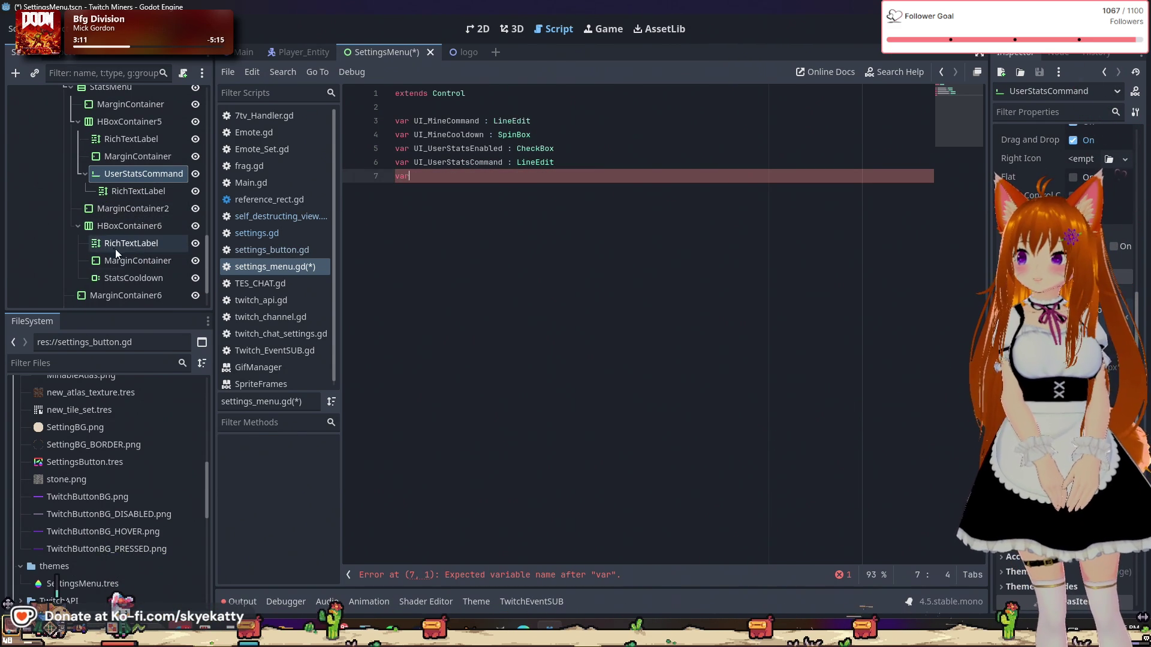
scroll(138, 267, "down", 1)
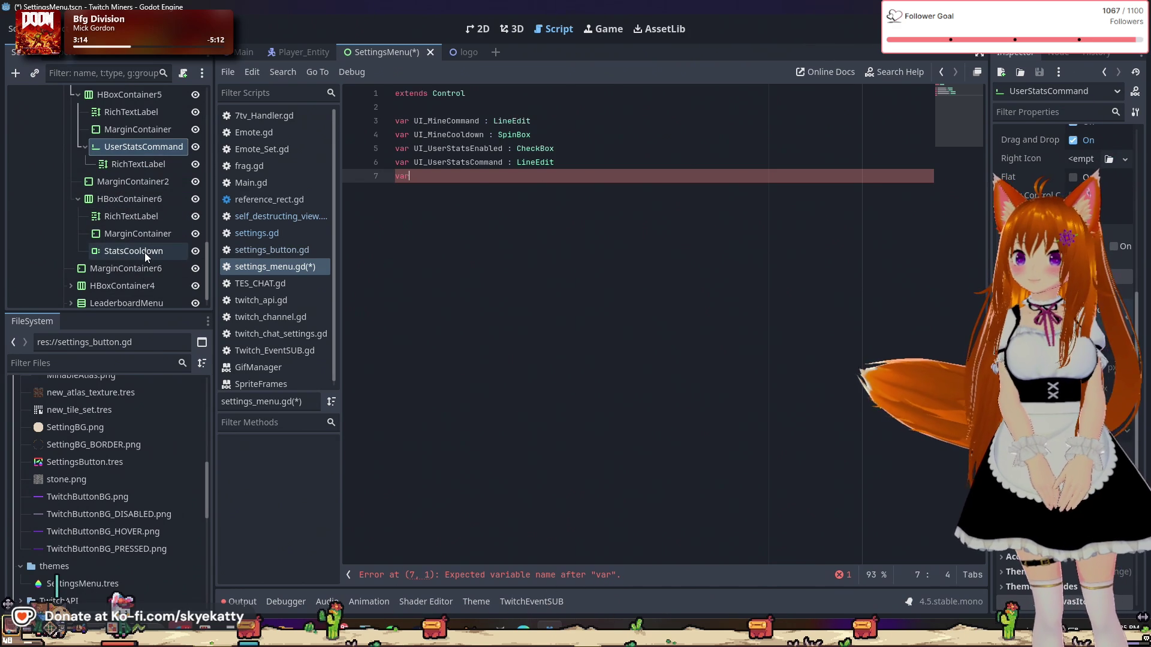
left_click(139, 252)
key("F2")
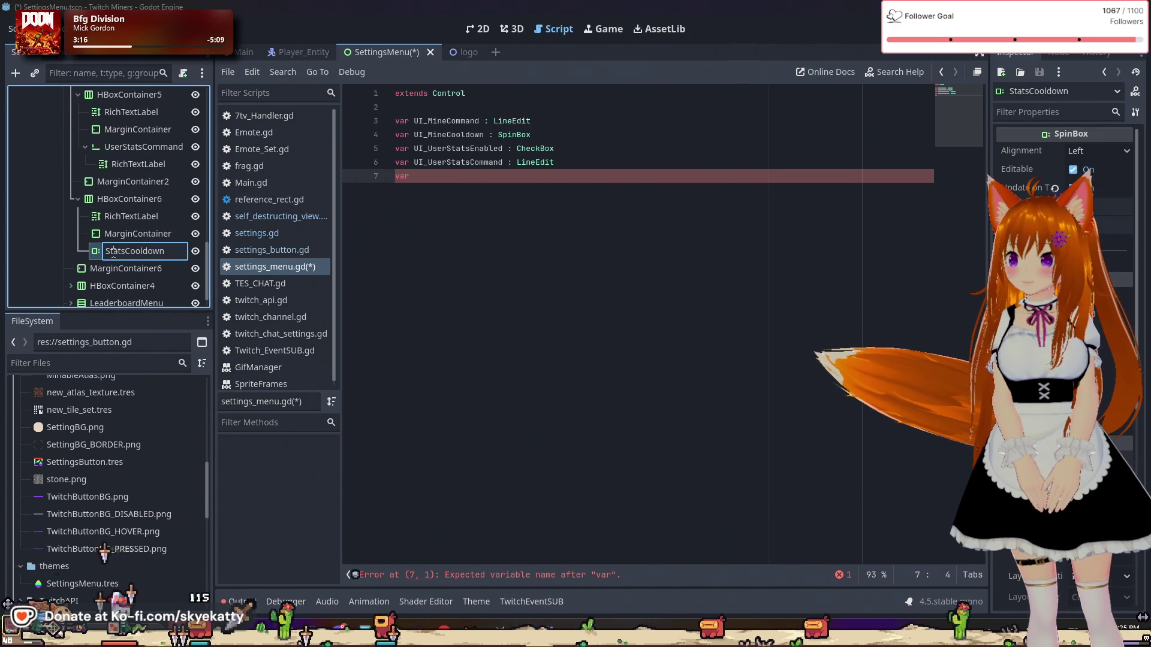
type("User")
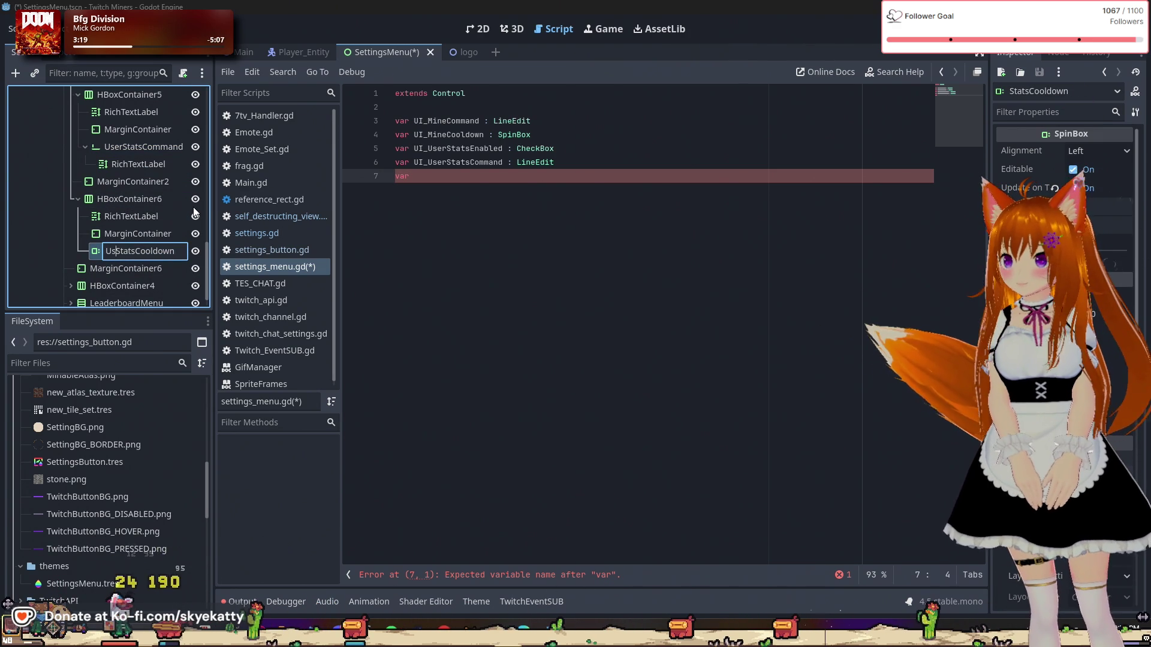
key("Return")
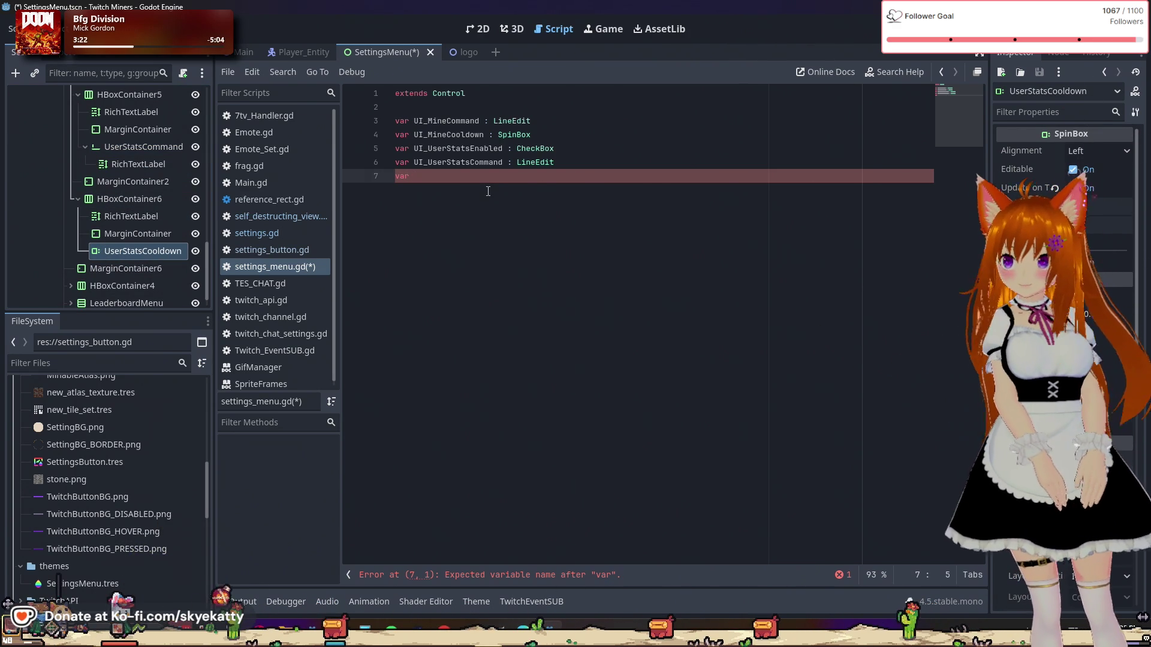
Step: Declare UI_UserStatsCooldown as a SpinBox on line 7 and start an empty line 8
type("UI _UserS")
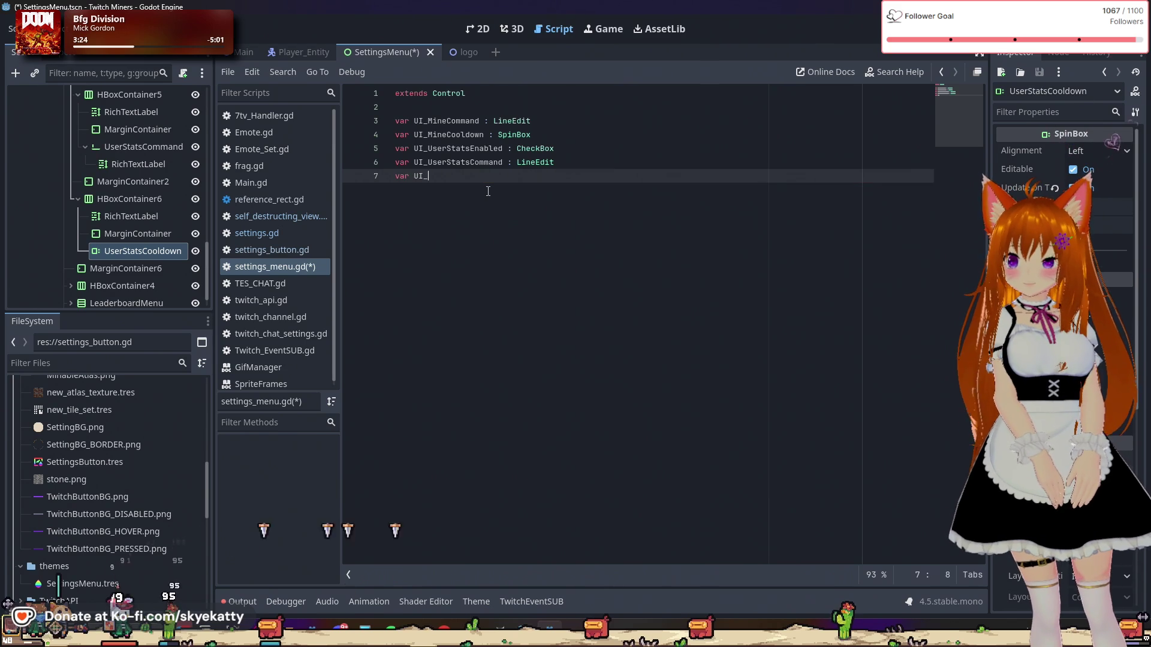
type("tatsCool")
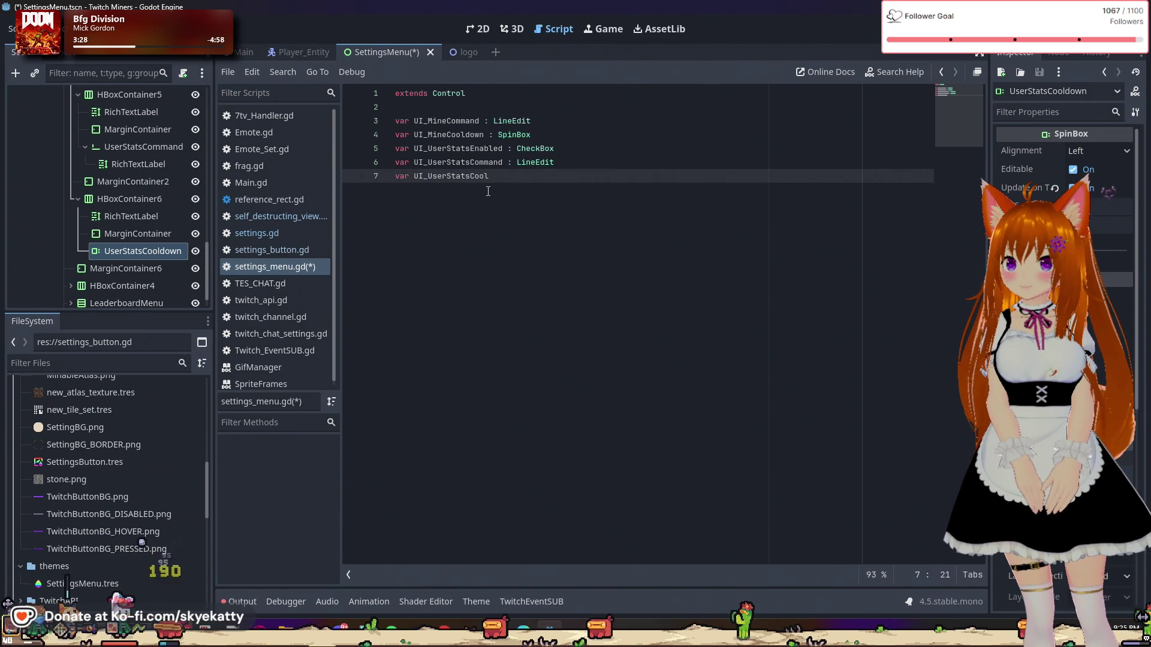
type("down ")
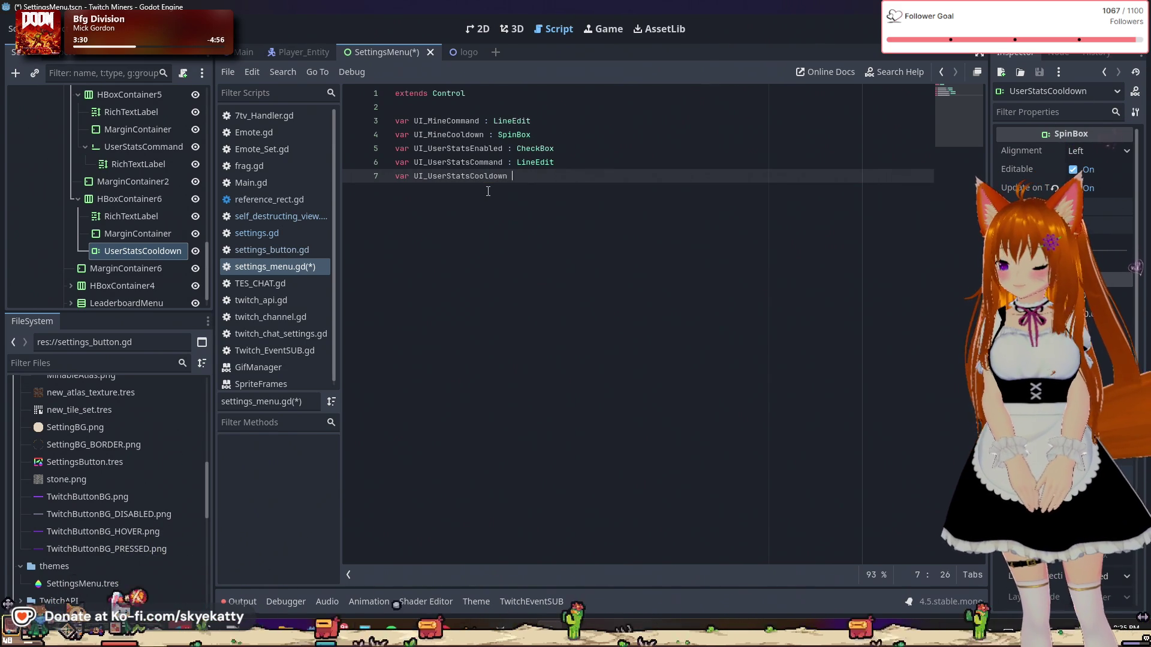
type(": Spin")
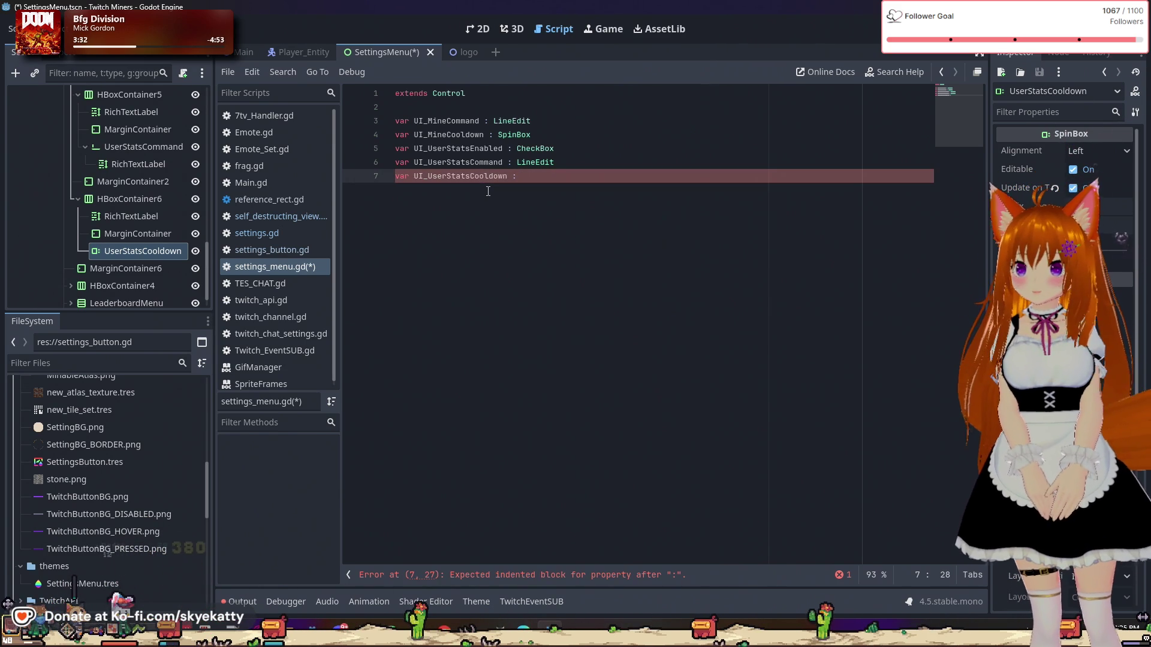
key("Return")
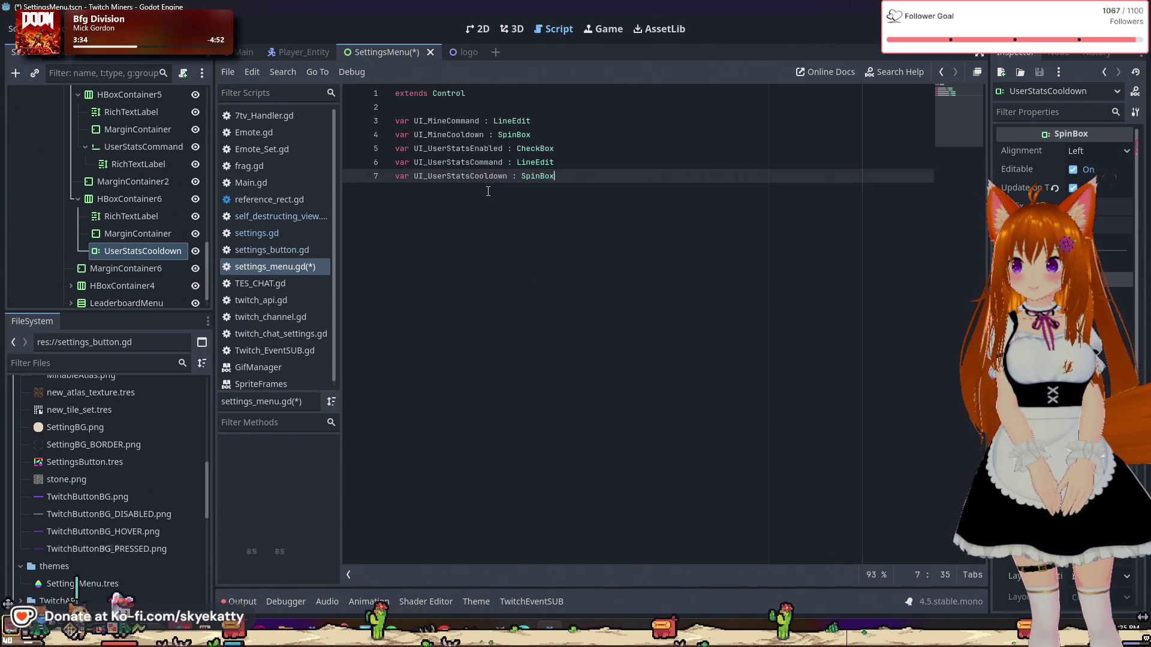
key("Return")
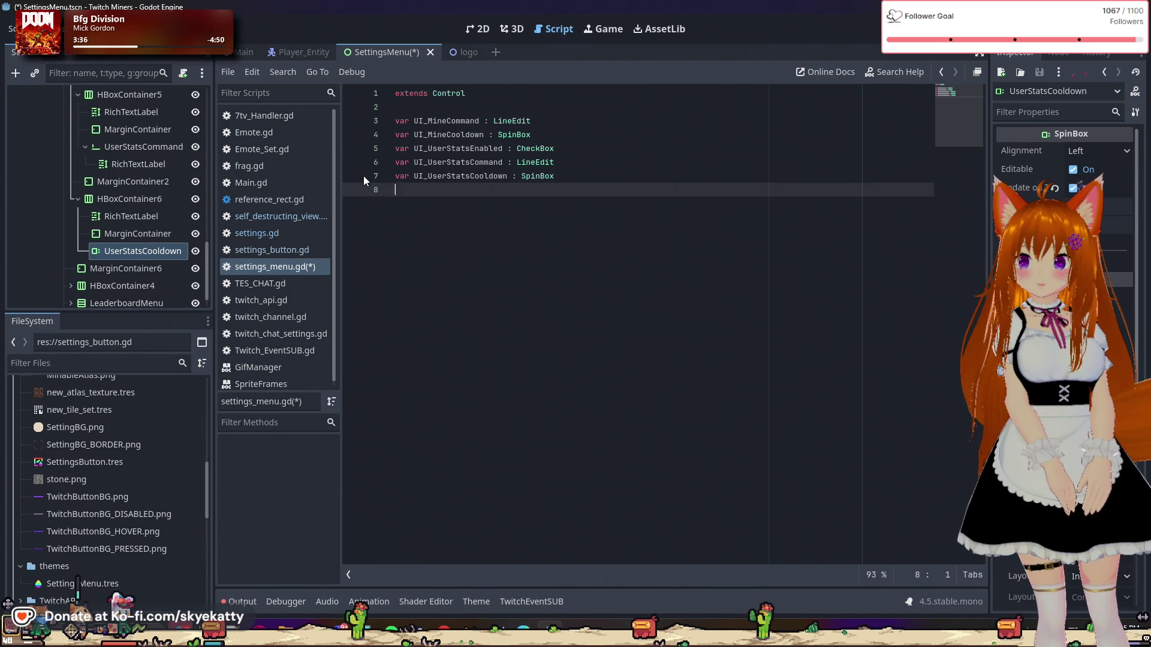
scroll(192, 205, "down", 1)
Step: Expand HBoxContainer4, begin line 8 with 'var', and start renaming the UserLeaderboard node
left_click(71, 262)
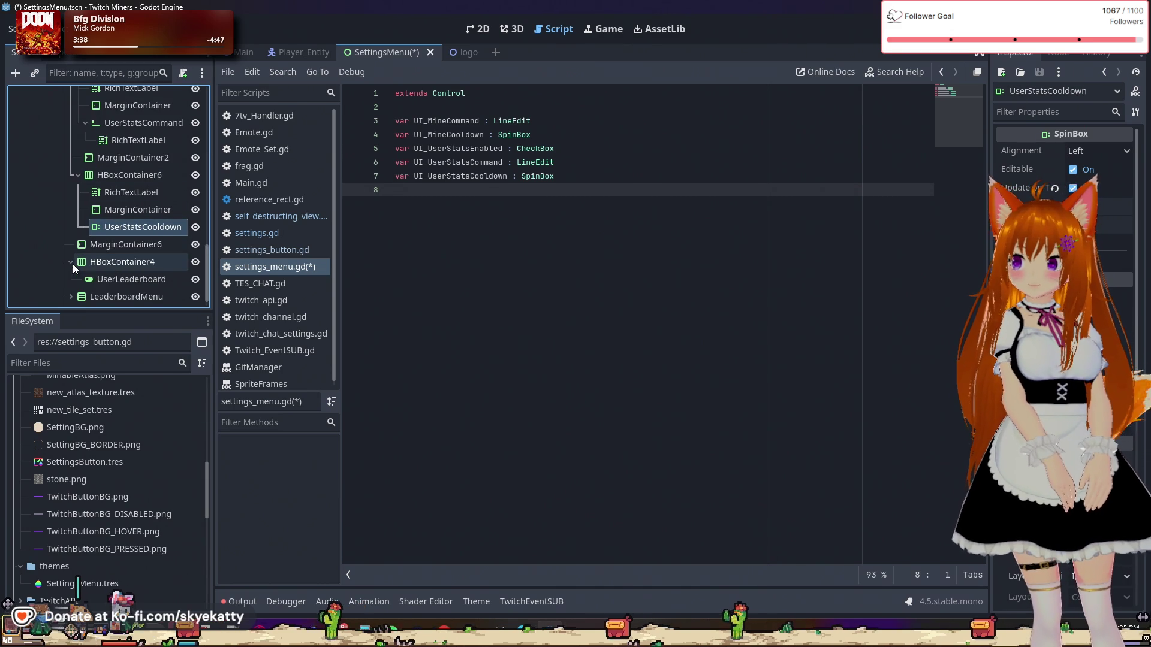
scroll(73, 264, "down", 1)
left_click(429, 211)
type("v")
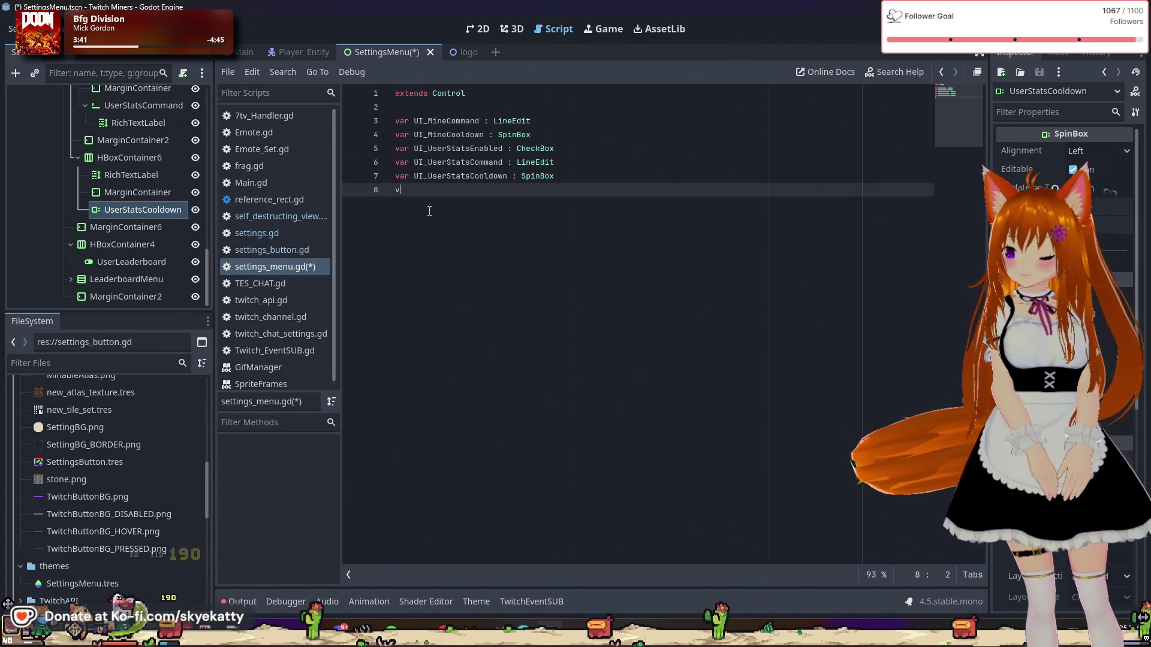
type("ar")
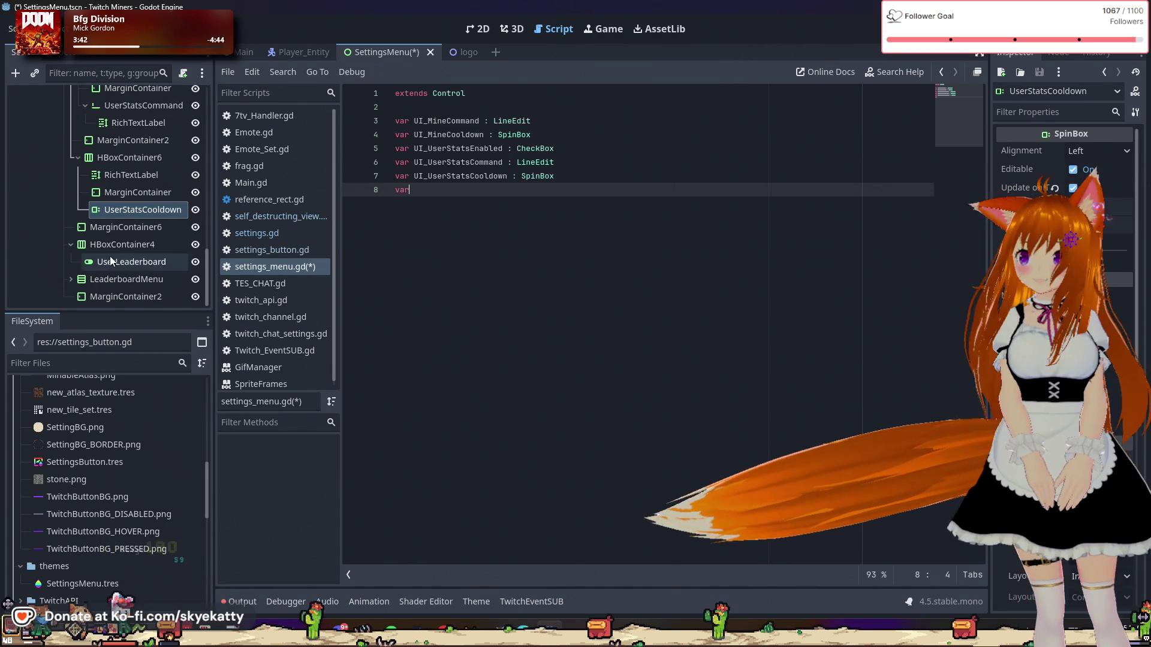
double_click(110, 261)
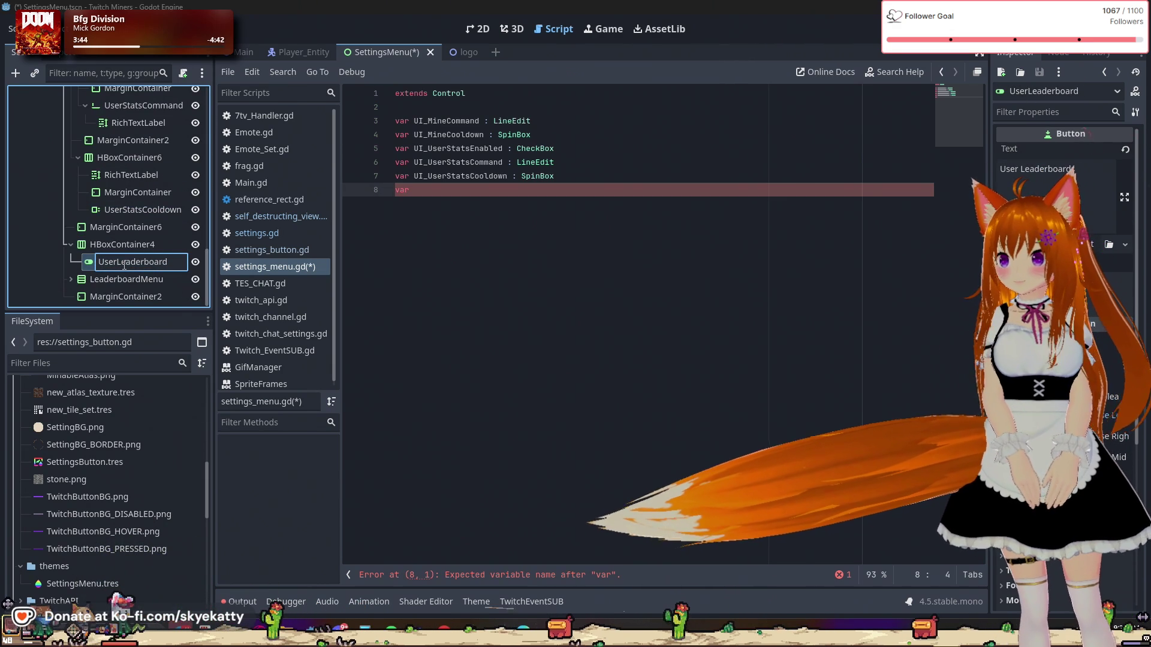